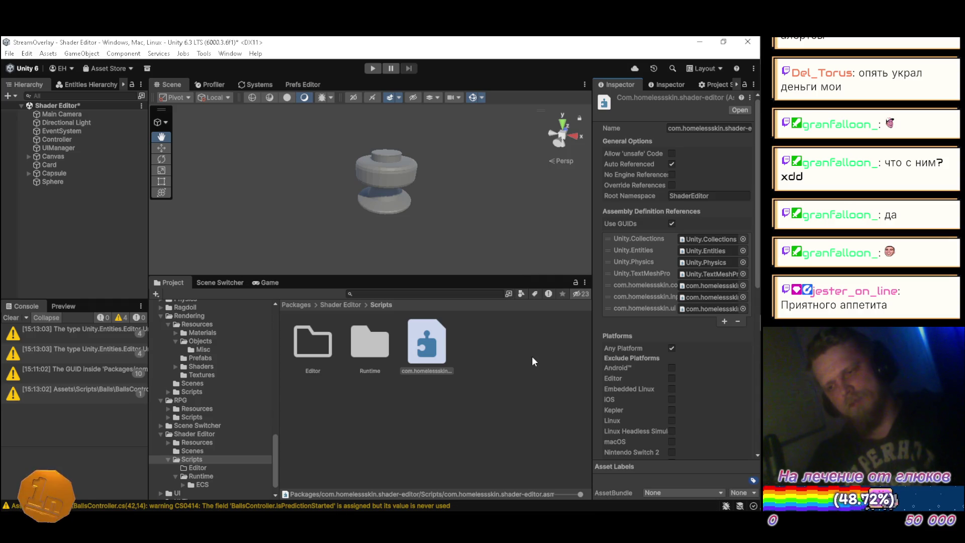
# Inspect Controller, UIManager and the Scripts assembly definition, expand UIManager's Codex settings, and save the scene
pyautogui.click(81, 139)
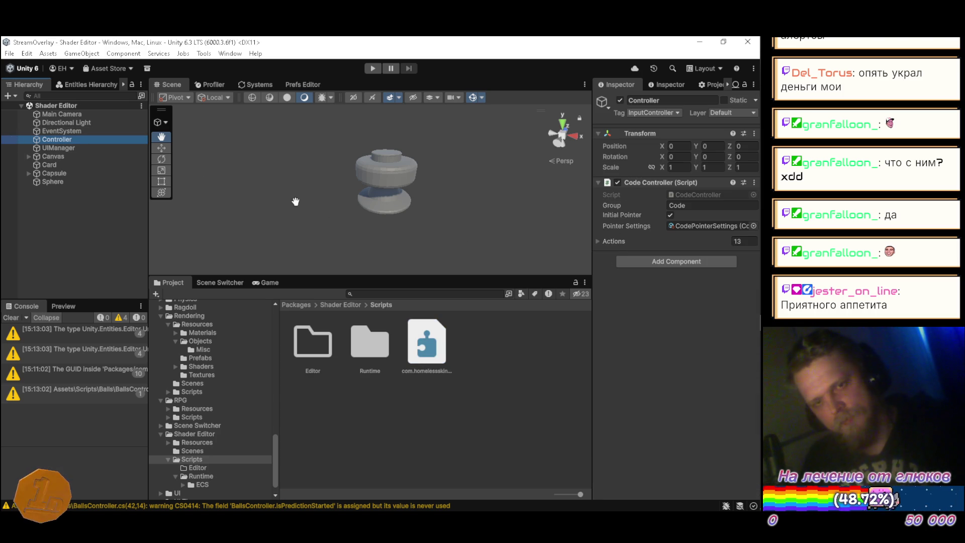
pyautogui.click(101, 201)
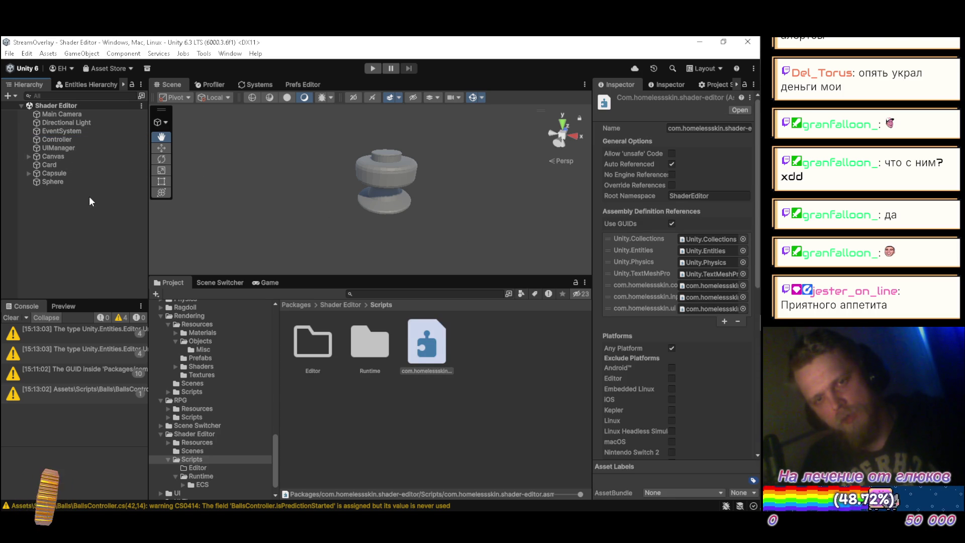
pyautogui.click(74, 149)
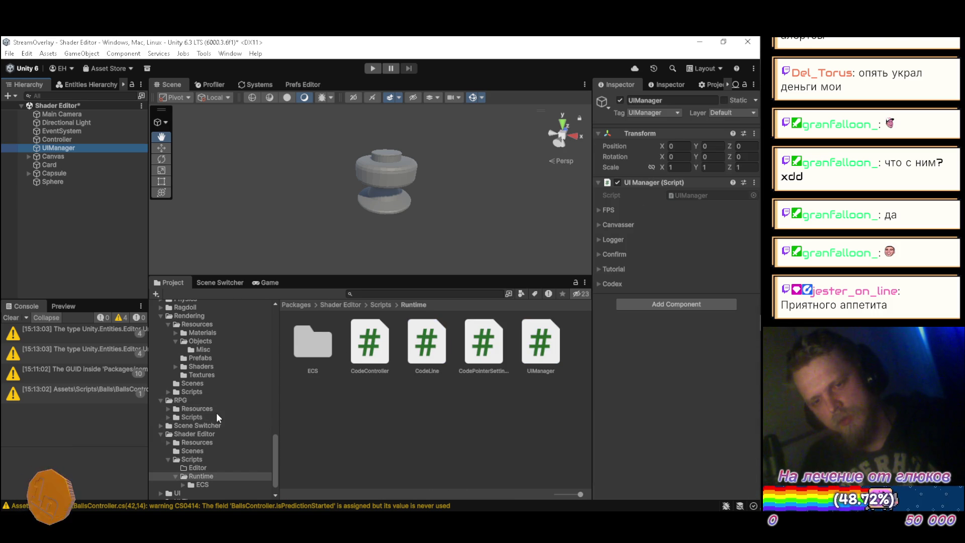
pyautogui.click(198, 460)
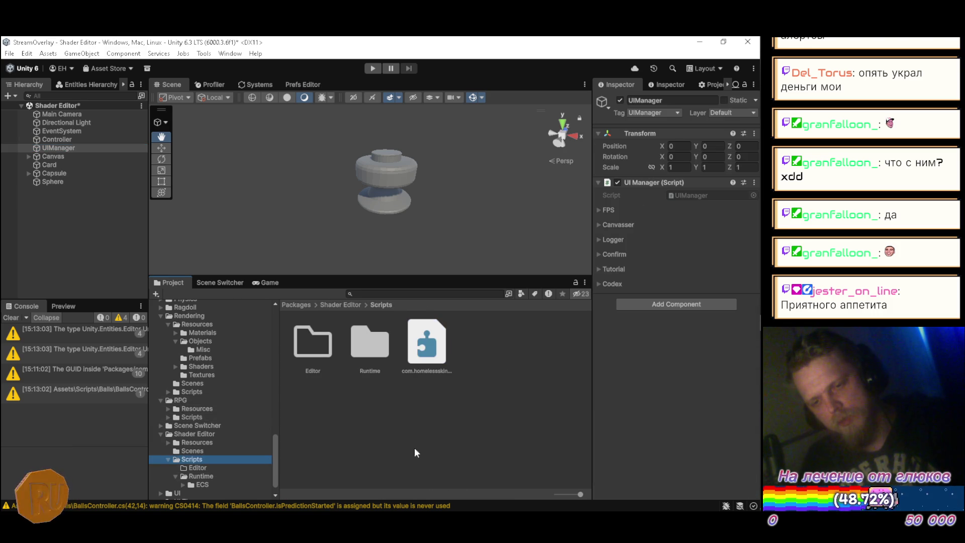
pyautogui.click(422, 369)
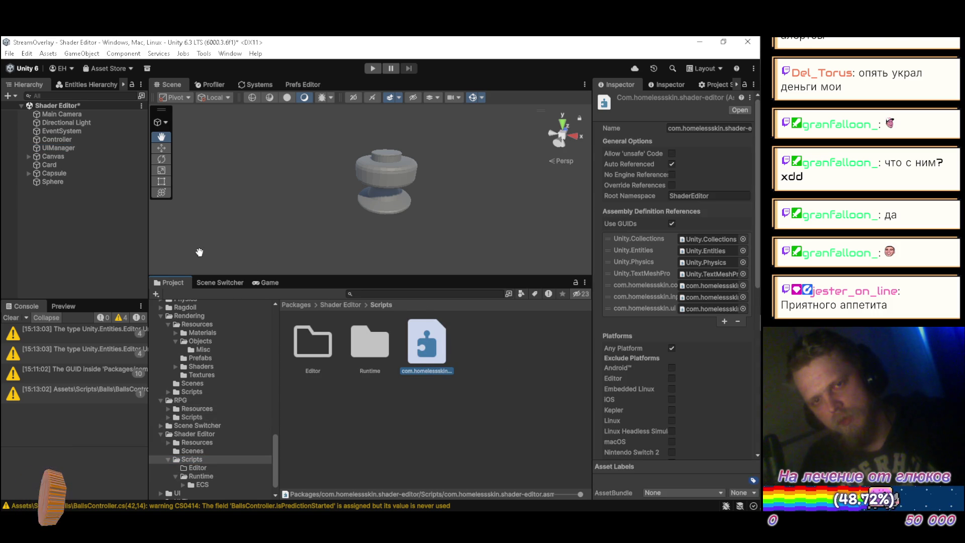
pyautogui.click(74, 146)
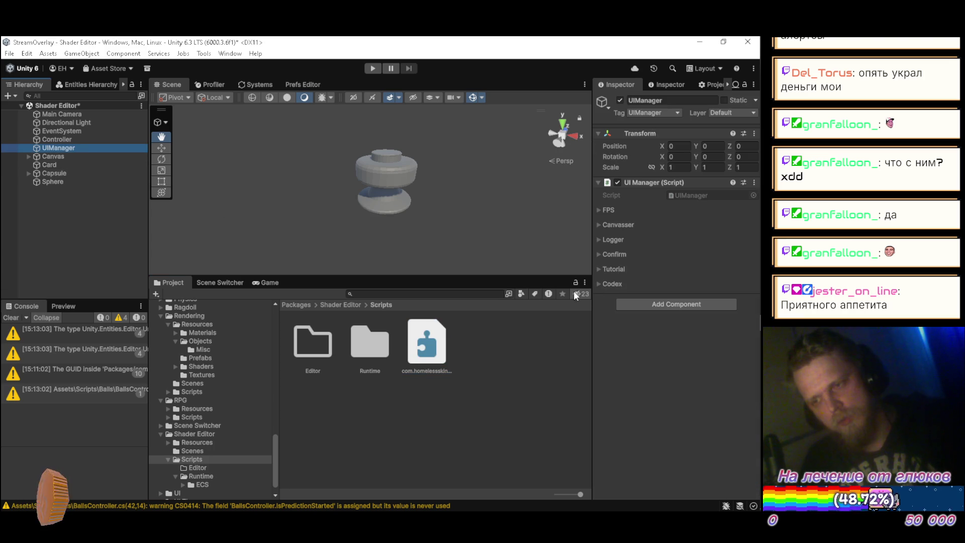
pyautogui.click(599, 284)
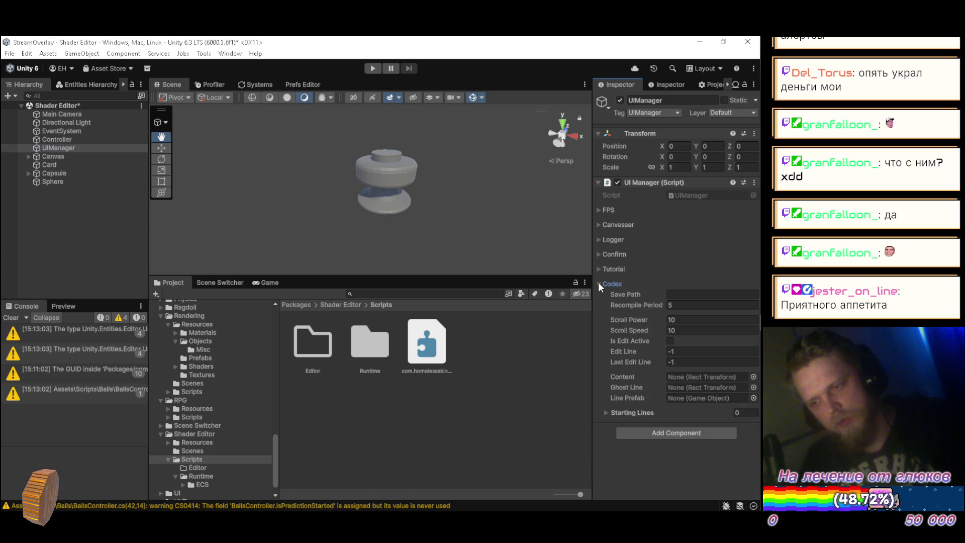
pyautogui.hotkey('ctrl', 's')
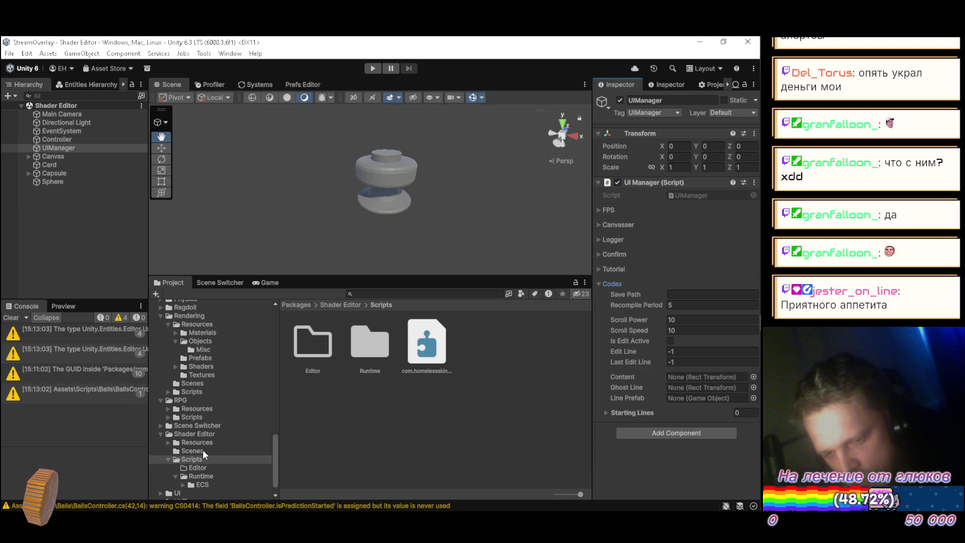
# Recheck the assembly definition and UIManager's FPS and Logger settings, then expand the Canvas children
pyautogui.click(490, 409)
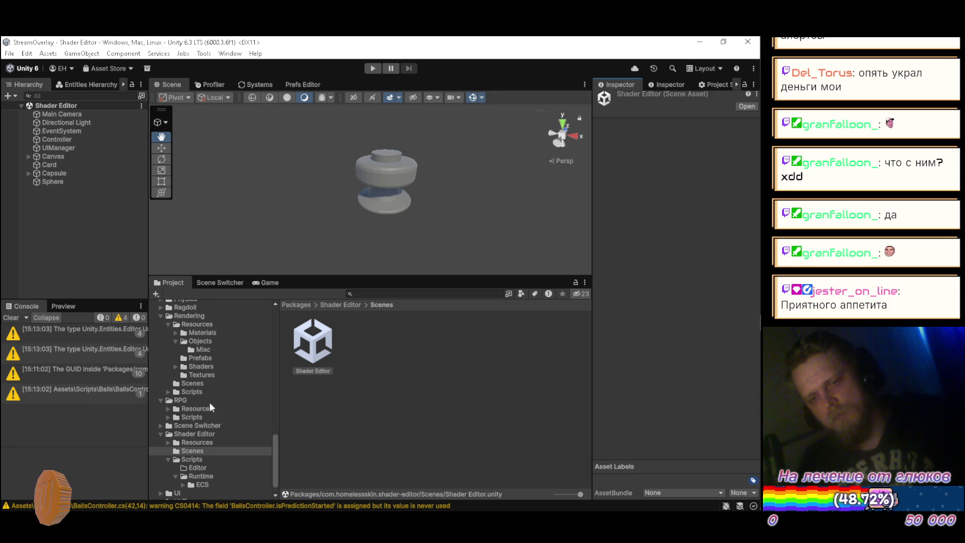
pyautogui.click(198, 459)
pyautogui.click(442, 366)
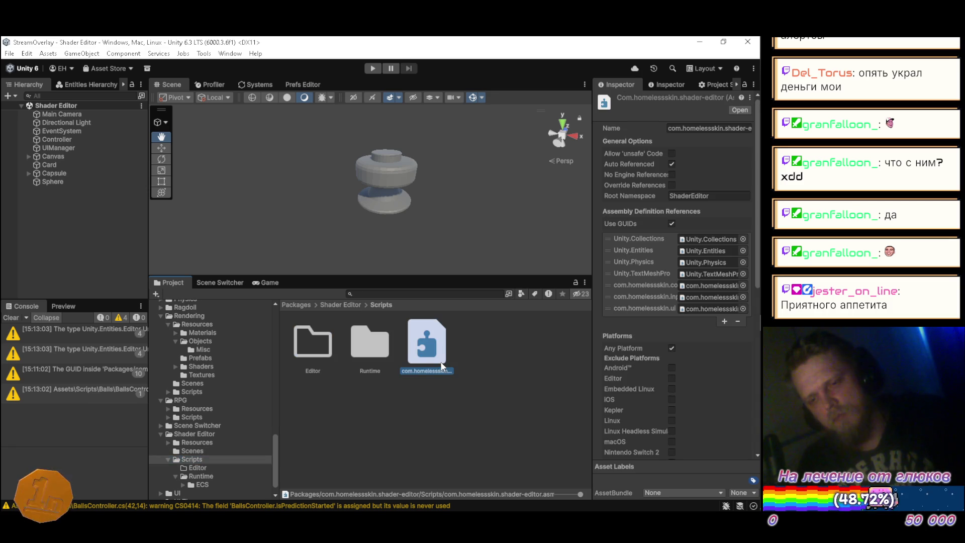
pyautogui.click(62, 147)
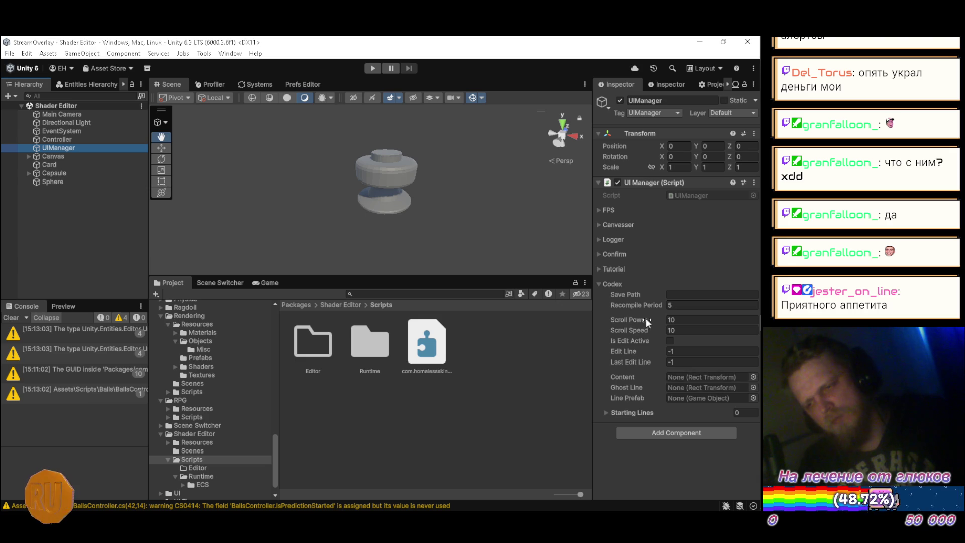
pyautogui.click(598, 208)
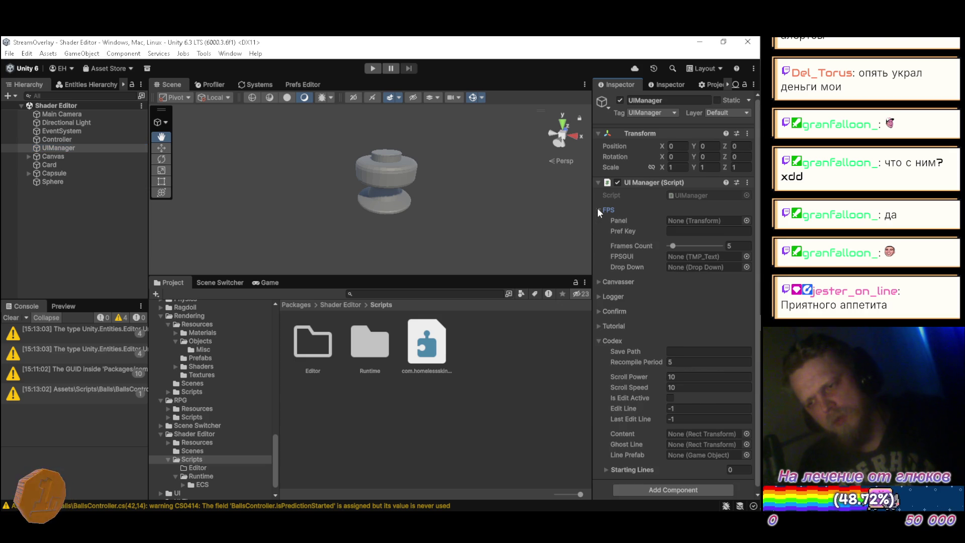
pyautogui.click(598, 208)
pyautogui.click(599, 240)
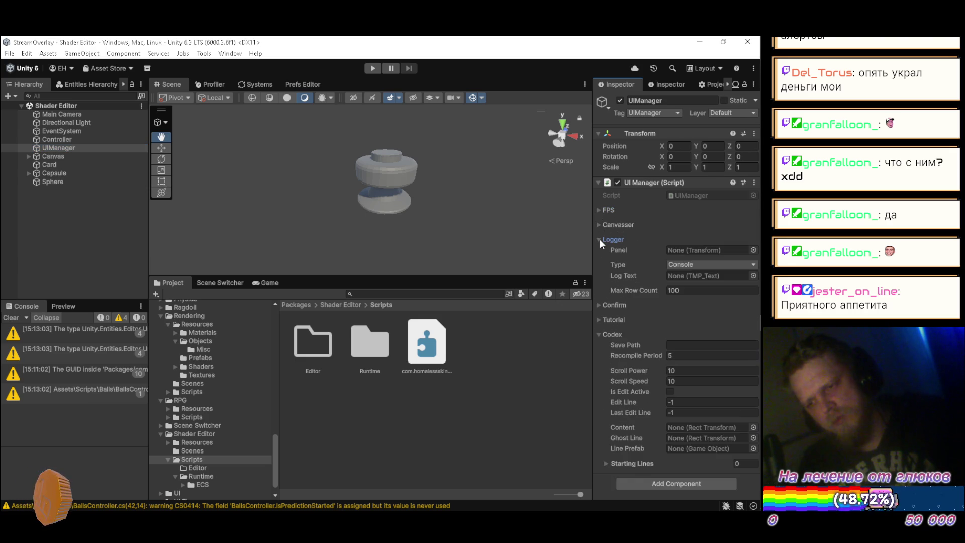
pyautogui.click(600, 239)
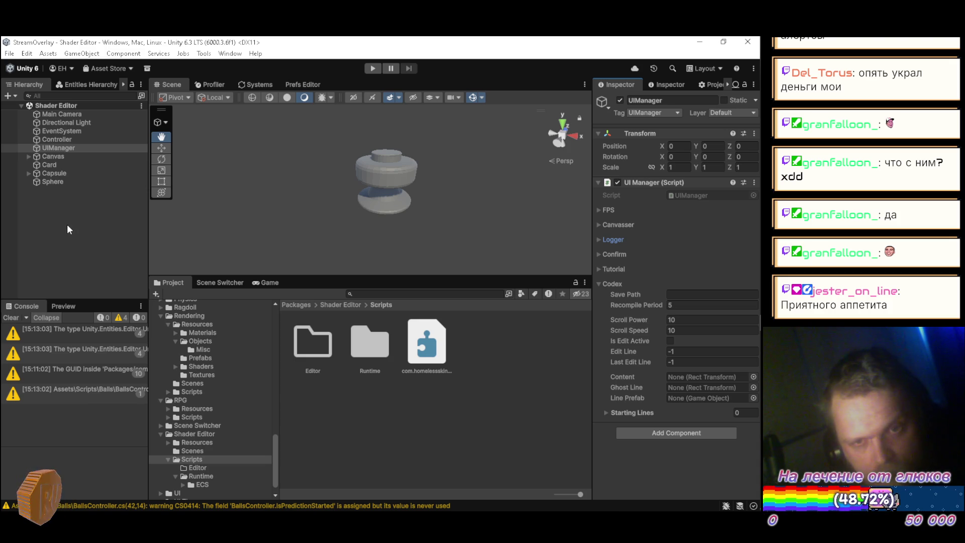
pyautogui.click(28, 156)
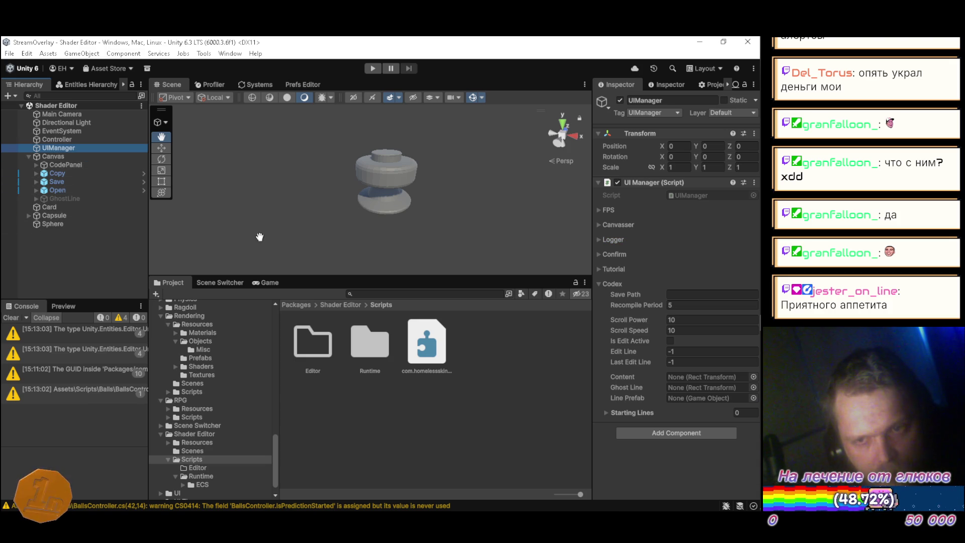
# Review the Shader Editor package in the Package Manager, then close the window
pyautogui.click(232, 54)
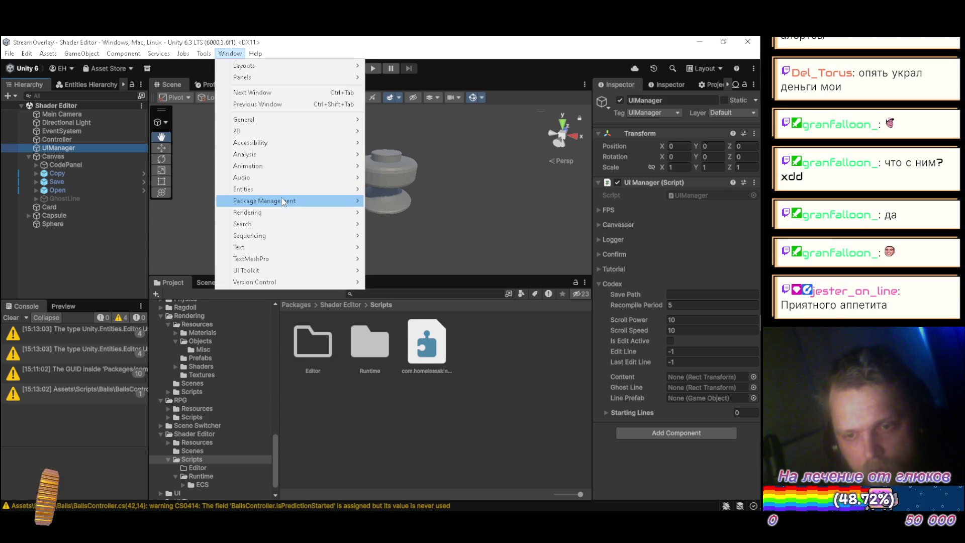
pyautogui.moveTo(352, 200)
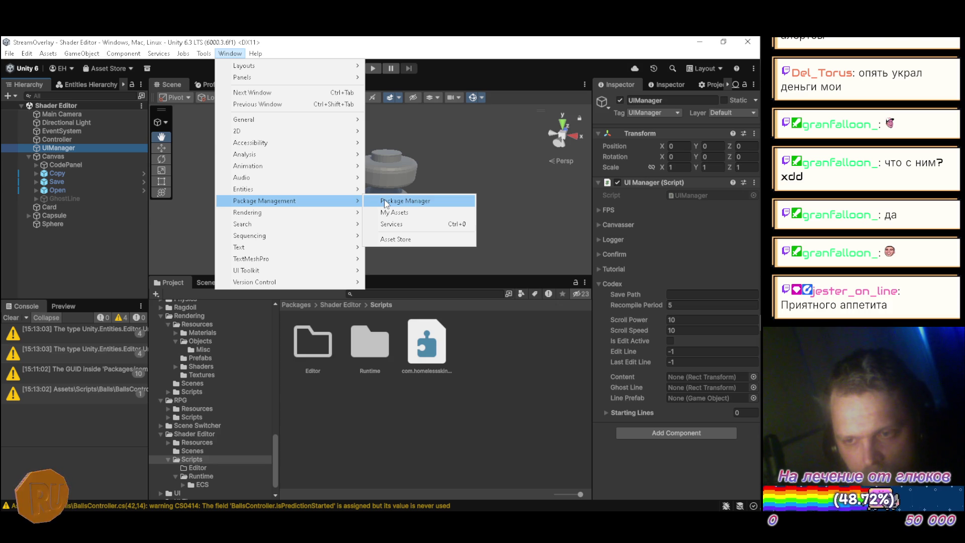
pyautogui.click(385, 201)
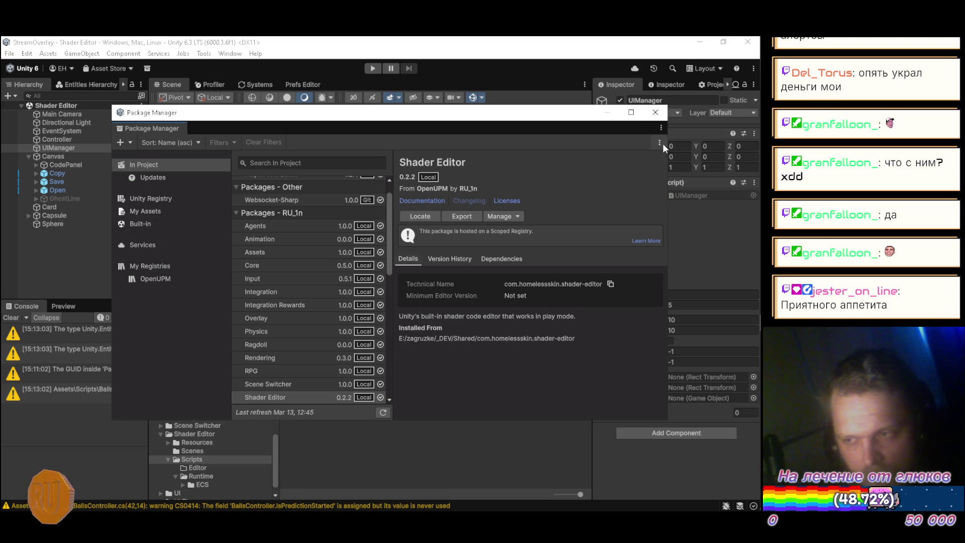
pyautogui.click(656, 113)
pyautogui.moveTo(752, 234)
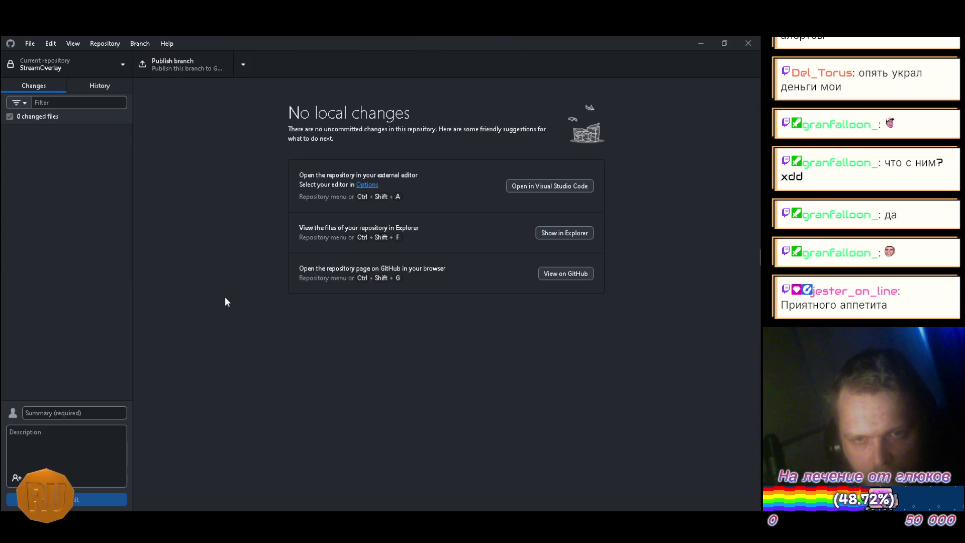
# Switch GitHub Desktop to the shader-editor repository and view the asmdef change
pyautogui.click(56, 67)
pyautogui.scroll(-3, 80, 397)
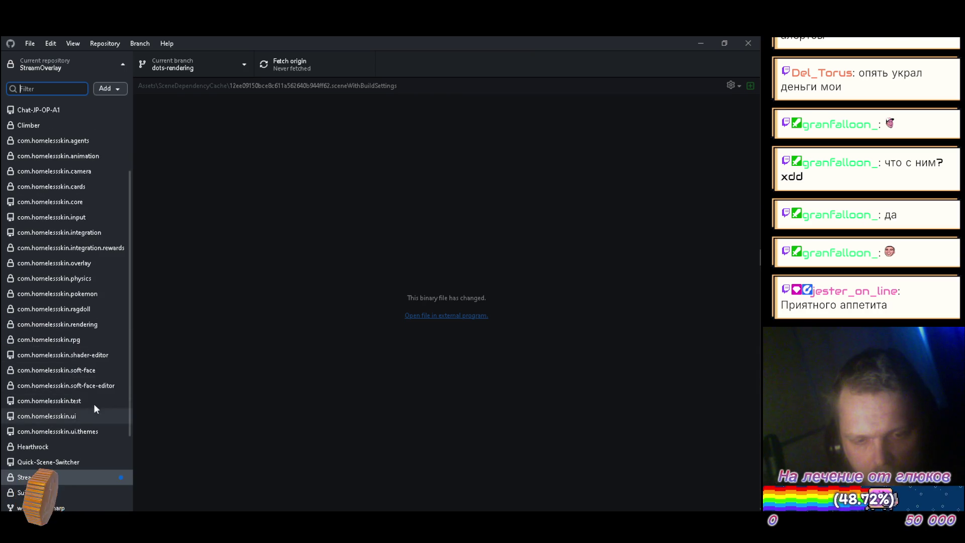
pyautogui.click(96, 356)
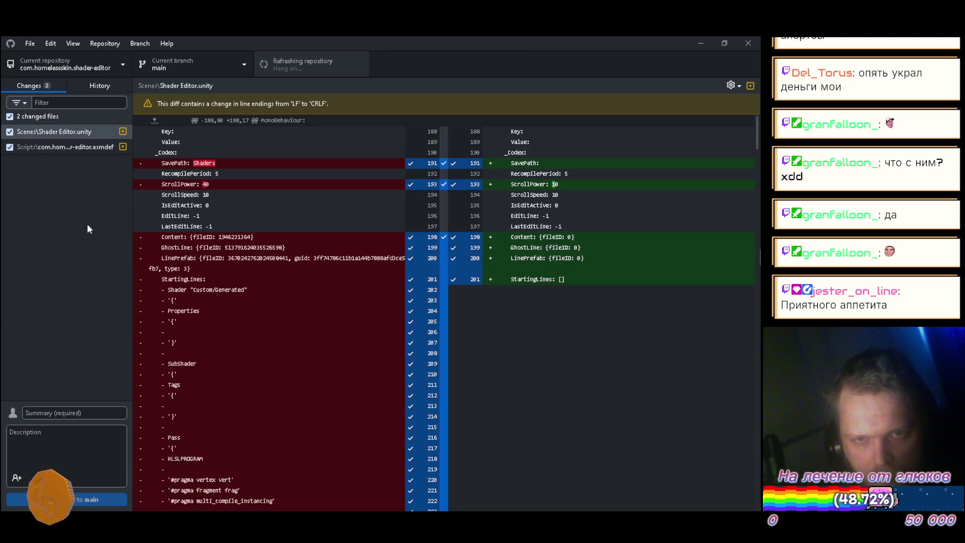
pyautogui.click(60, 147)
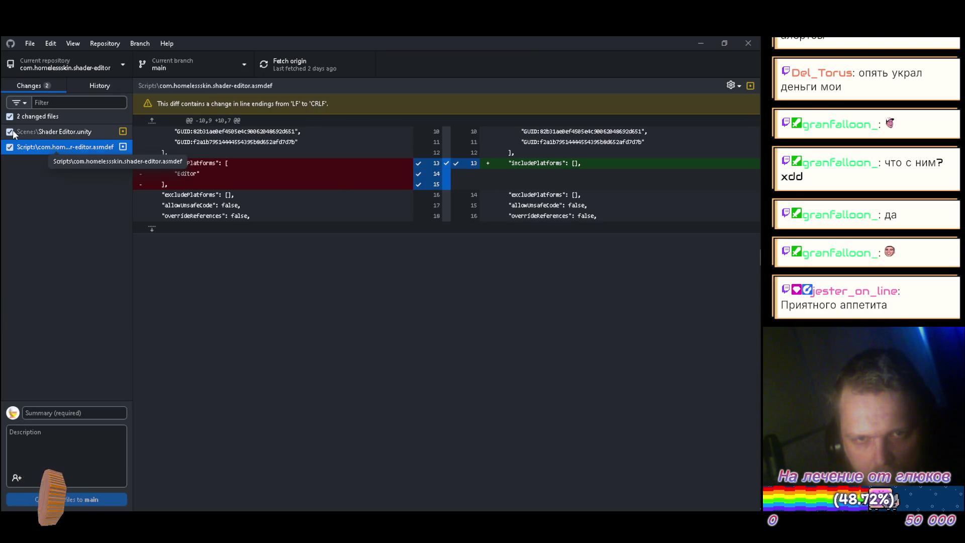
# Discard the Shader Editor.unity changes and reload the modified scene in Unity
pyautogui.rightClick(39, 132)
pyautogui.click(60, 145)
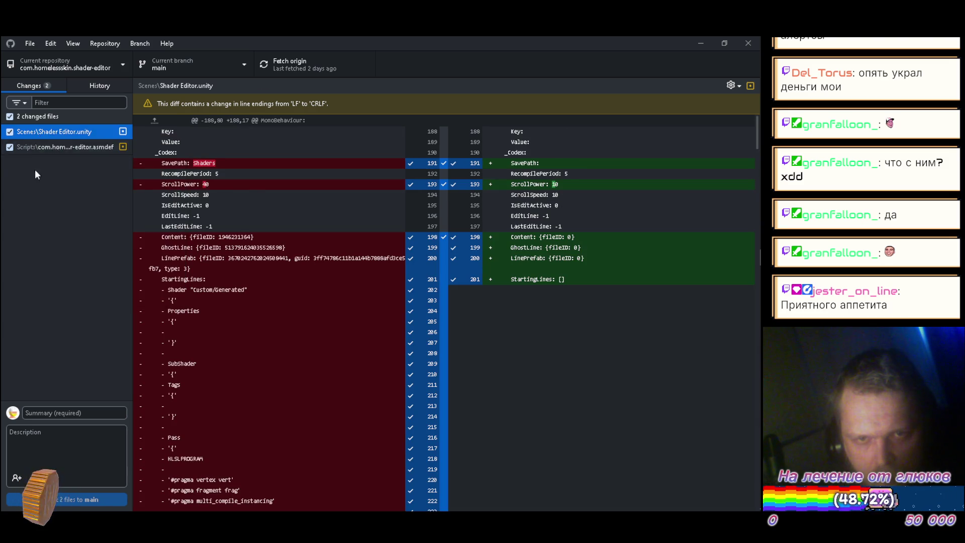
pyautogui.click(701, 43)
pyautogui.click(405, 307)
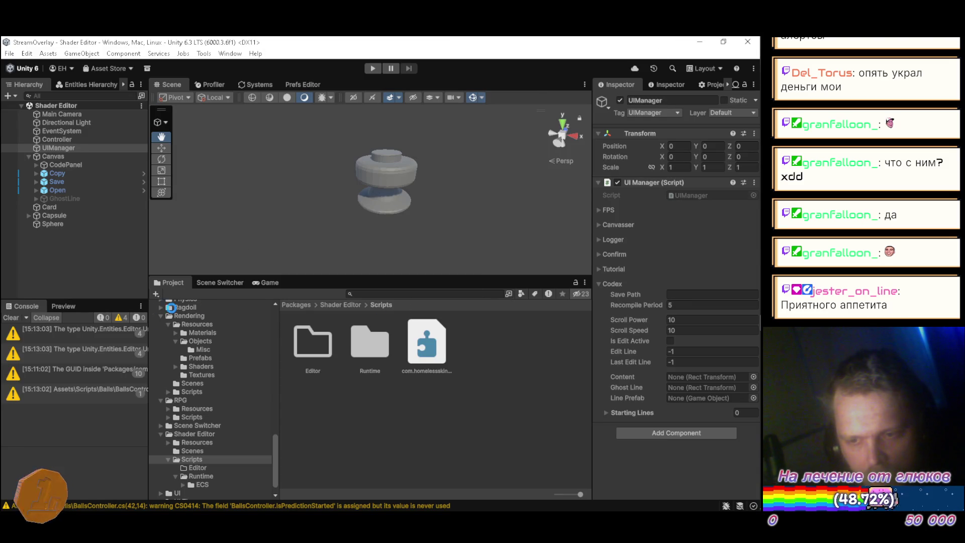
# Check UIManager's restored settings, clear the console, and briefly test-run the scene
pyautogui.click(52, 147)
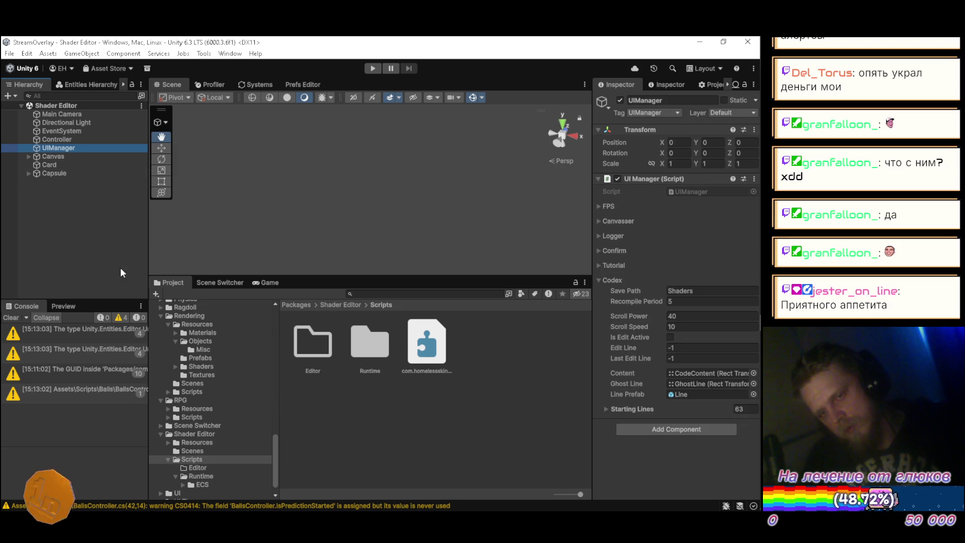
pyautogui.click(12, 318)
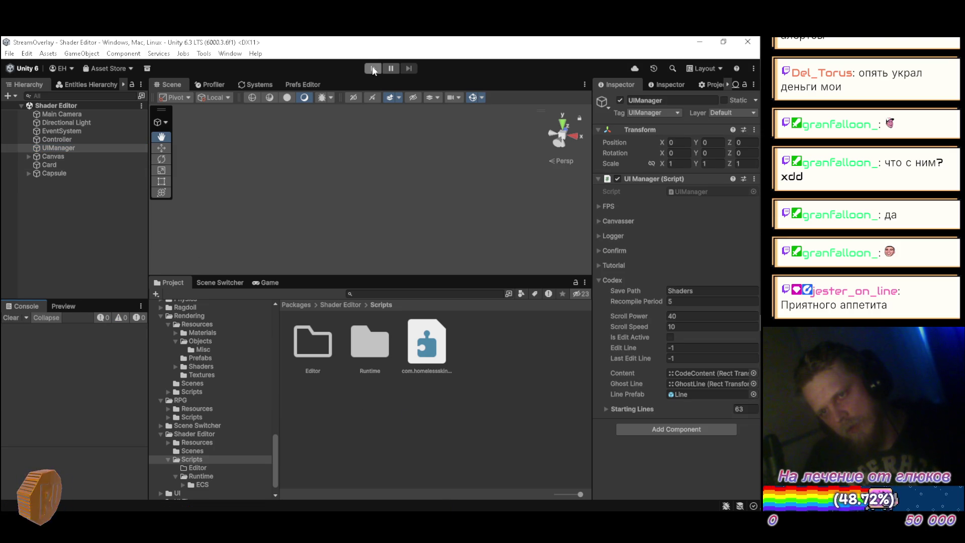
pyautogui.click(373, 68)
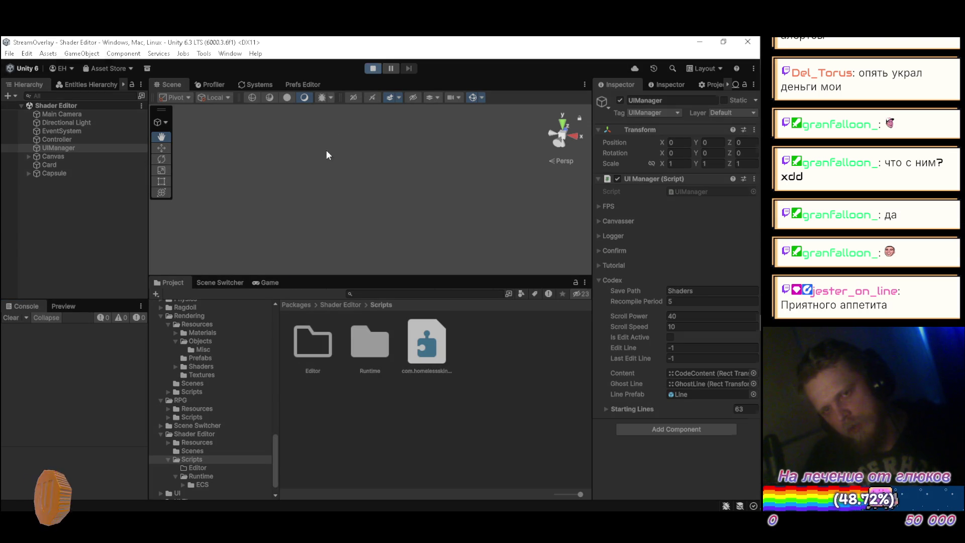
pyautogui.click(367, 69)
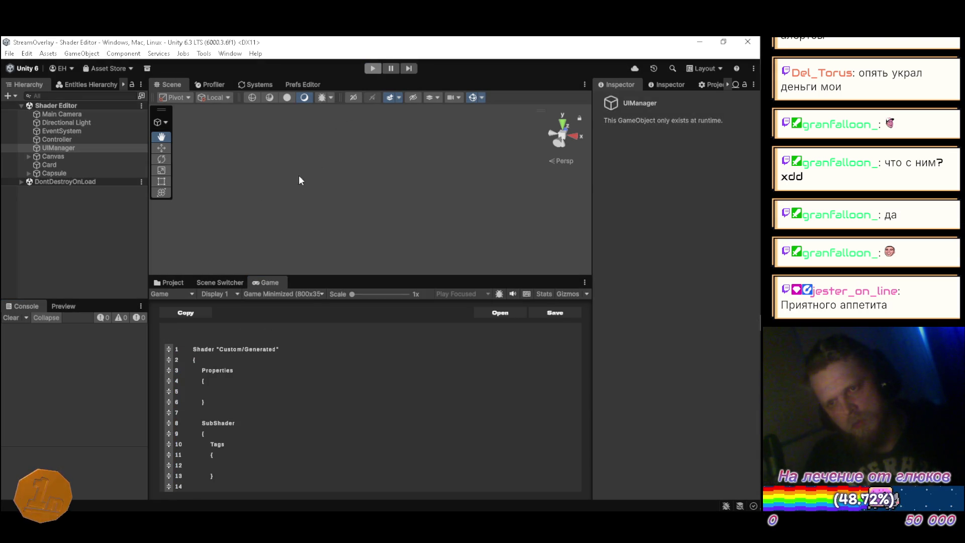
# Add a 3D Sphere to the Hierarchy and remove its Sphere Collider component
pyautogui.click(75, 225)
pyautogui.rightClick(63, 251)
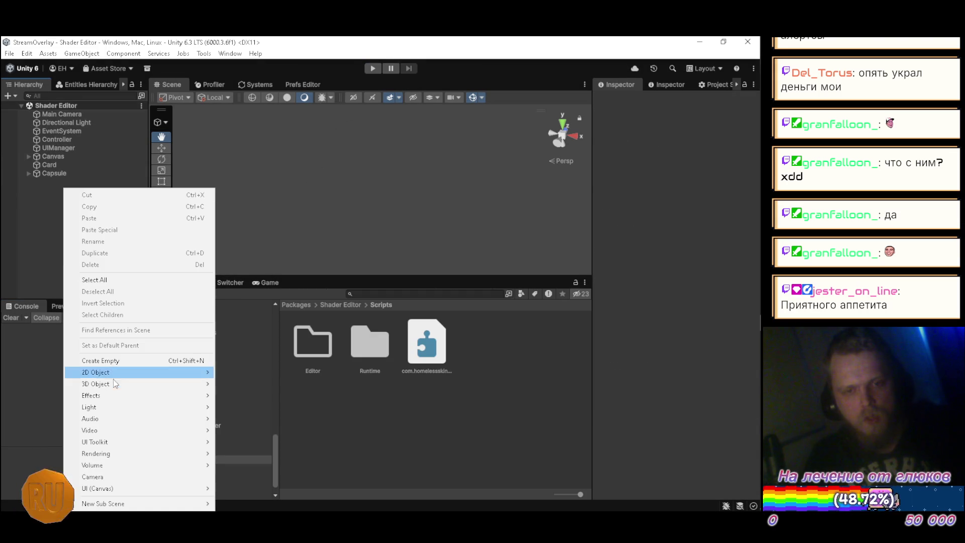
pyautogui.moveTo(116, 383)
pyautogui.click(286, 257)
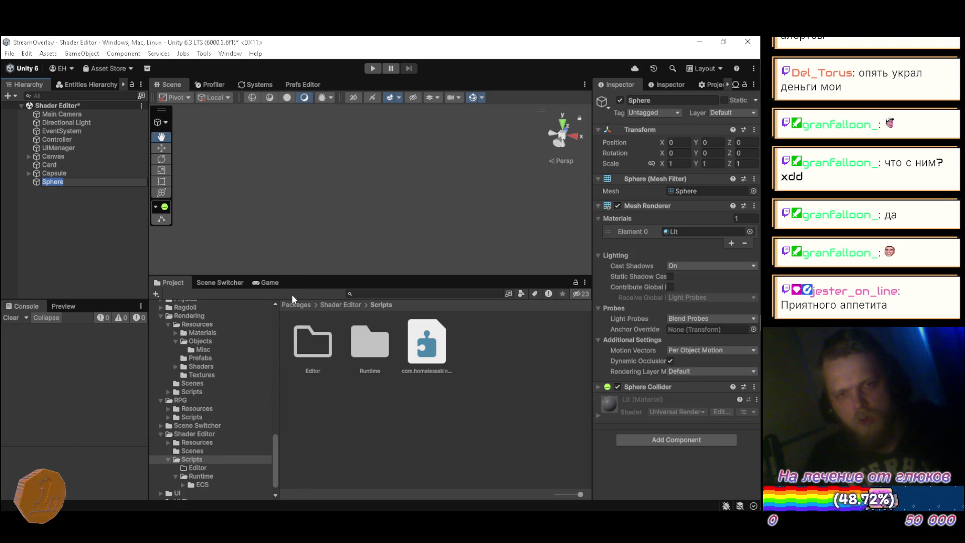
pyautogui.rightClick(649, 388)
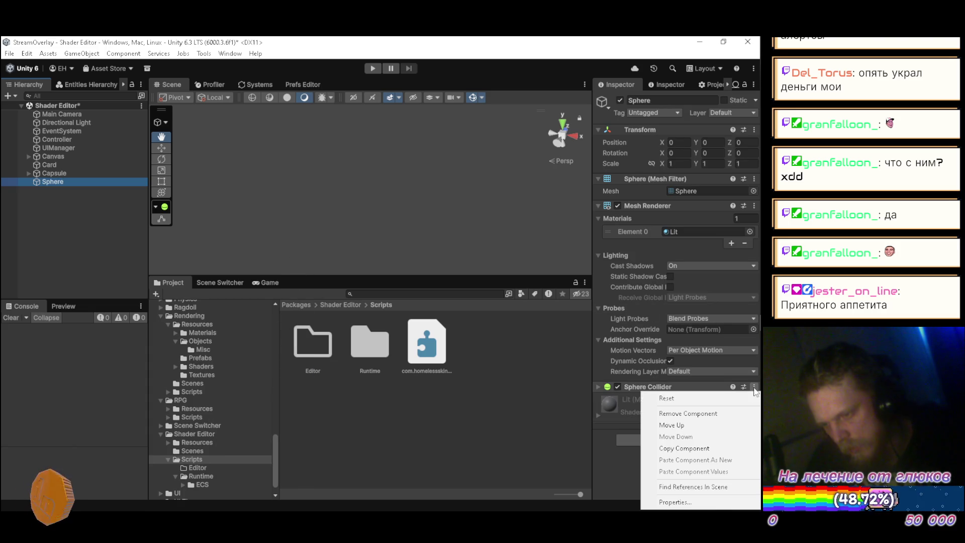
pyautogui.click(674, 412)
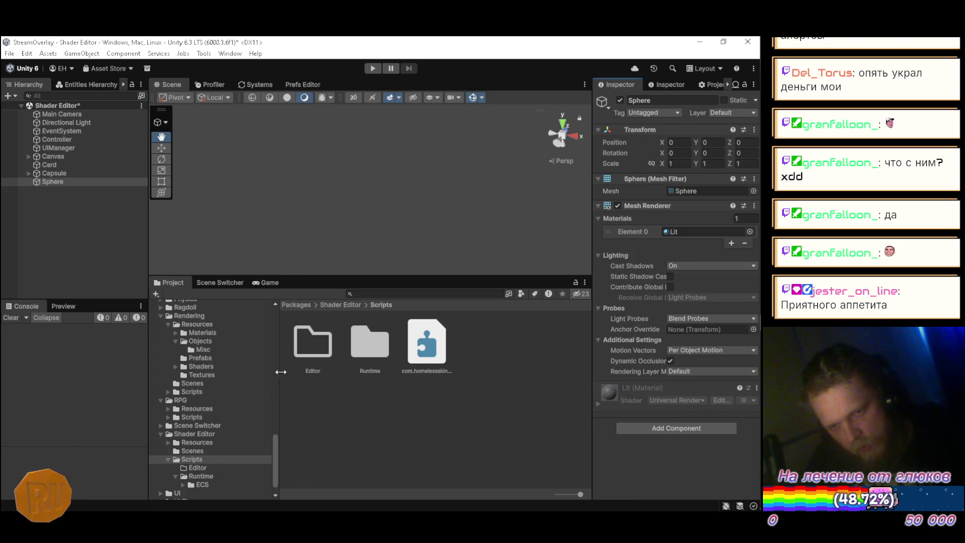
pyautogui.hotkey('alt', 'Tab')
pyautogui.hotkey('alt', 'Tab')
pyautogui.hotkey('alt', 'Tab')
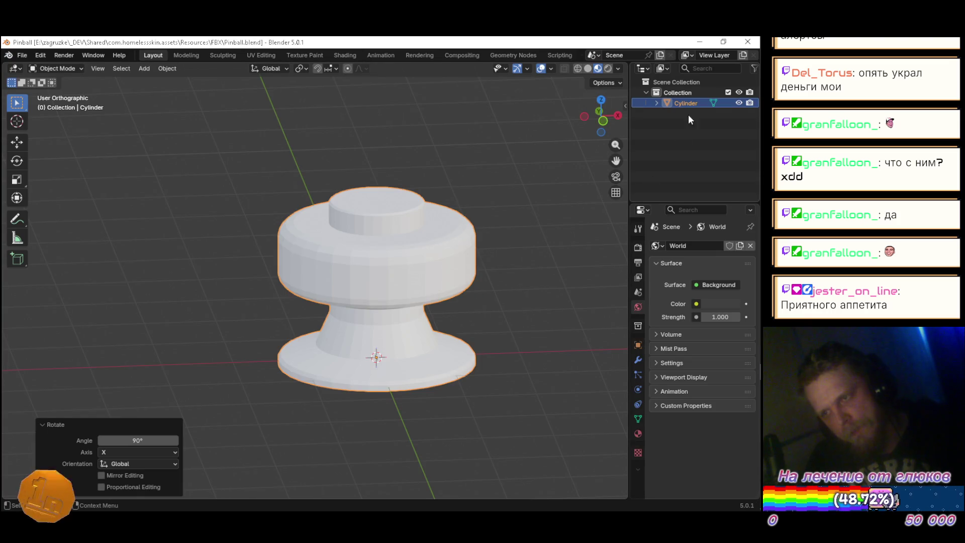
# Rename the Cylinder object to RoundBumper in the Outliner and save Pinball.blend
pyautogui.doubleClick(693, 103)
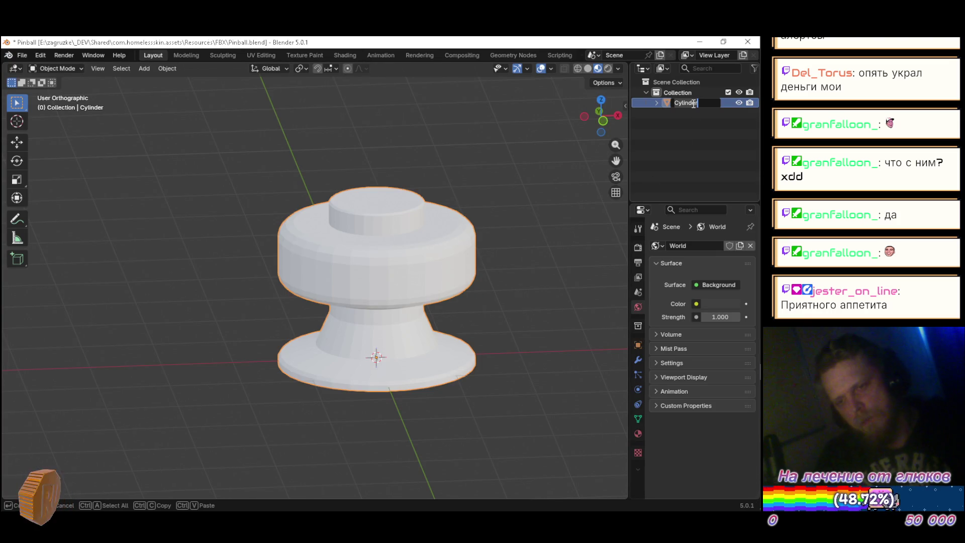
pyautogui.write('Ro')
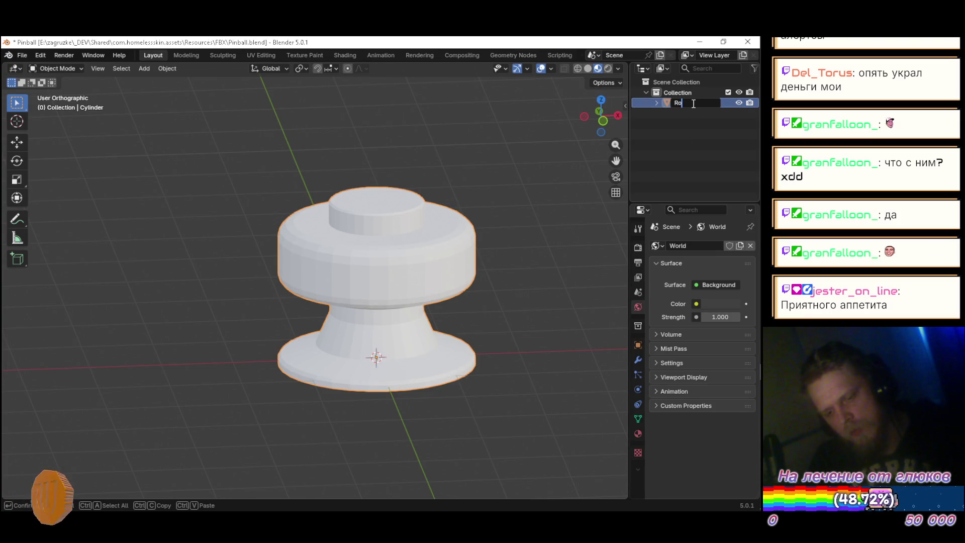
pyautogui.write('undBumper')
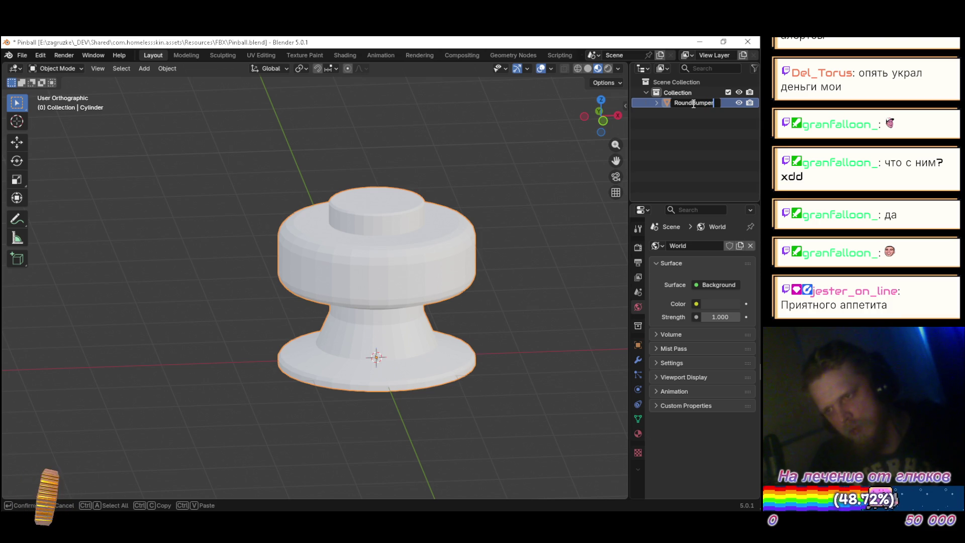
pyautogui.press('Return')
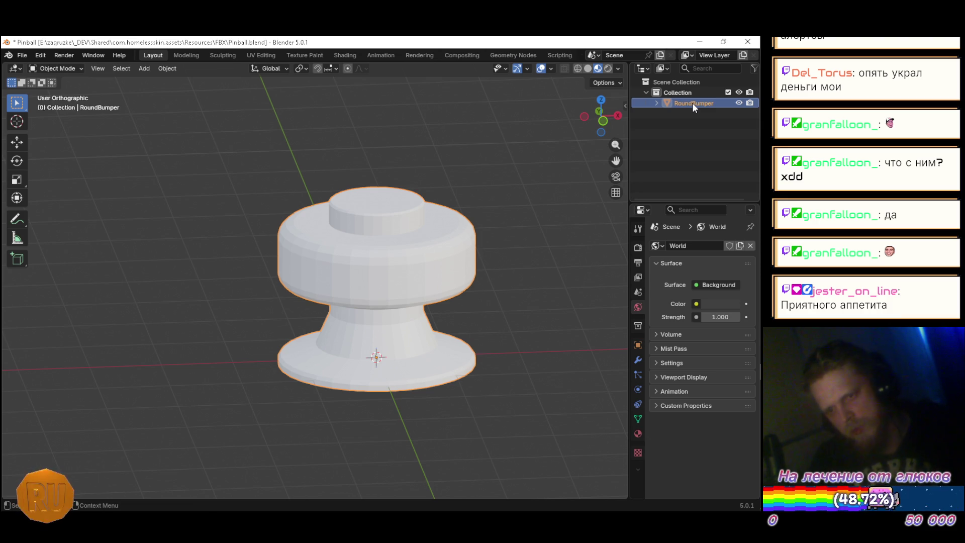
pyautogui.hotkey('ctrl', 's')
pyautogui.hotkey('alt', 'Tab')
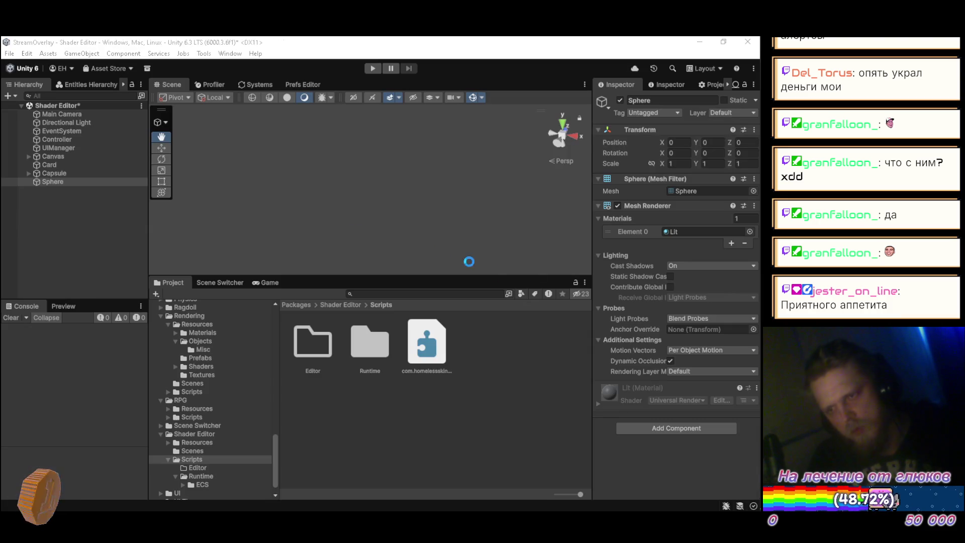
# Assign the RoundBumper mesh to the Sphere's Mesh Filter
pyautogui.click(752, 192)
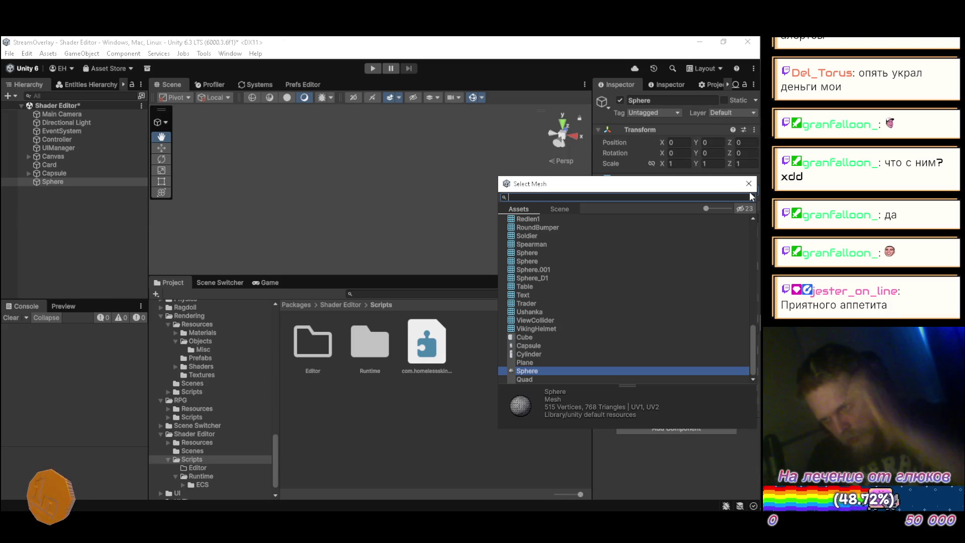
pyautogui.write('round')
pyautogui.press('Down')
pyautogui.press('Return')
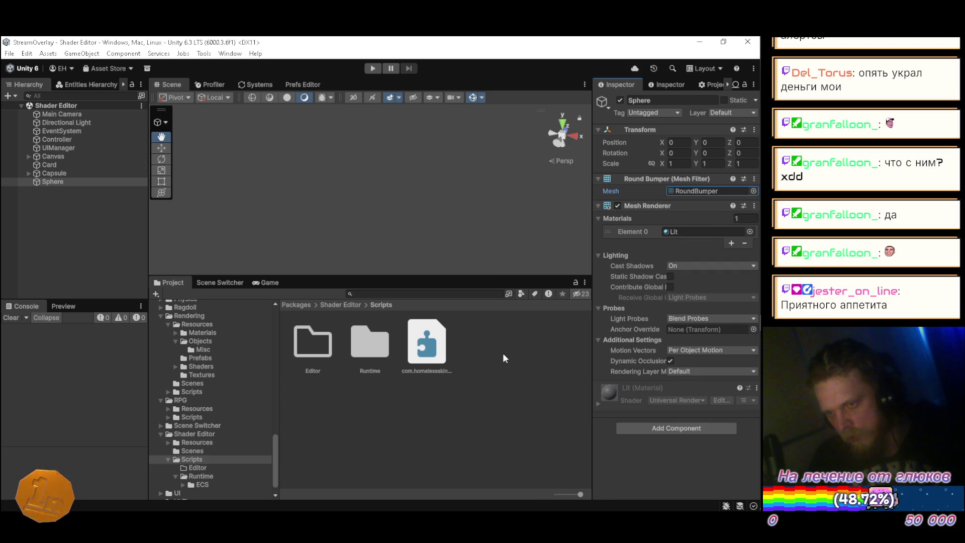
# Browse the material list without changing it, keeping the Lit material
pyautogui.click(749, 231)
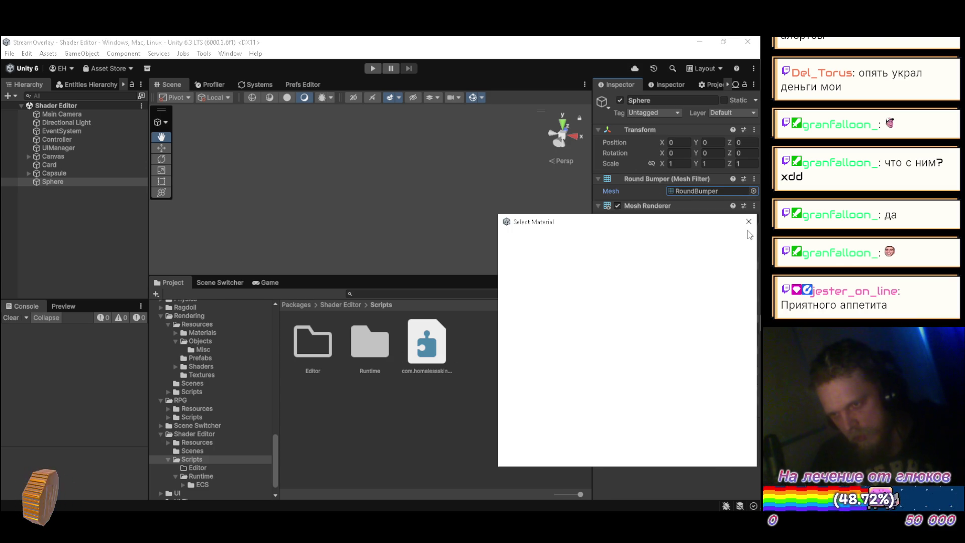
pyautogui.press('Down')
pyautogui.press('Down')
pyautogui.press('Down')
pyautogui.press('Up')
pyautogui.press('Up')
pyautogui.press('Up')
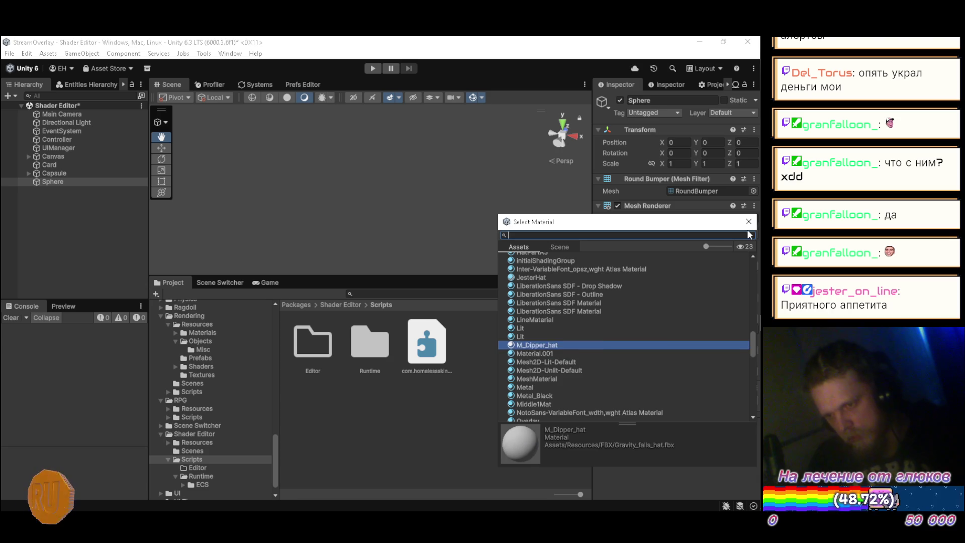
pyautogui.press('Escape')
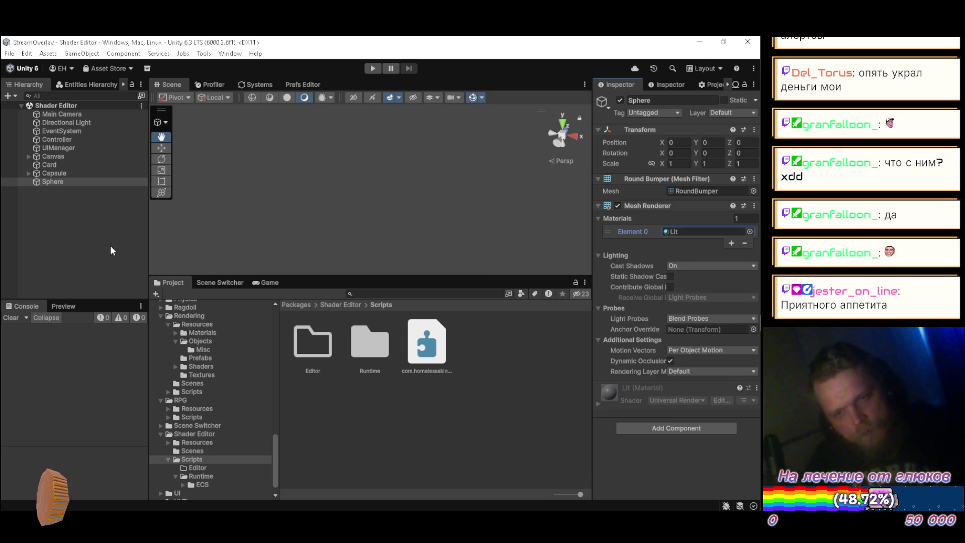
pyautogui.click(362, 218)
# Frame the bumper and set its Transform Position X to -20
pyautogui.press('f')
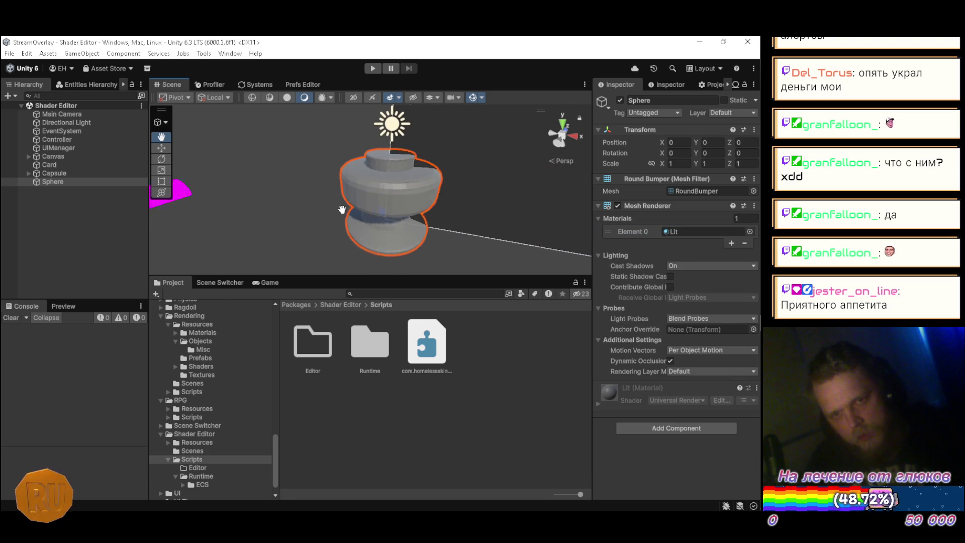
pyautogui.click(687, 142)
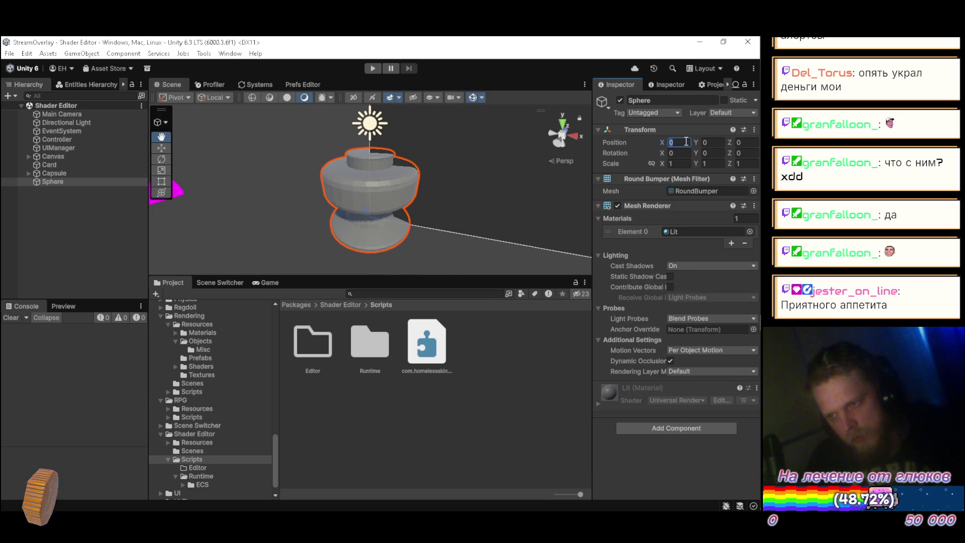
pyautogui.write('-20f')
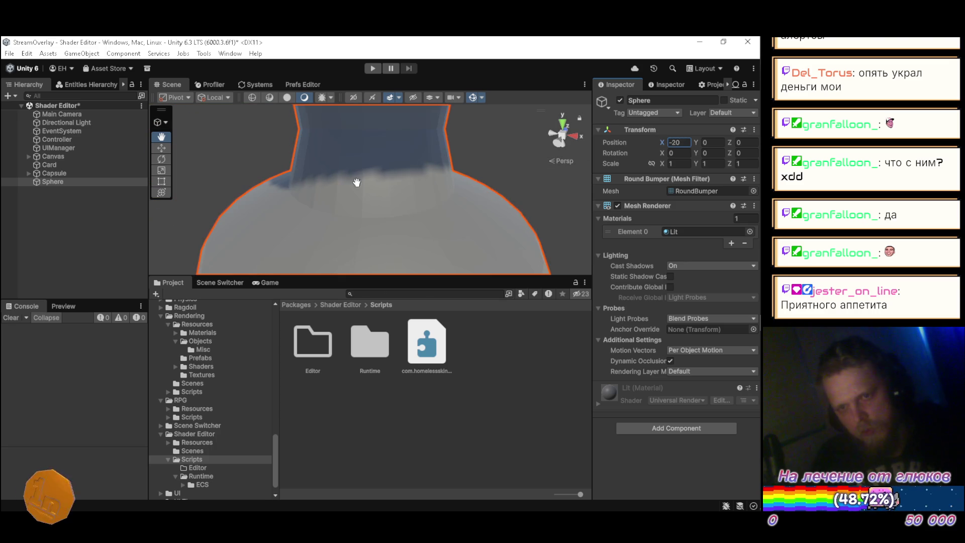
pyautogui.scroll(-3, 393, 172)
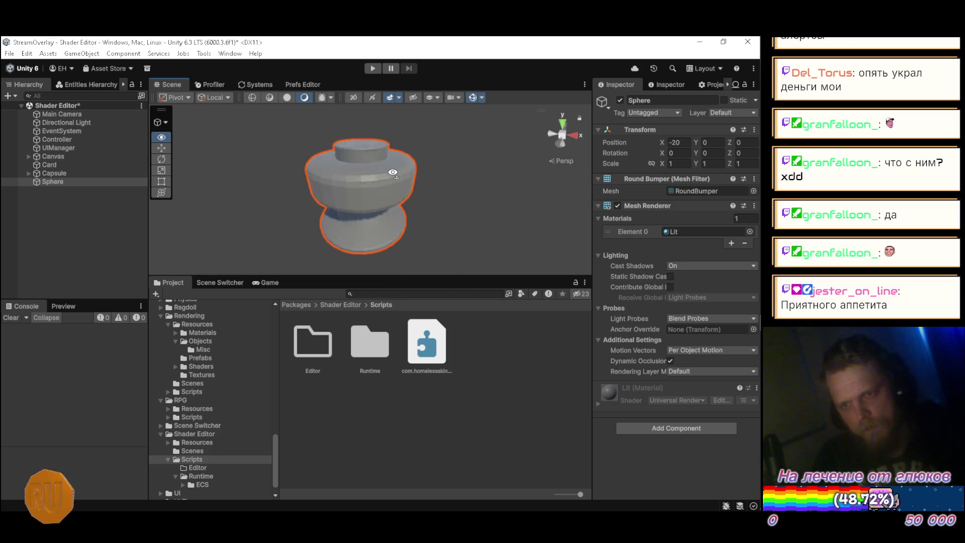
pyautogui.scroll(-3, 393, 173)
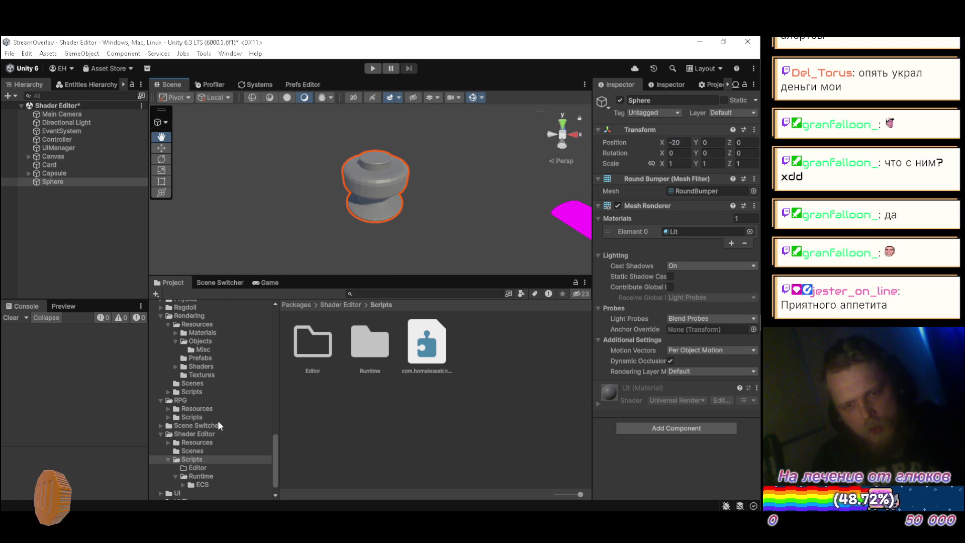
pyautogui.scroll(15, 218, 420)
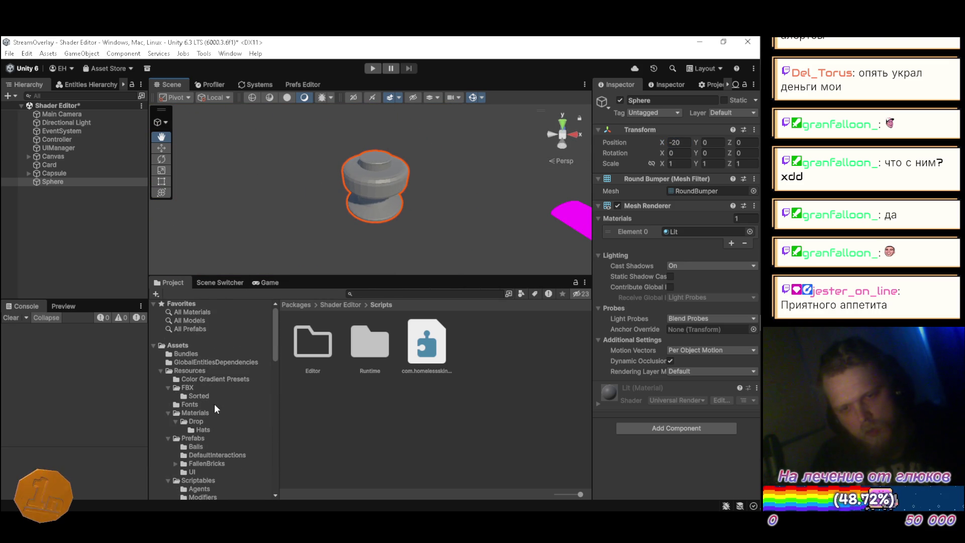
pyautogui.scroll(-3, 216, 387)
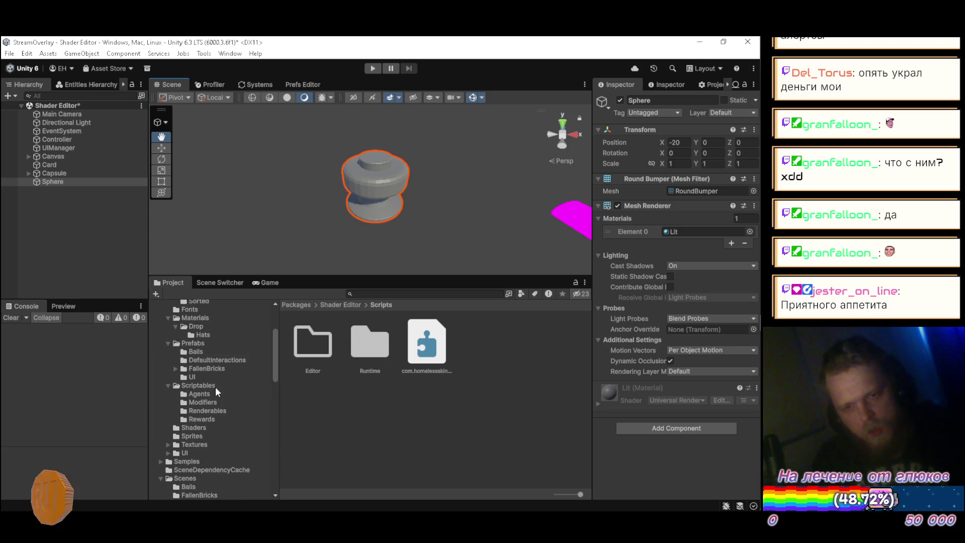
# Open Assets/Resources/Shaders, show the Game view, and enter play mode
pyautogui.click(199, 428)
pyautogui.click(267, 282)
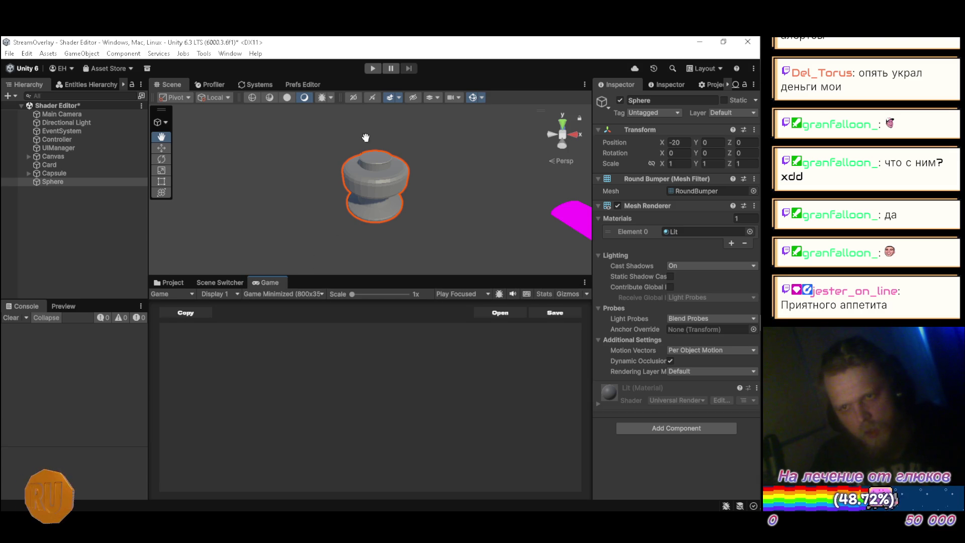
pyautogui.click(375, 67)
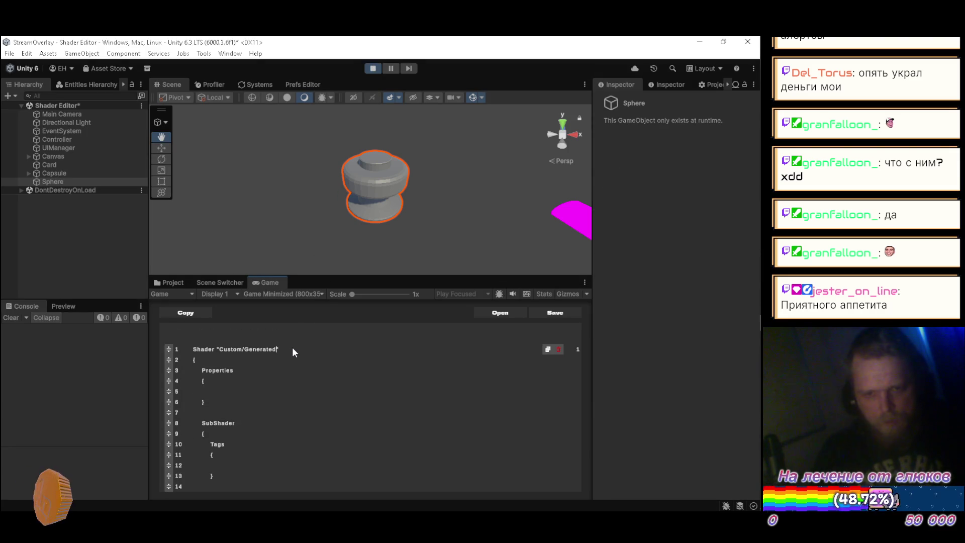
# Rename the shader in the editor from Generated to RoundBumper
pyautogui.press('BackSpace')
pyautogui.press('BackSpace')
pyautogui.press('BackSpace')
pyautogui.press('BackSpace')
pyautogui.press('BackSpace')
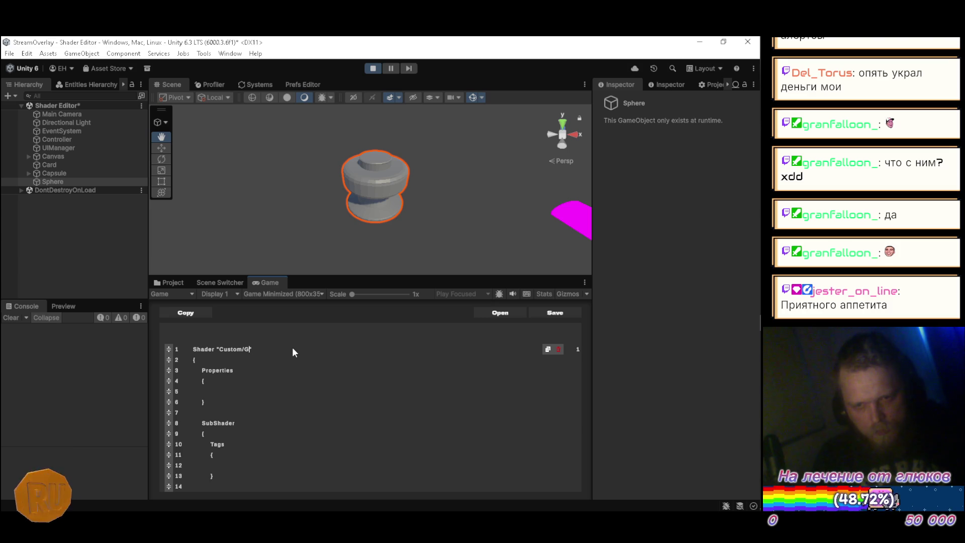
pyautogui.press('BackSpace')
pyautogui.press('BackSpace')
pyautogui.press('BackSpace')
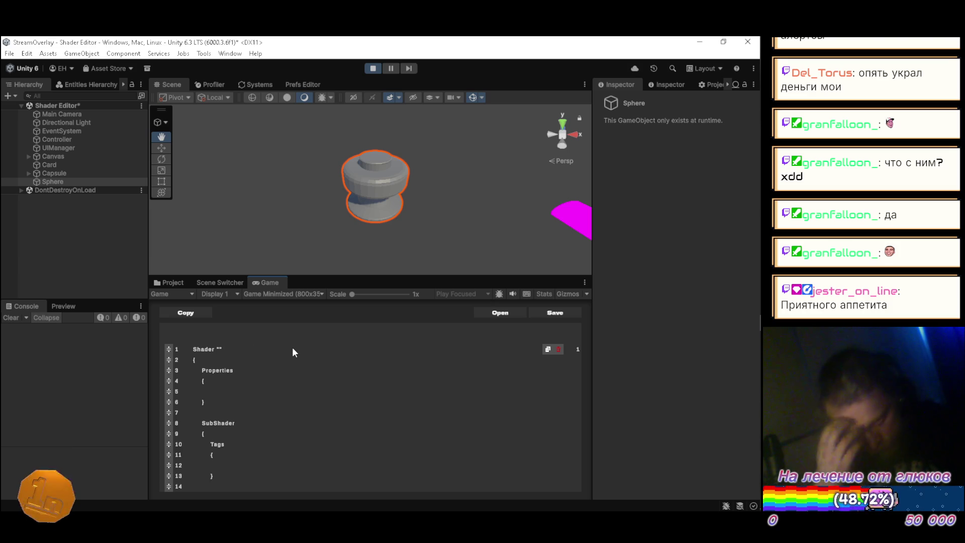
pyautogui.write('Round')
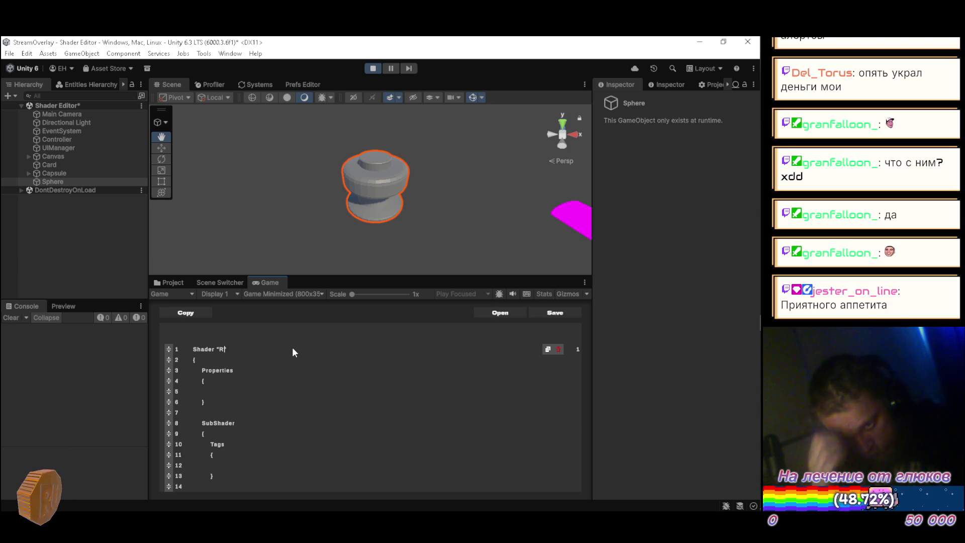
pyautogui.write('Bumper')
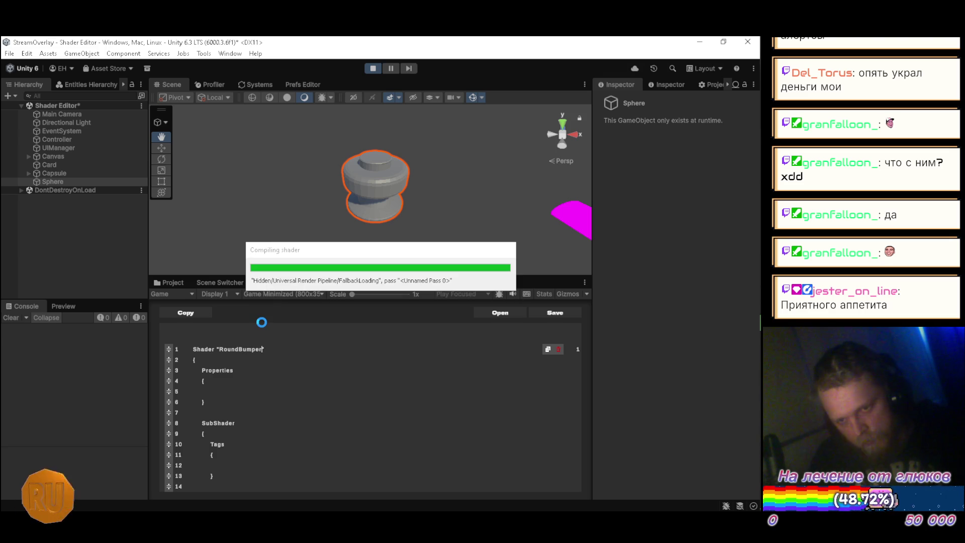
# Save the shader code and select RoundBumper.shader in the Shaders folder
pyautogui.click(171, 282)
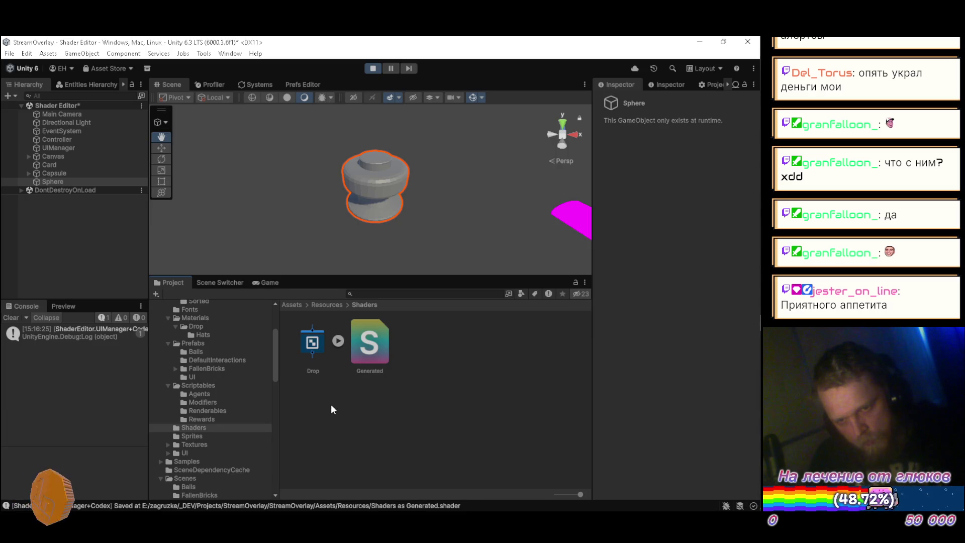
pyautogui.click(274, 283)
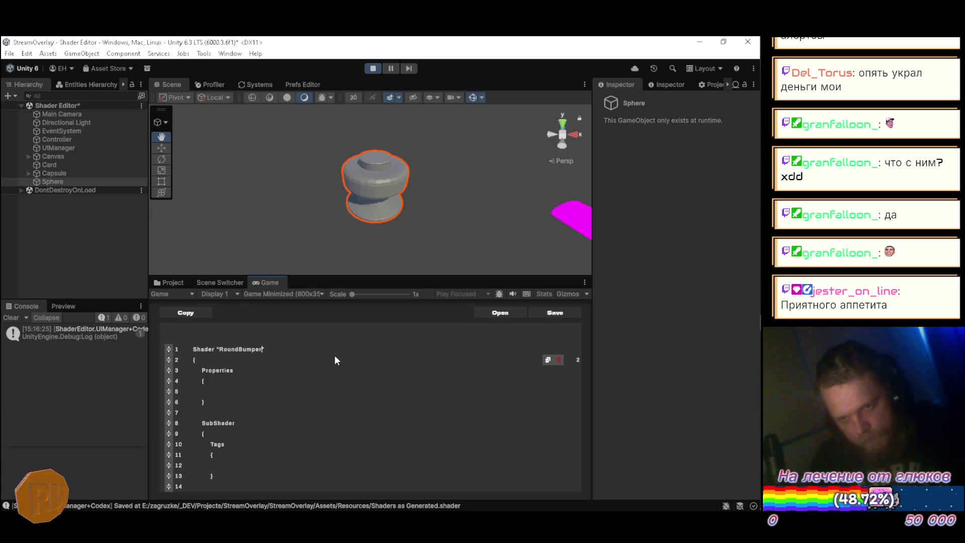
pyautogui.scroll(-1, 336, 358)
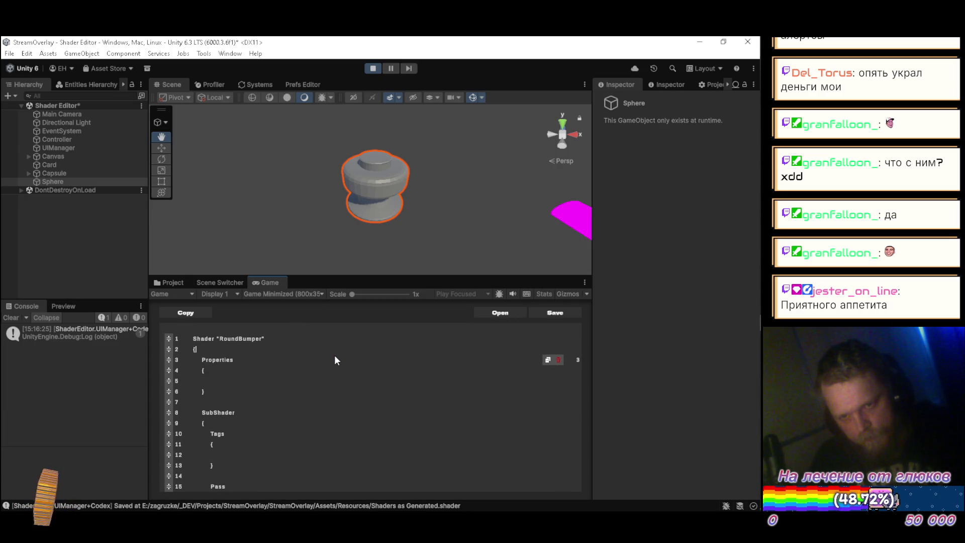
pyautogui.hotkey('ctrl', 's')
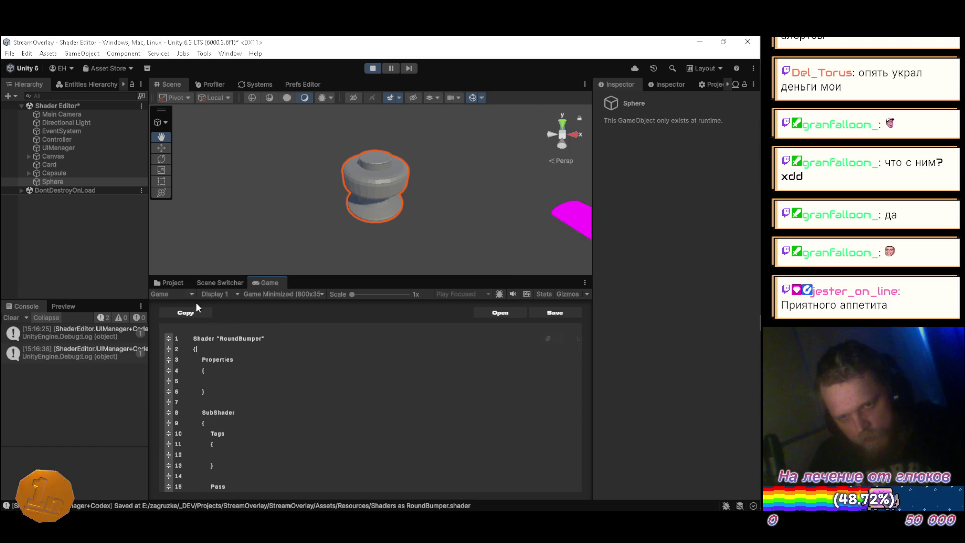
pyautogui.click(173, 282)
pyautogui.click(370, 344)
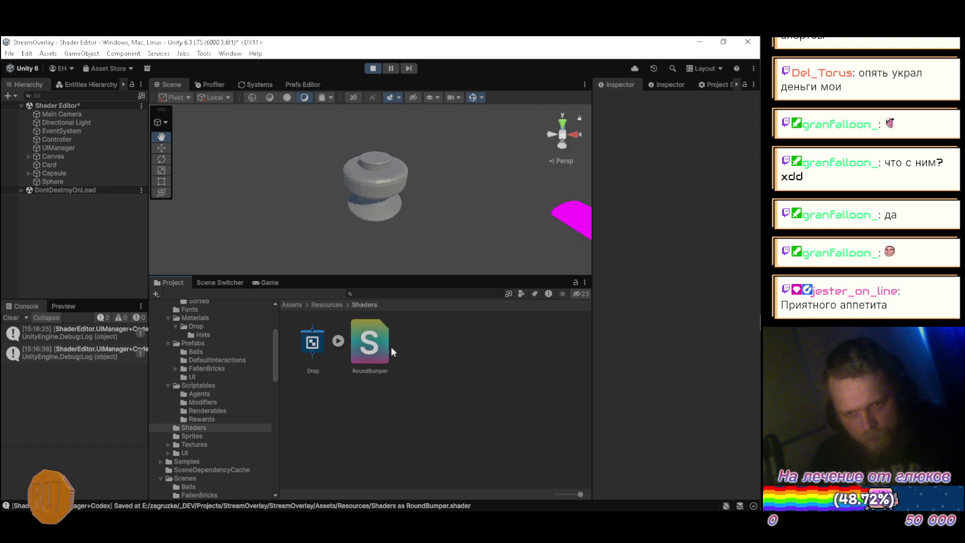
# Create a RoundBumper material from the shader and move it into the Materials folder
pyautogui.rightClick(376, 352)
pyautogui.moveTo(491, 206)
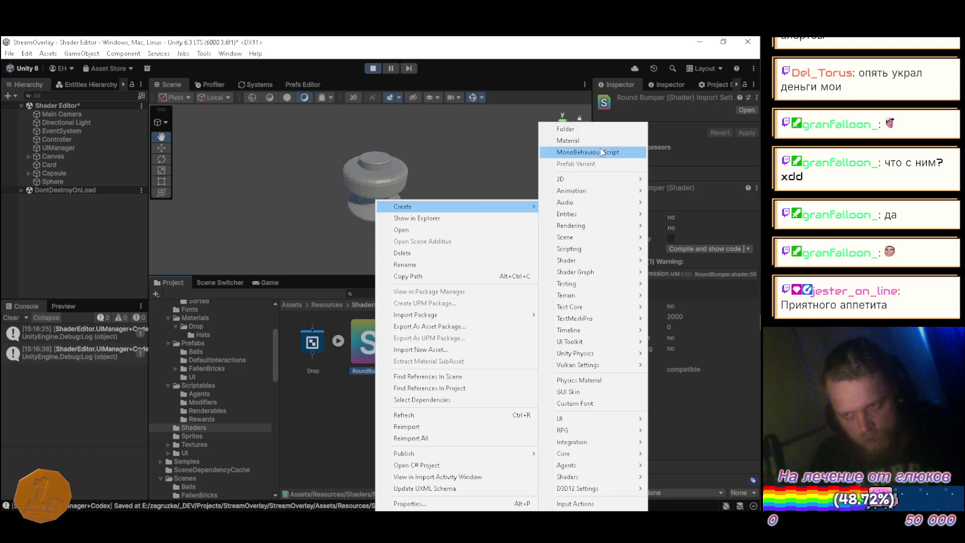
pyautogui.click(599, 144)
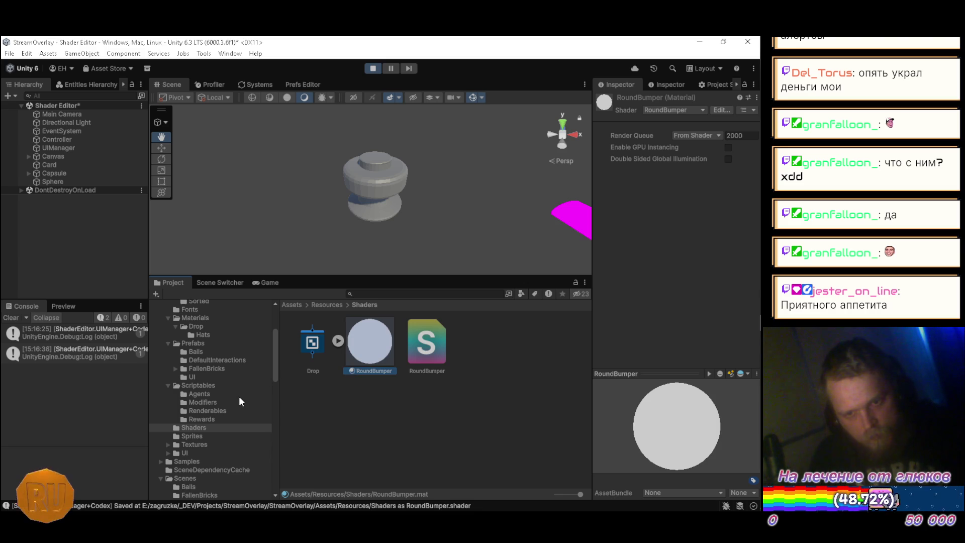
pyautogui.scroll(2, 247, 392)
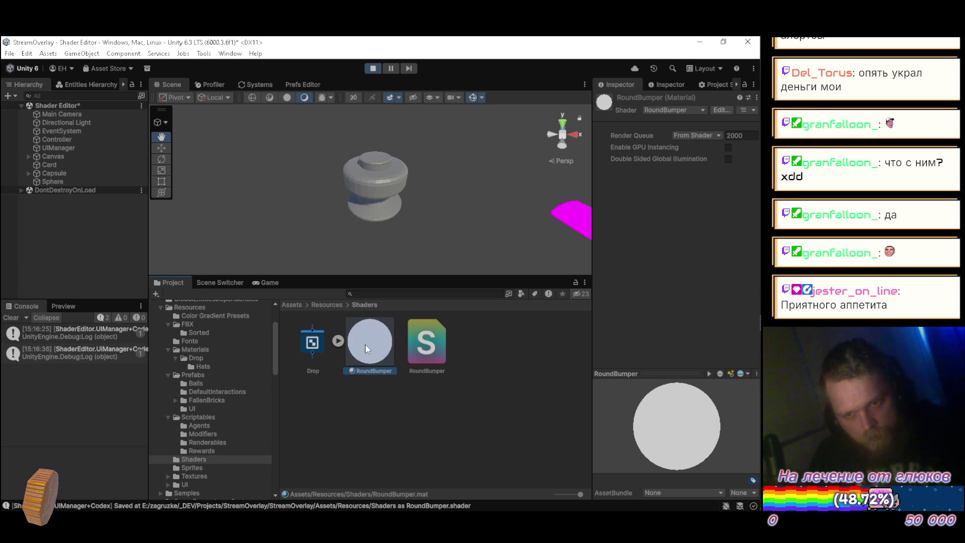
pyautogui.moveTo(375, 340); pyautogui.dragTo(221, 350)
# Apply the RoundBumper material to the Sphere, save the scene, and restart play mode
pyautogui.click(374, 69)
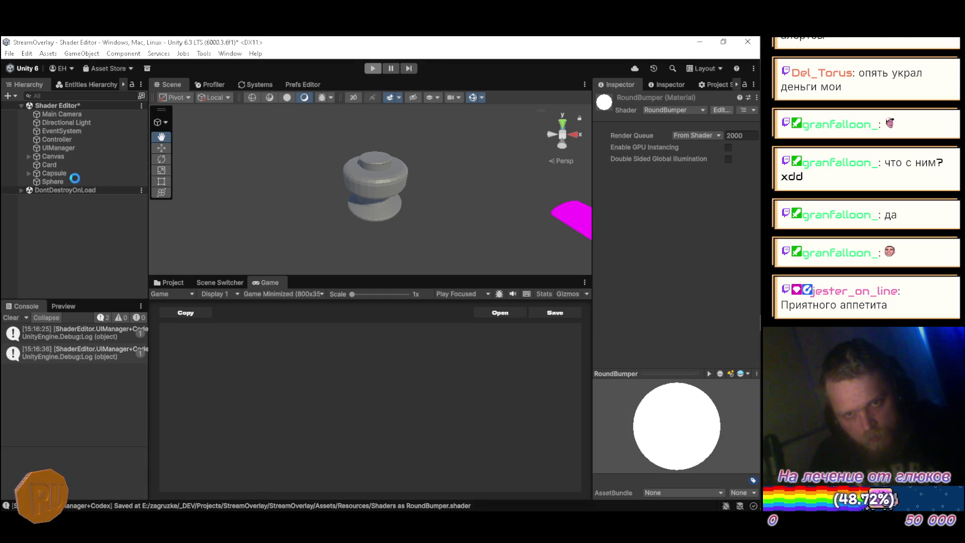
pyautogui.click(58, 182)
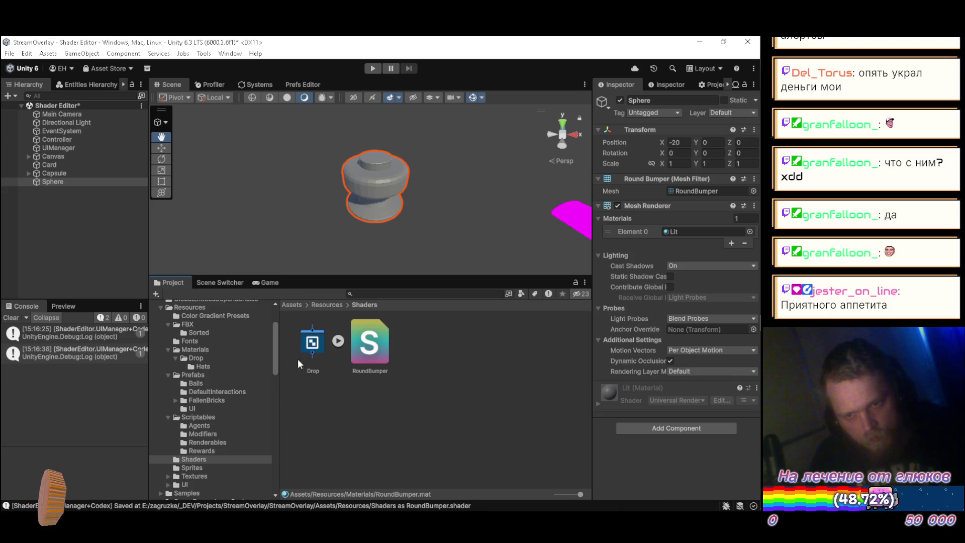
pyautogui.click(203, 350)
pyautogui.moveTo(314, 408); pyautogui.dragTo(74, 182)
pyautogui.hotkey('ctrl', 's')
pyautogui.click(74, 221)
pyautogui.click(372, 68)
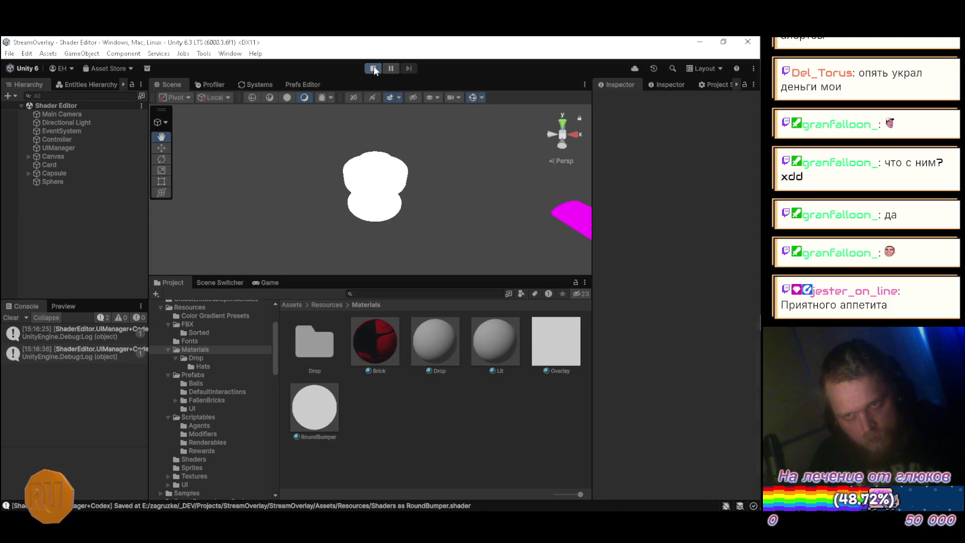
pyautogui.click(486, 312)
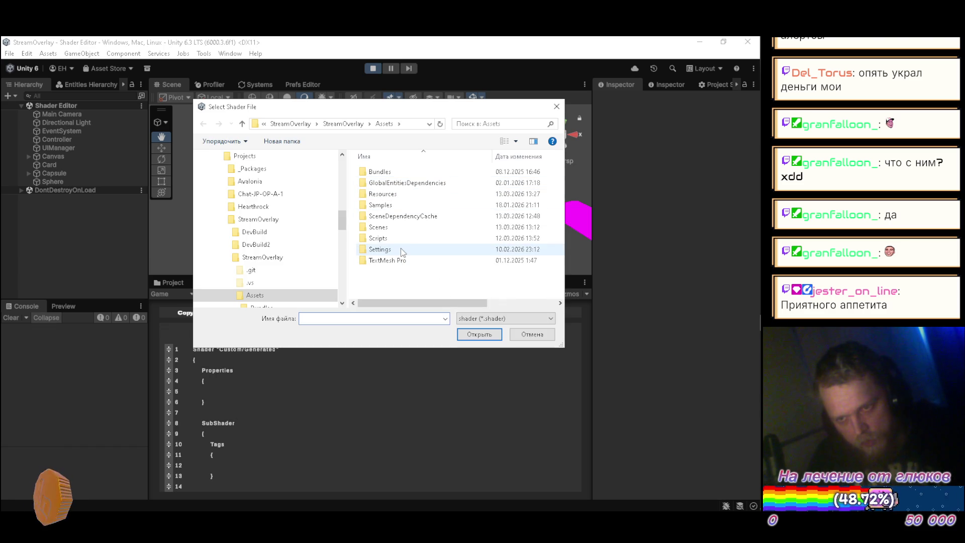
# Load RoundBumper.shader from Assets/Resources/Shaders into the in-game editor and scroll through its code
pyautogui.doubleClick(398, 194)
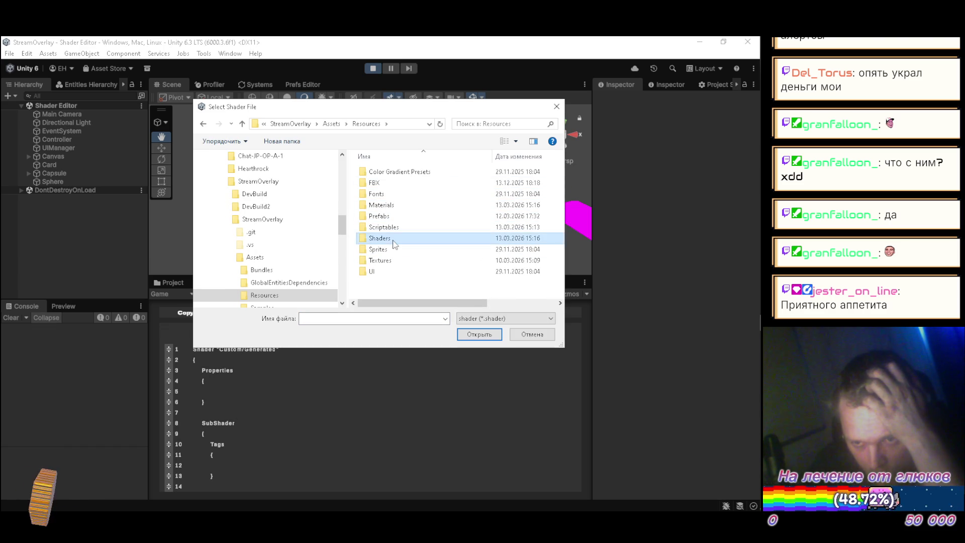
pyautogui.doubleClick(394, 241)
pyautogui.click(395, 174)
pyautogui.click(466, 333)
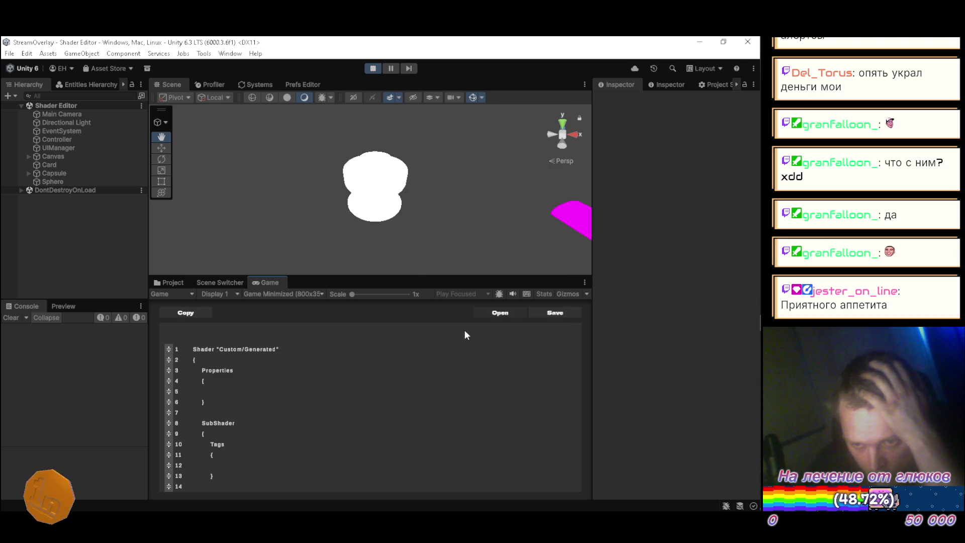
pyautogui.scroll(-3, 270, 398)
pyautogui.scroll(-1, 268, 389)
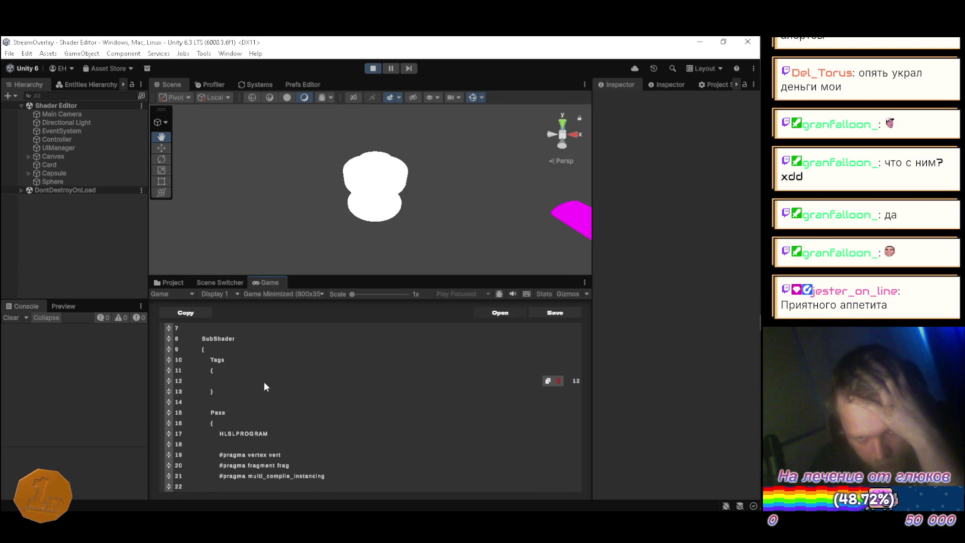
pyautogui.scroll(-2, 264, 381)
pyautogui.scroll(3, 302, 374)
pyautogui.scroll(2, 316, 372)
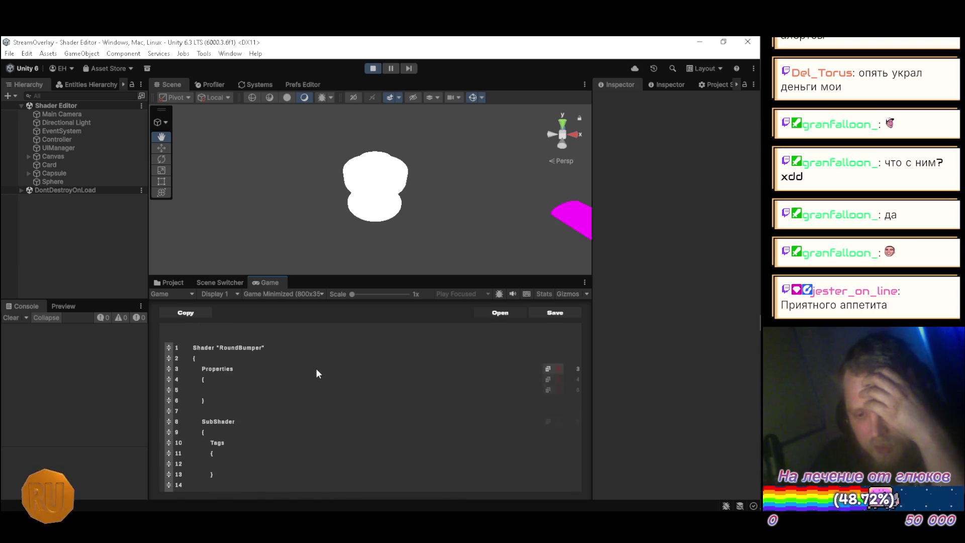
# Select the shader name on line 1 without its opening quote, then stop play mode
pyautogui.moveTo(237, 349)
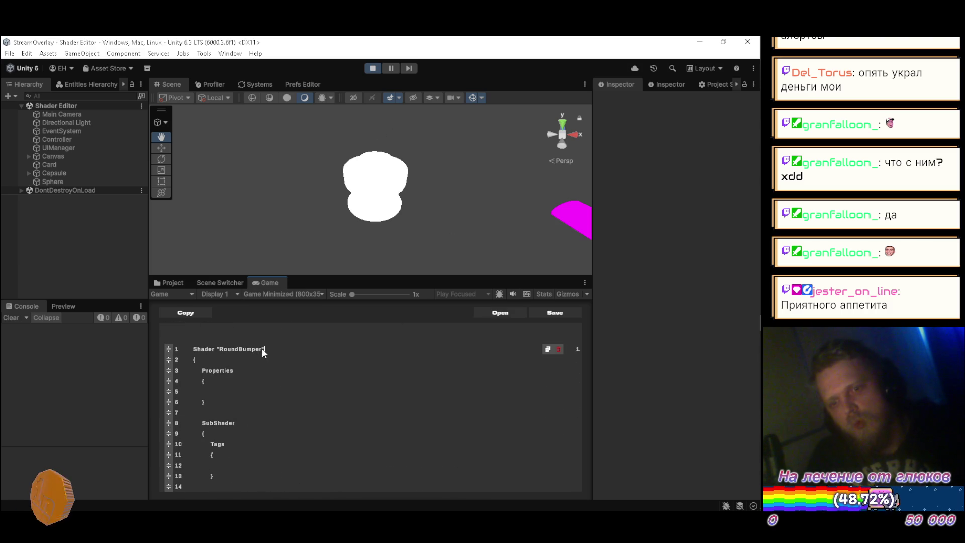
pyautogui.hotkey('ctrl', 'shift', 'Left')
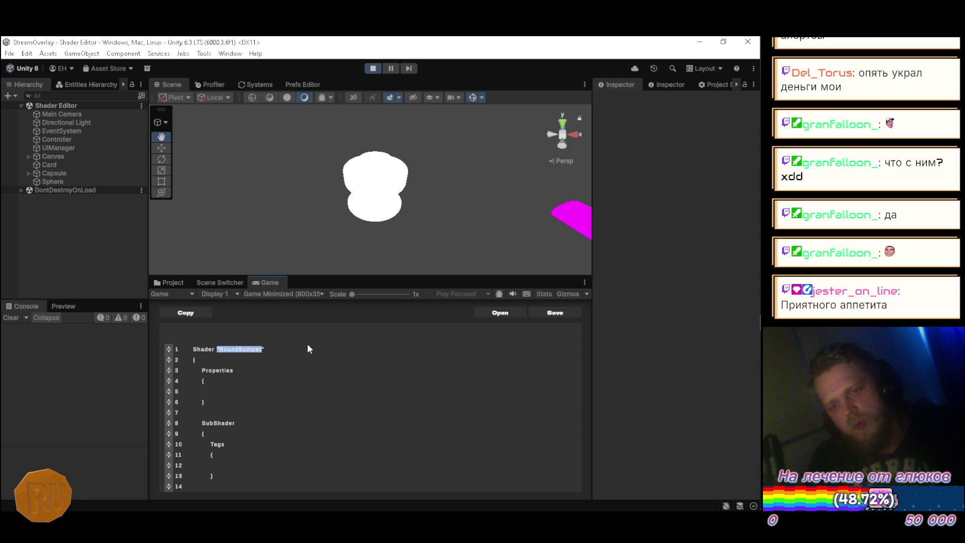
pyautogui.hotkey('shift', 'Right')
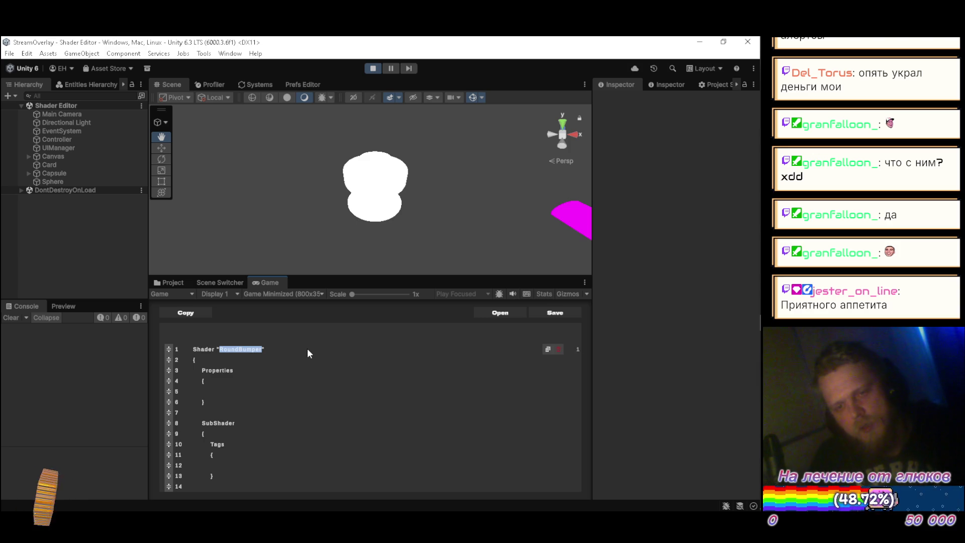
pyautogui.click(373, 68)
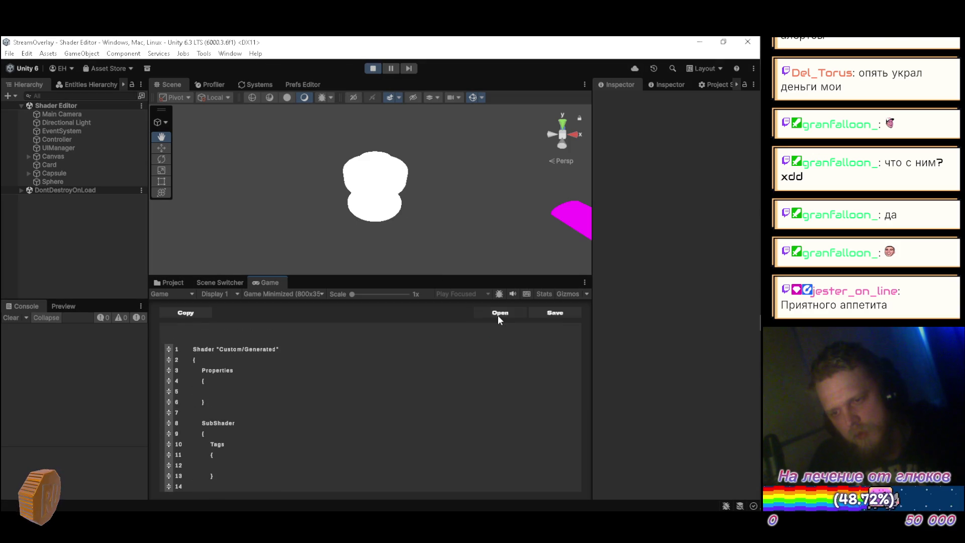
# Load Start Unlit.shader from Shared/com.homelessskin.rendering/Resources/Shaders into the shader editor
pyautogui.click(498, 315)
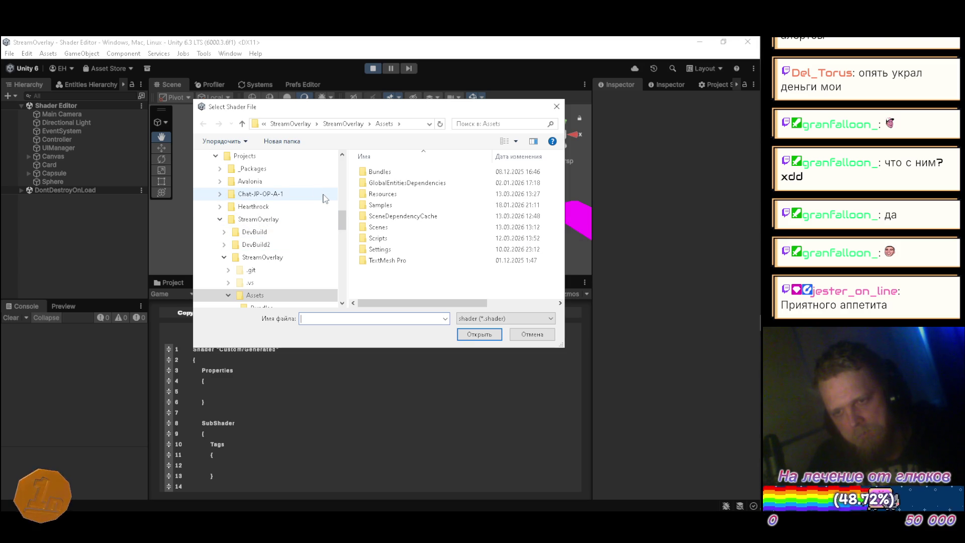
pyautogui.click(266, 158)
pyautogui.click(242, 124)
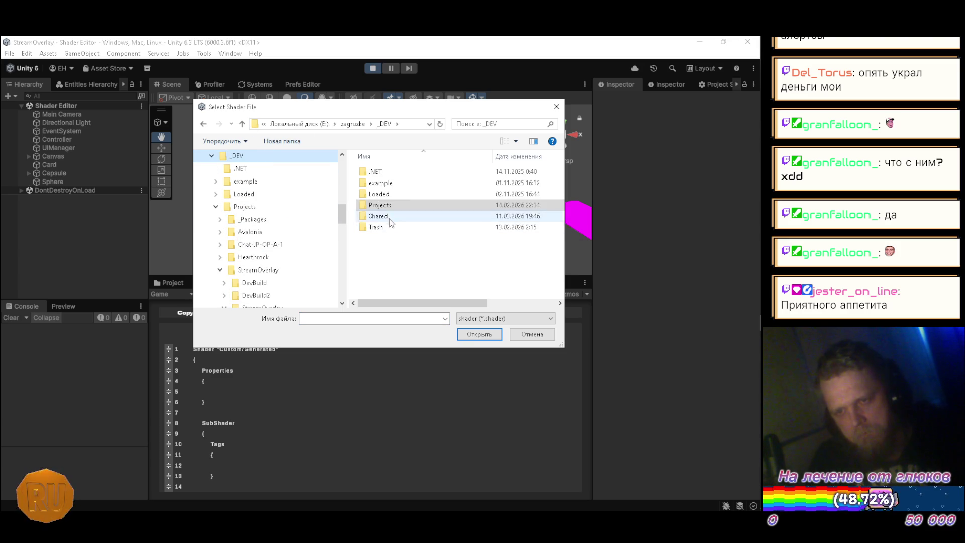
pyautogui.doubleClick(388, 215)
pyautogui.scroll(-3, 415, 211)
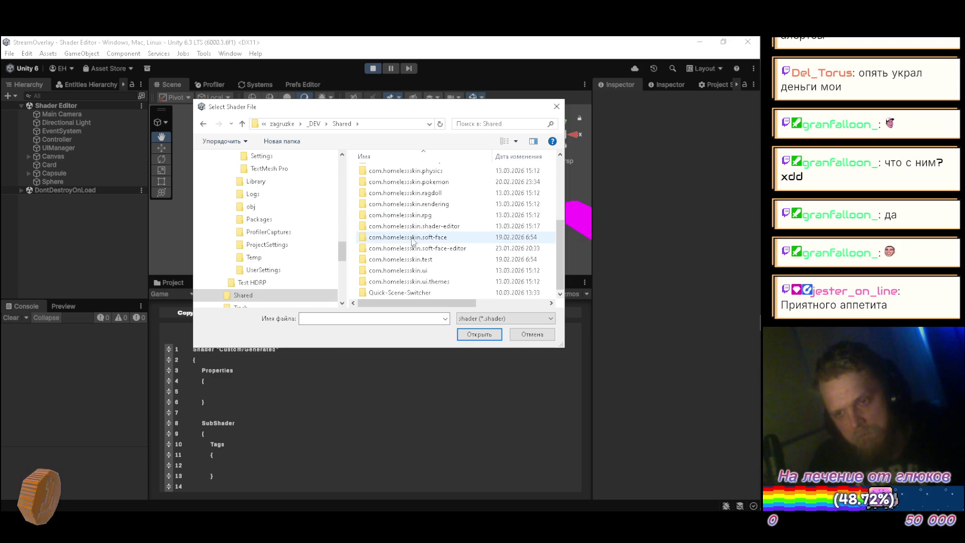
pyautogui.doubleClick(416, 204)
pyautogui.doubleClick(392, 184)
pyautogui.doubleClick(394, 206)
pyautogui.click(394, 216)
pyautogui.click(469, 335)
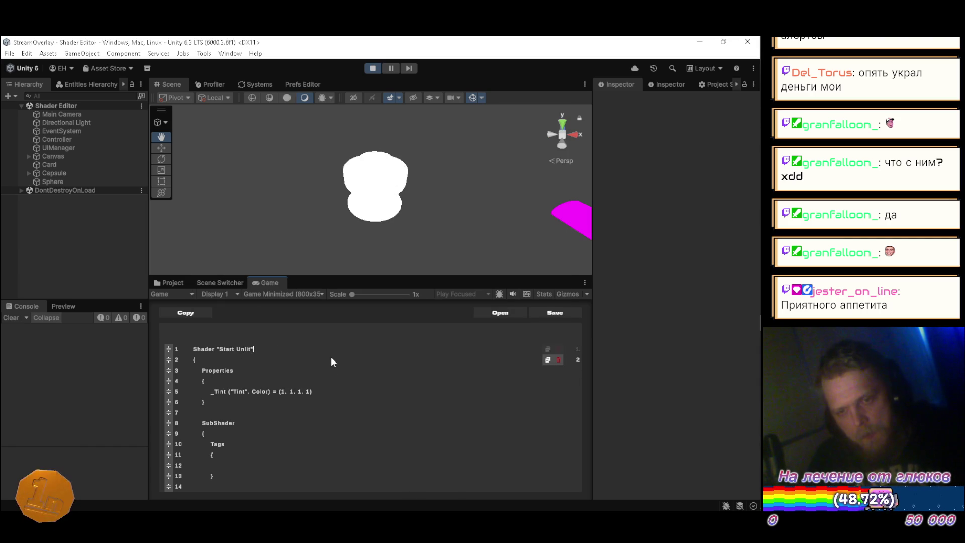
# Rename the shader on line 1 to "RoundBumper" and save it as RoundBumper.shader
pyautogui.press('BackSpace')
pyautogui.press('BackSpace')
pyautogui.press('BackSpace')
pyautogui.press('BackSpace')
pyautogui.press('BackSpace')
pyautogui.press('BackSpace')
pyautogui.press('BackSpace')
pyautogui.press('BackSpace')
pyautogui.write('RoundBumper"')
pyautogui.press('Down')
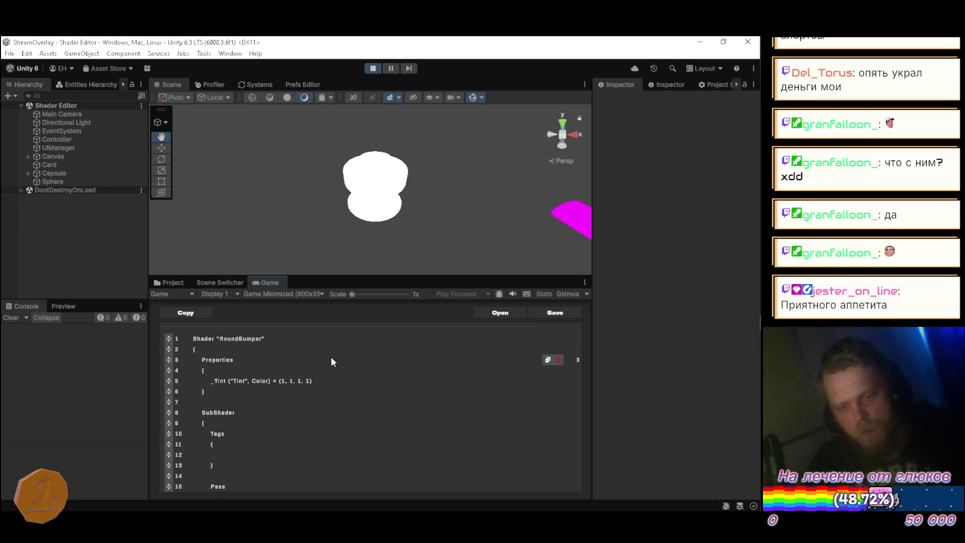
pyautogui.hotkey('ctrl', 's')
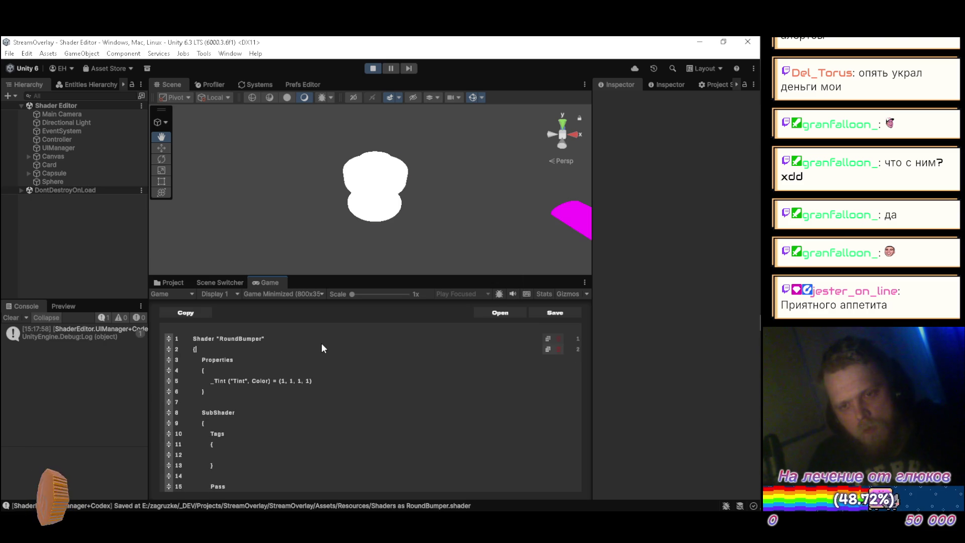
# Set the RoundBumper material's Tint colour to pure red
pyautogui.click(162, 283)
pyautogui.click(321, 404)
pyautogui.click(252, 284)
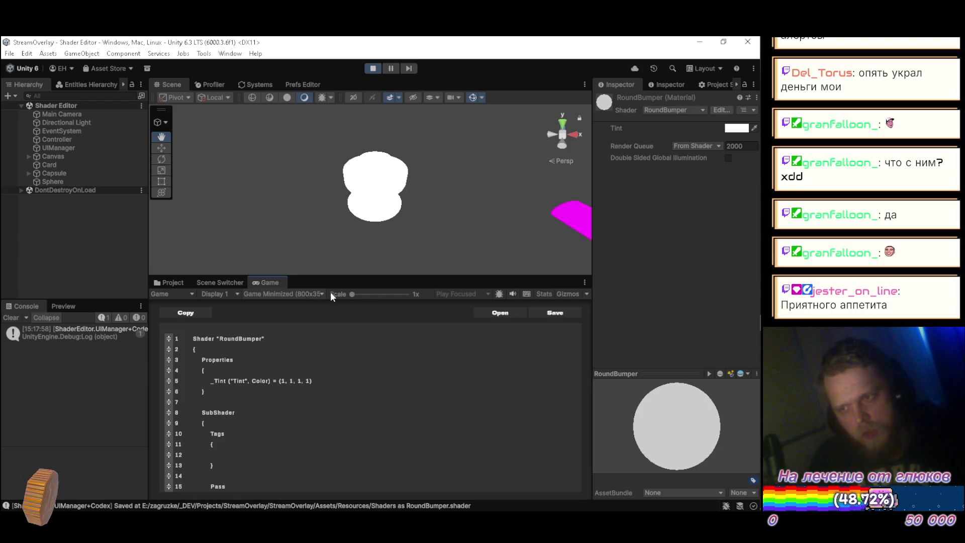
pyautogui.click(735, 128)
pyautogui.moveTo(714, 185)
pyautogui.mouseDown()
pyautogui.moveTo(730, 153)
pyautogui.moveTo(725, 260)
pyautogui.mouseUp()
pyautogui.moveTo(674, 236)
pyautogui.mouseDown()
pyautogui.moveTo(668, 186)
pyautogui.moveTo(696, 211)
pyautogui.moveTo(755, 152)
pyautogui.mouseUp()
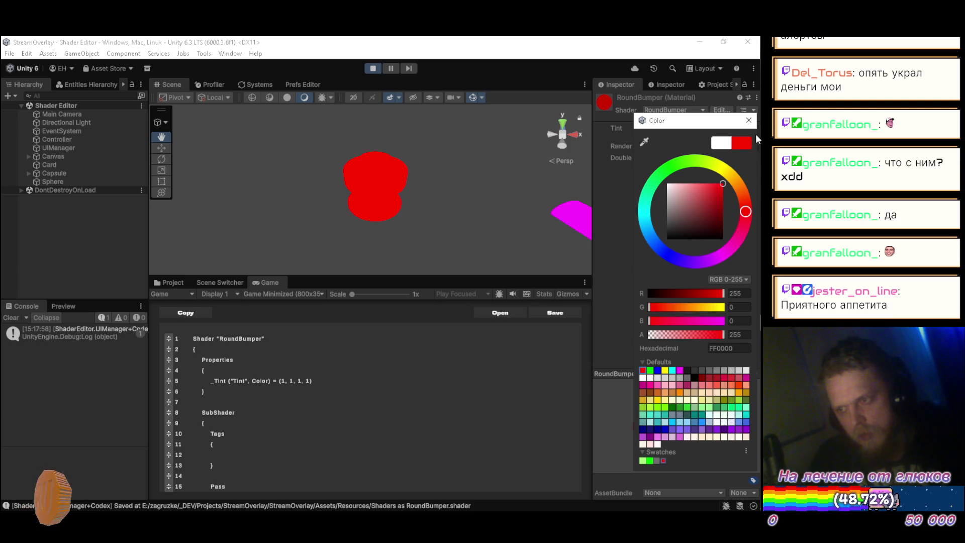
pyautogui.click(749, 120)
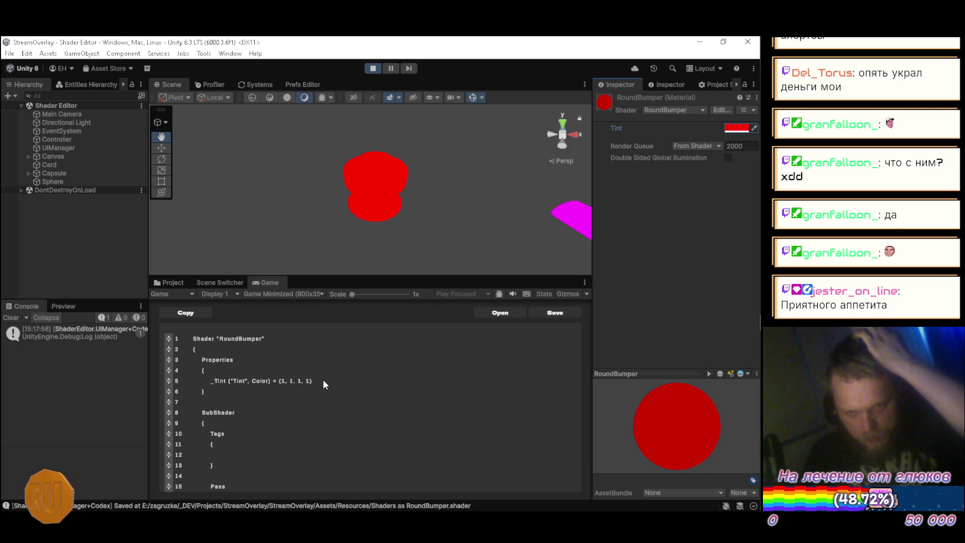
# Move into the Tags block above the Pass and type "RenderType"="Opaque"
pyautogui.moveTo(323, 381)
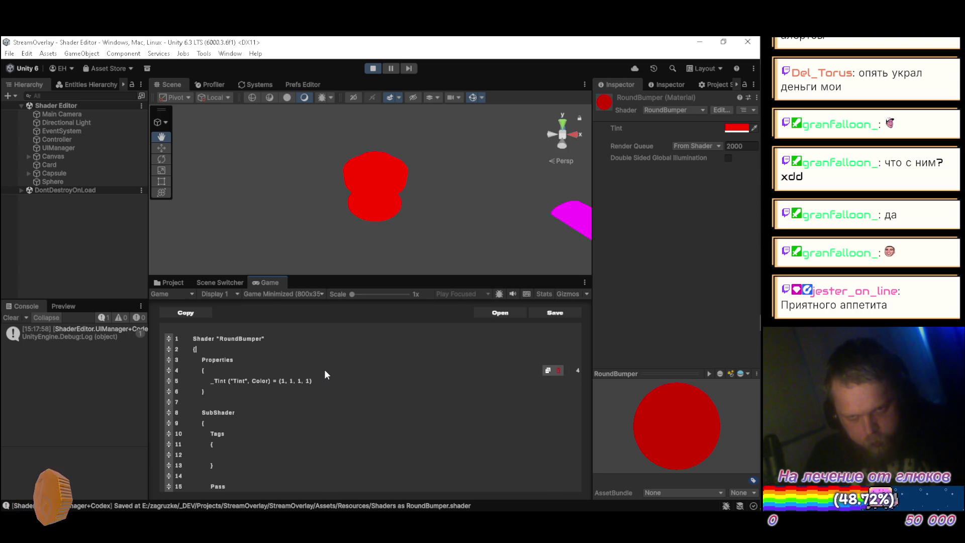
pyautogui.press('Down')
pyautogui.press('Down')
pyautogui.press('Down')
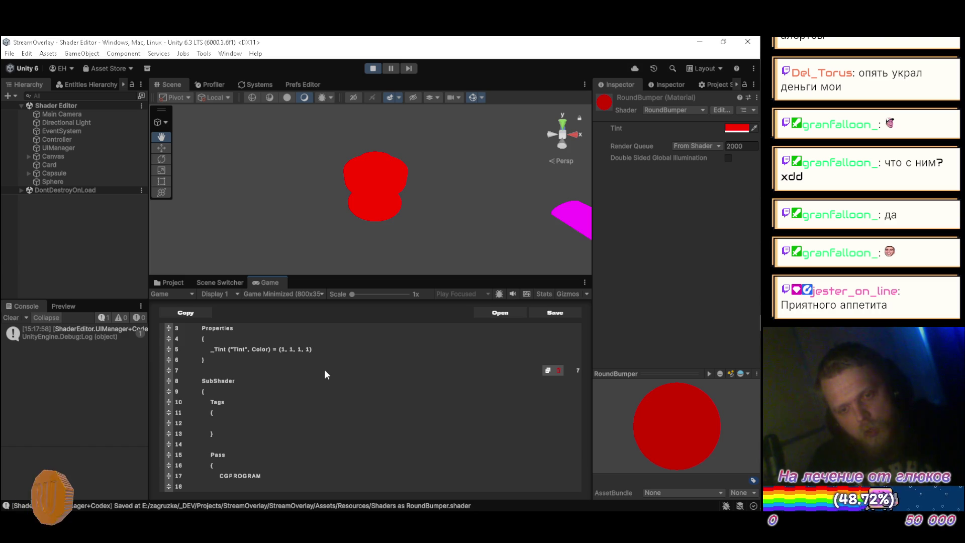
pyautogui.scroll(-5, 224, 425)
pyautogui.scroll(-4, 221, 377)
pyautogui.scroll(9, 215, 373)
pyautogui.press('Down')
pyautogui.scroll(-3, 282, 384)
pyautogui.scroll(2, 282, 384)
pyautogui.press('Down')
pyautogui.press('Down')
pyautogui.press('Down')
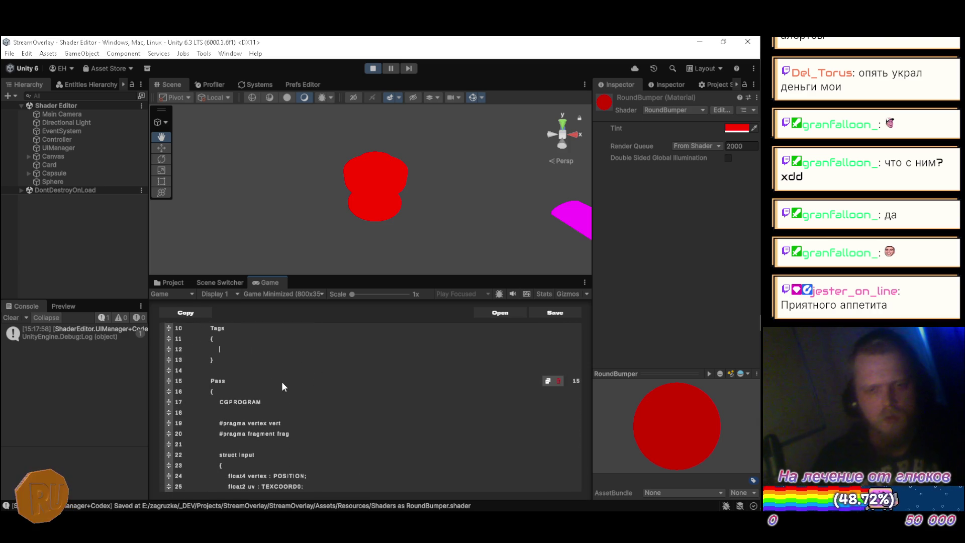
pyautogui.write('"')
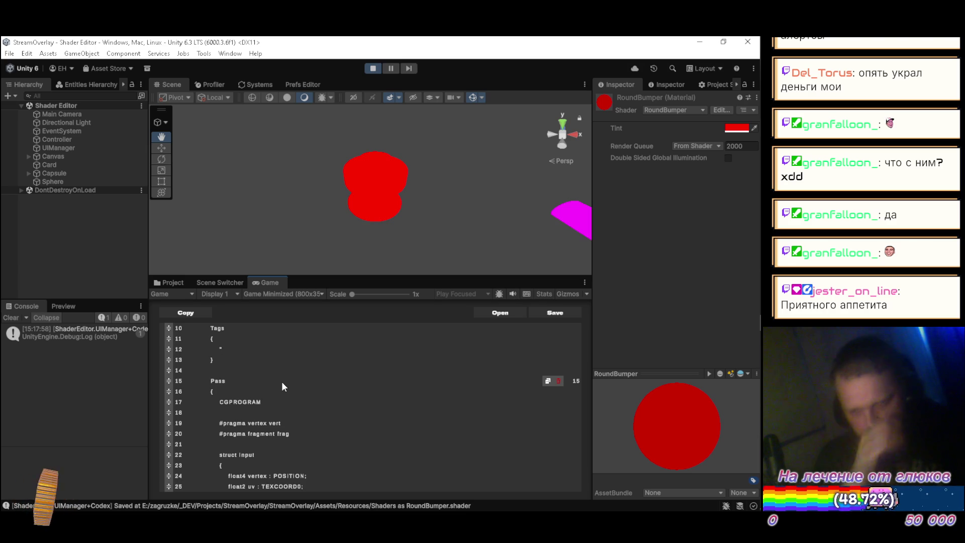
pyautogui.write('Re')
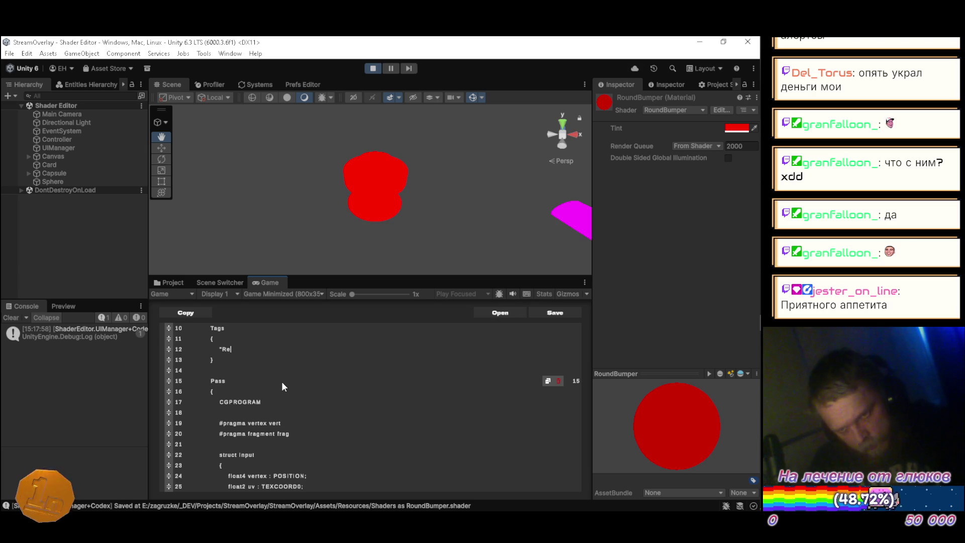
pyautogui.write('nderType')
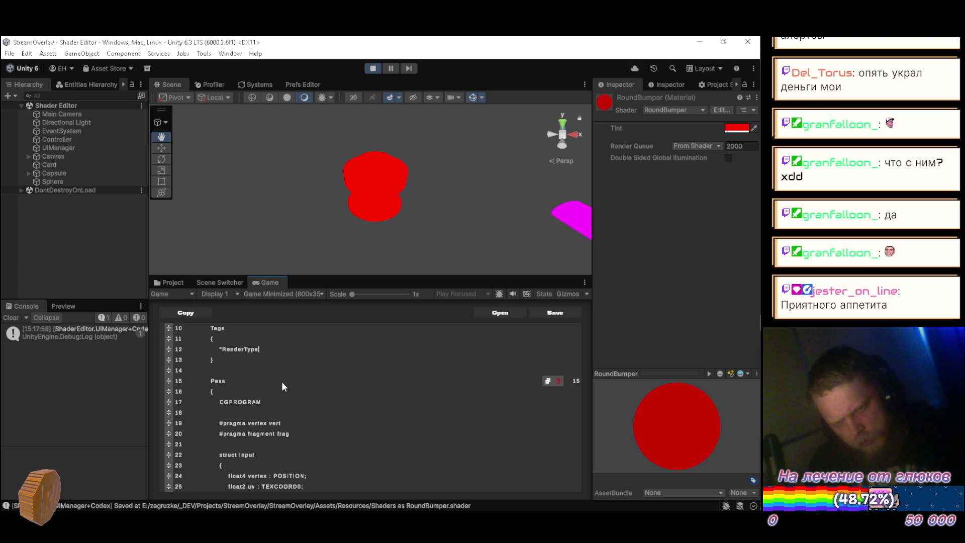
pyautogui.write('"=')
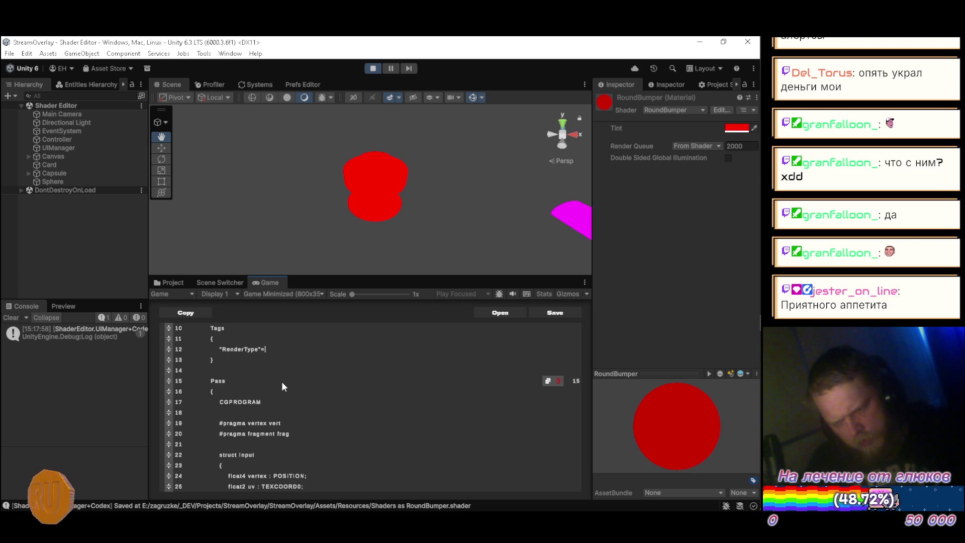
pyautogui.write('"Opa')
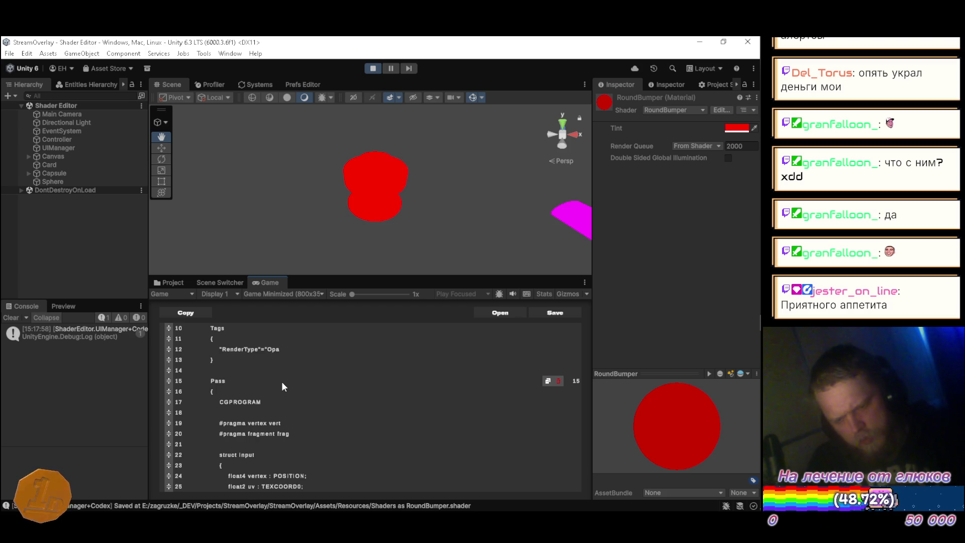
pyautogui.write('que"')
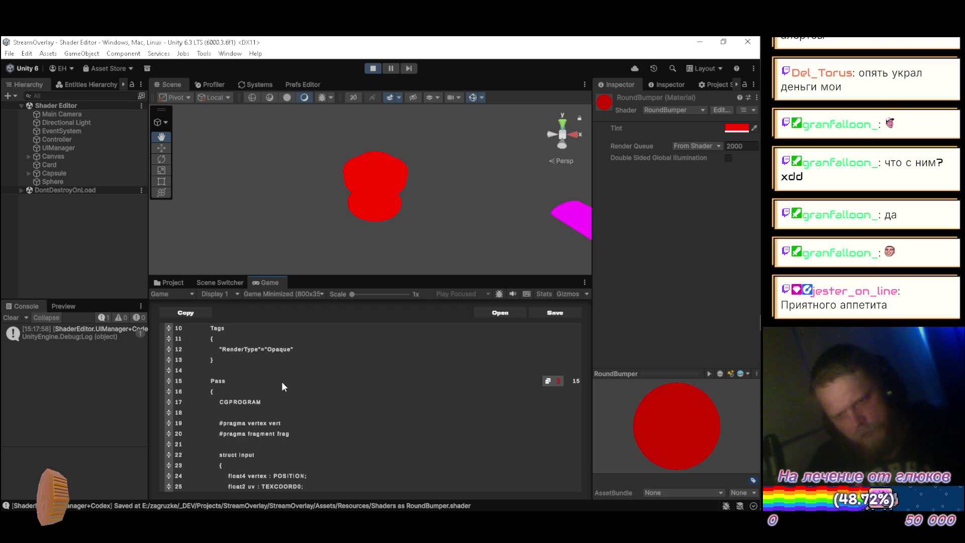
# Save the Opaque-tagged shader and open a new line at the start of frag()
pyautogui.hotkey('ctrl', 's')
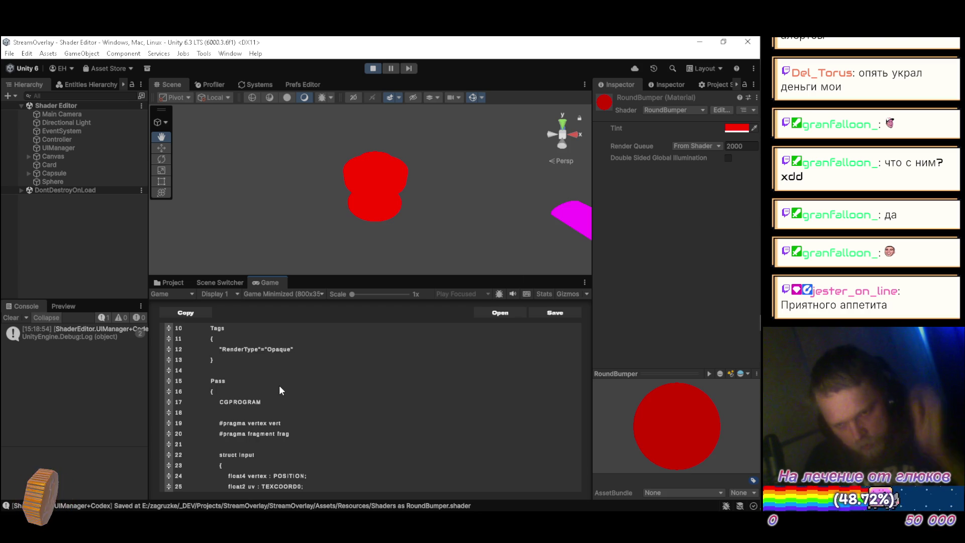
pyautogui.scroll(-2, 316, 400)
pyautogui.scroll(-4, 321, 410)
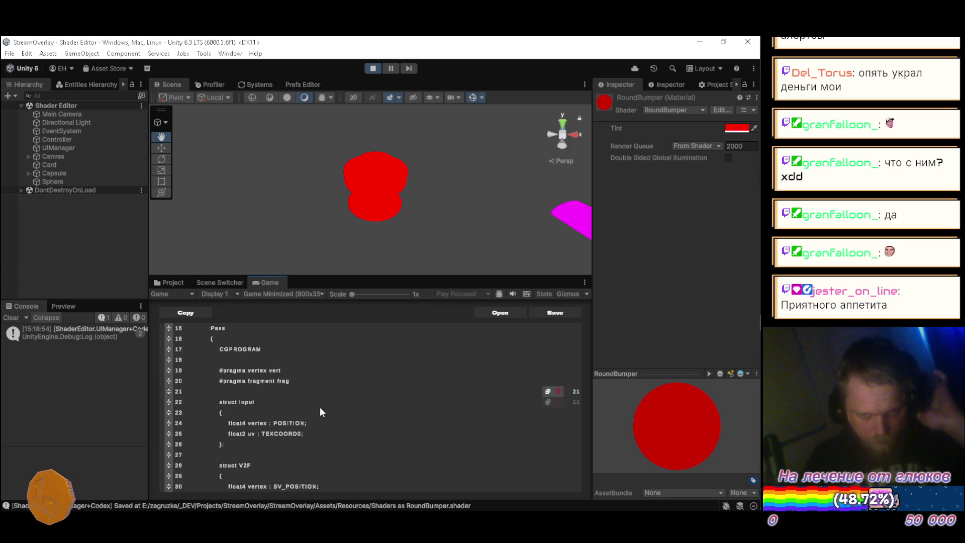
pyautogui.scroll(-3, 320, 409)
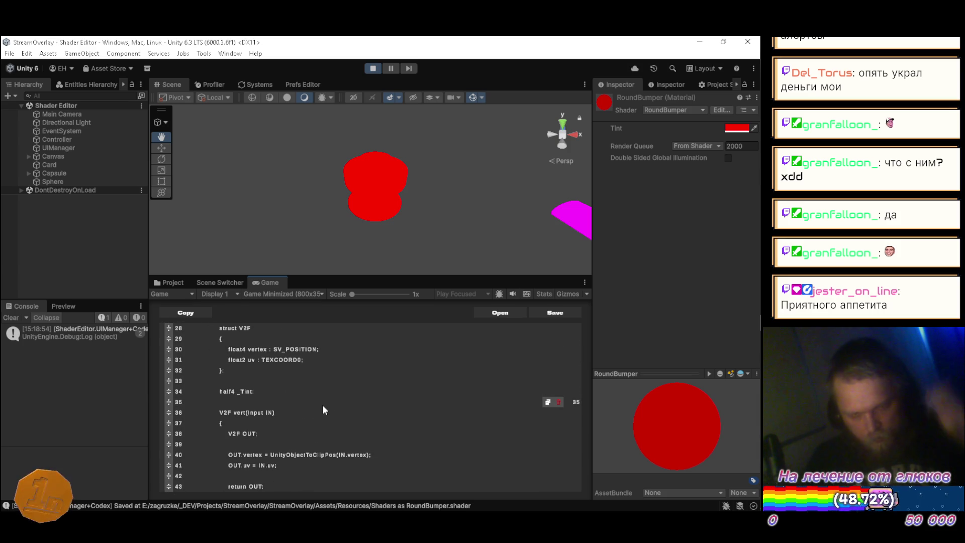
pyautogui.scroll(-5, 327, 407)
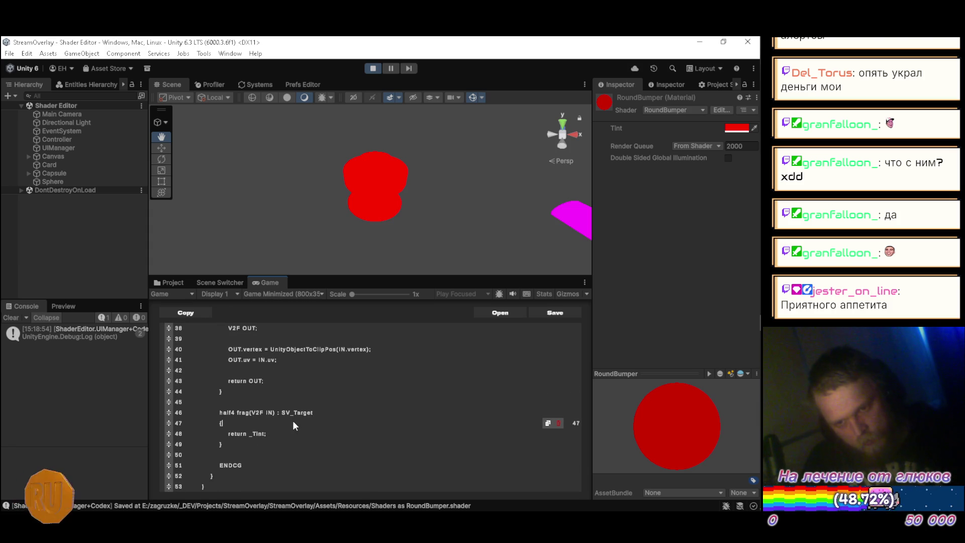
pyautogui.press('Return')
pyautogui.press('Return')
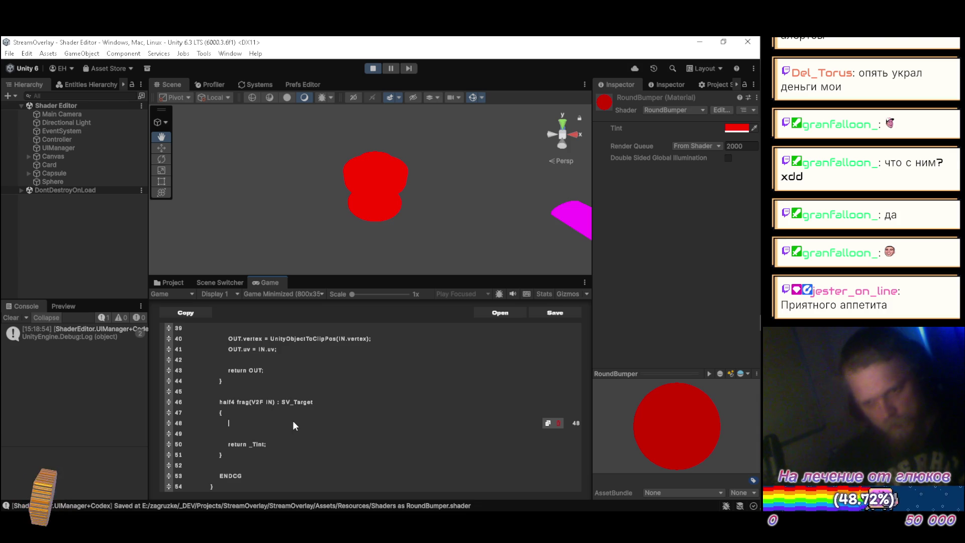
# In frag, declare half4 color = half4(1, 1, 1, 1) and add an IN.uv.x > 0.5 if block setting color = _Tint
pyautogui.write('hal')
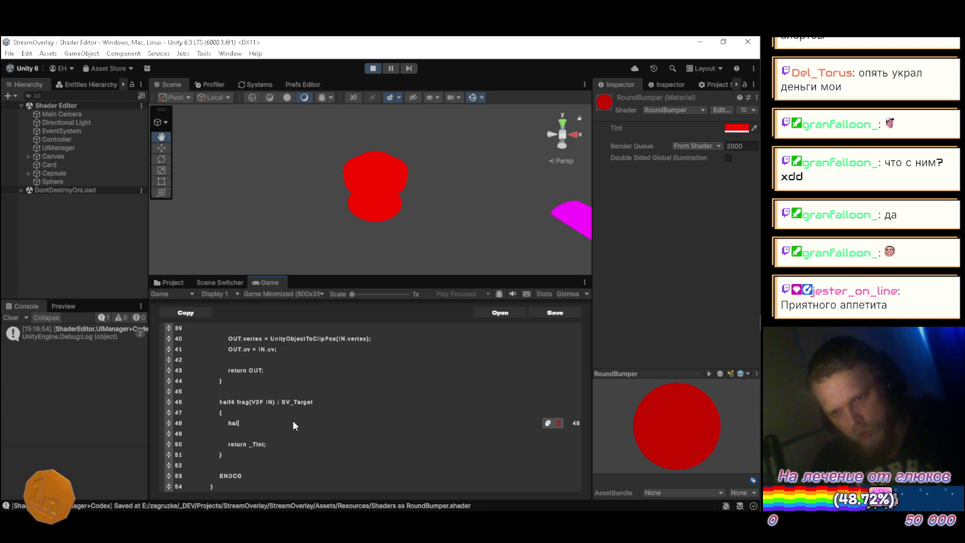
pyautogui.write('f4 color =')
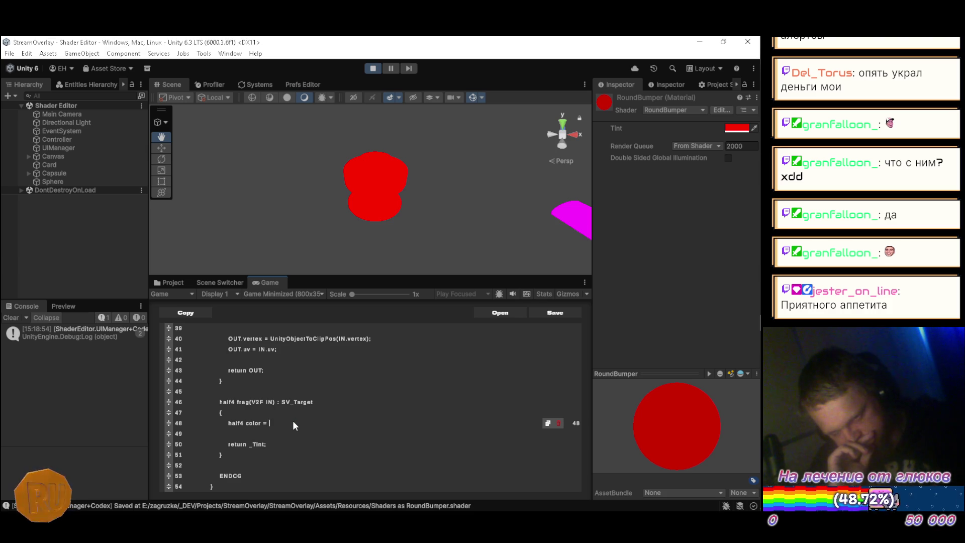
pyautogui.write('half4')
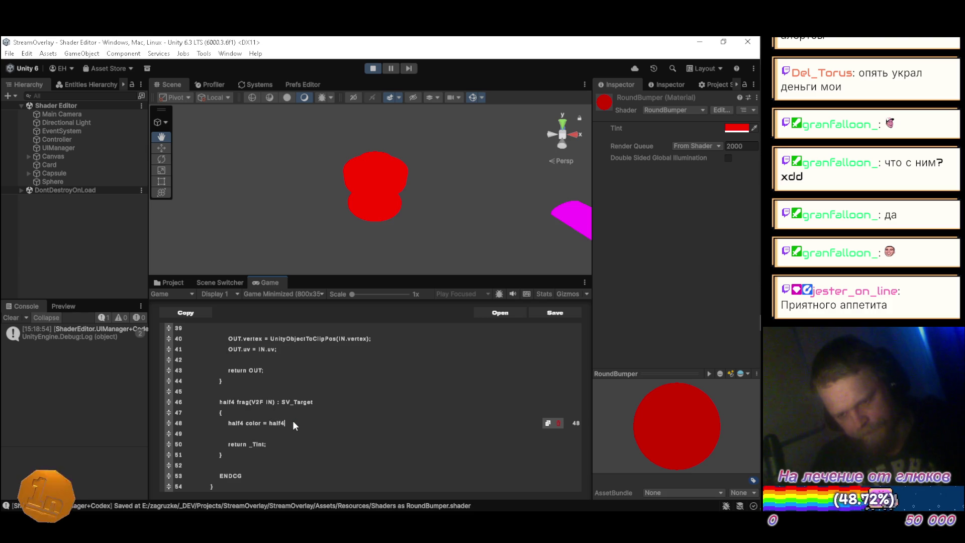
pyautogui.write('(1, 1, 1')
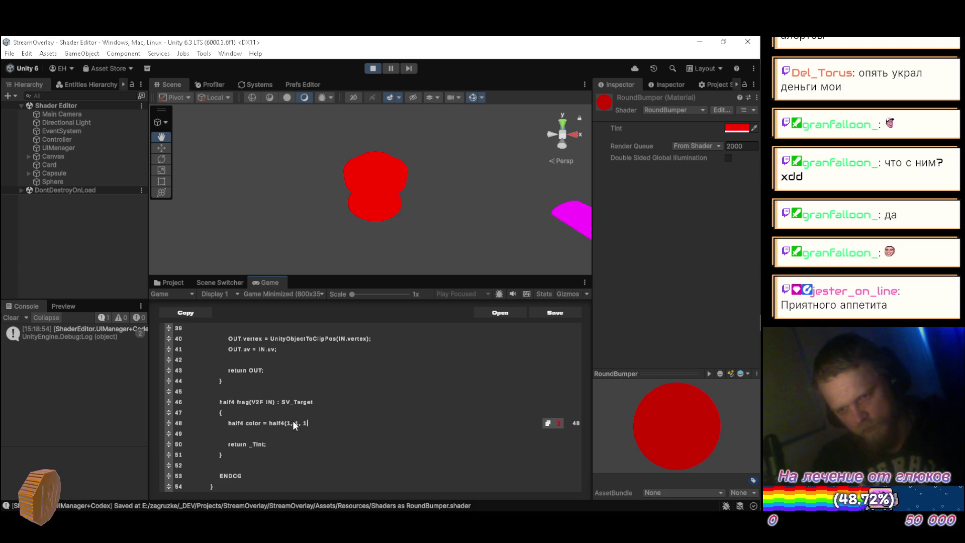
pyautogui.write(', 1);')
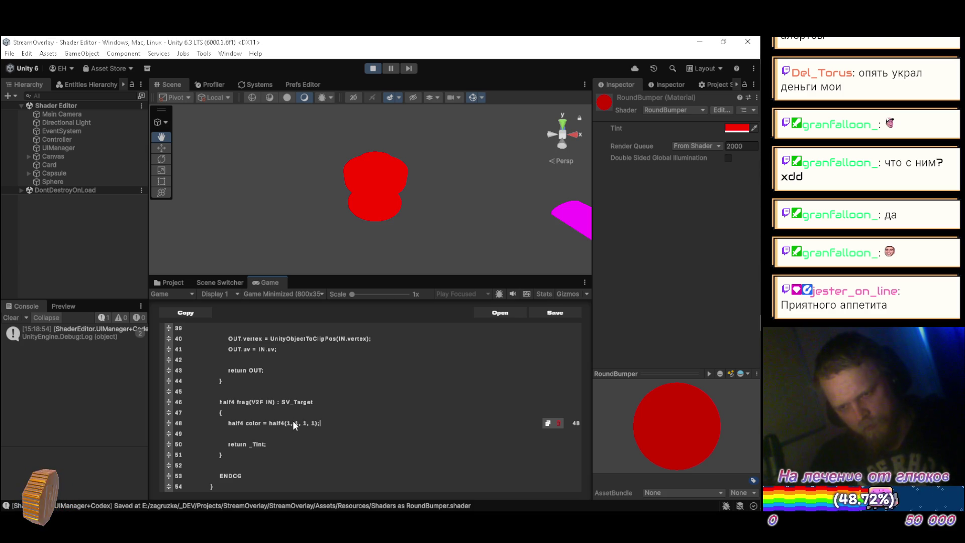
pyautogui.press('Return')
pyautogui.write('if (IN')
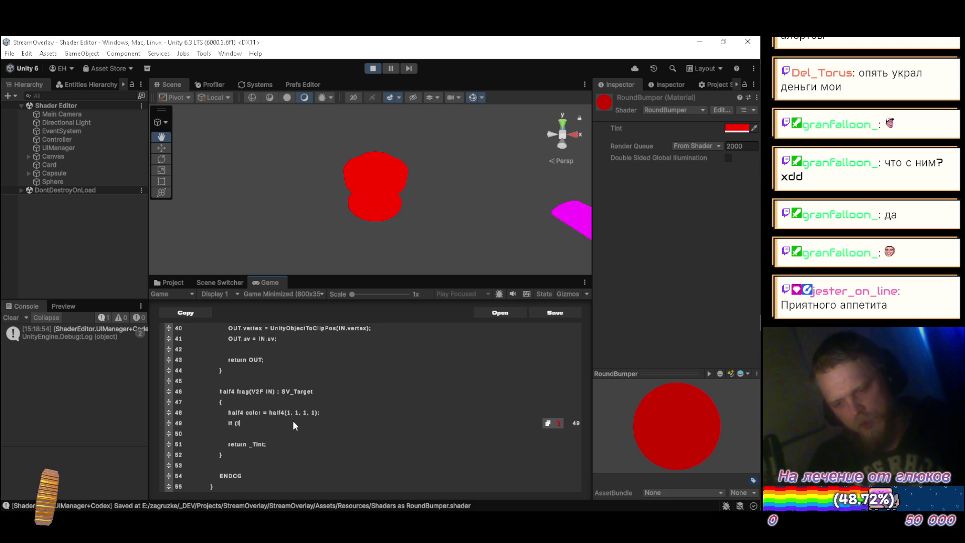
pyautogui.write('.uv.x > 0.5')
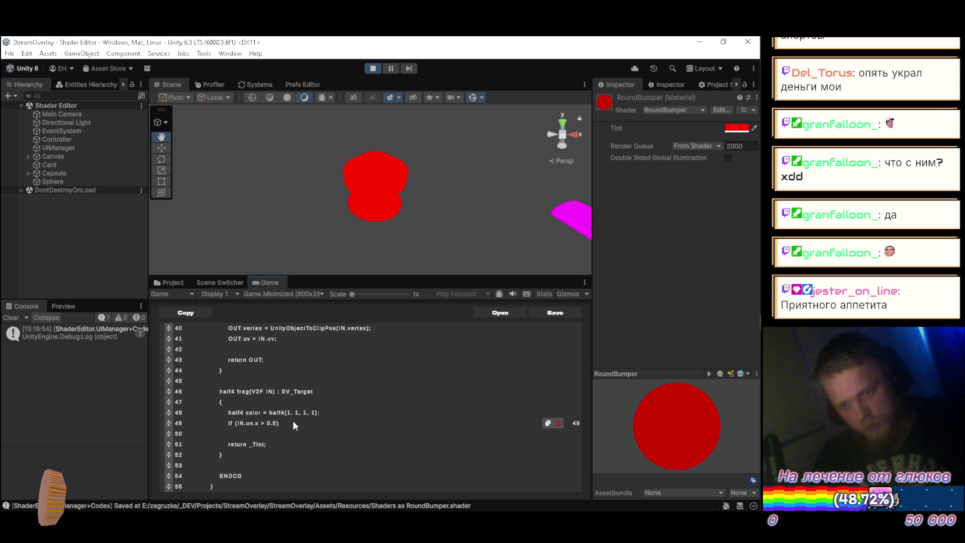
pyautogui.press('Return')
pyautogui.write('color')
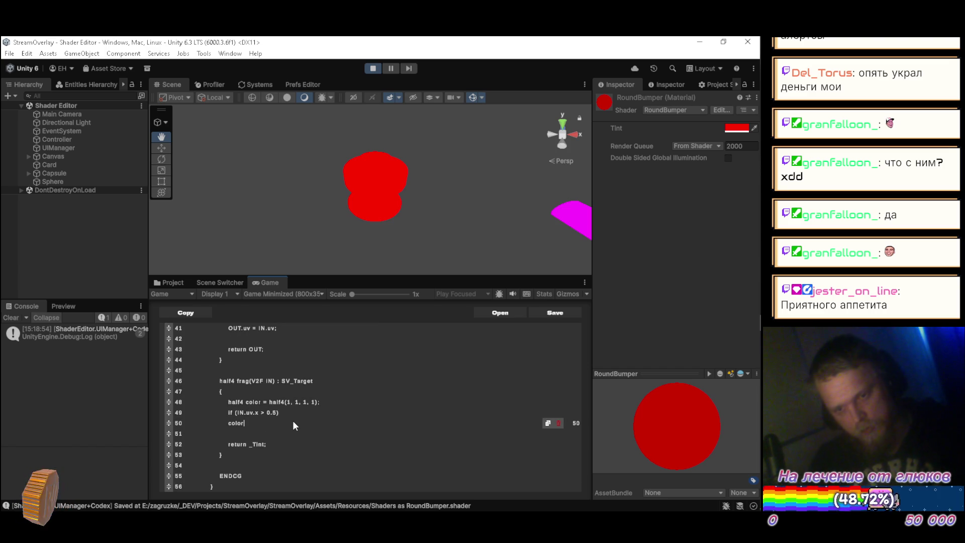
pyautogui.press('Up')
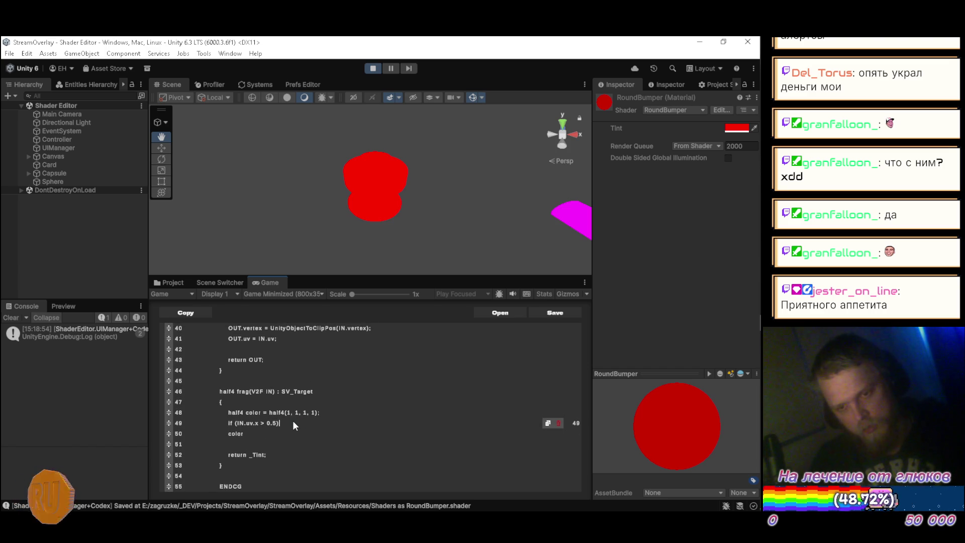
pyautogui.press('Return')
pyautogui.write('{')
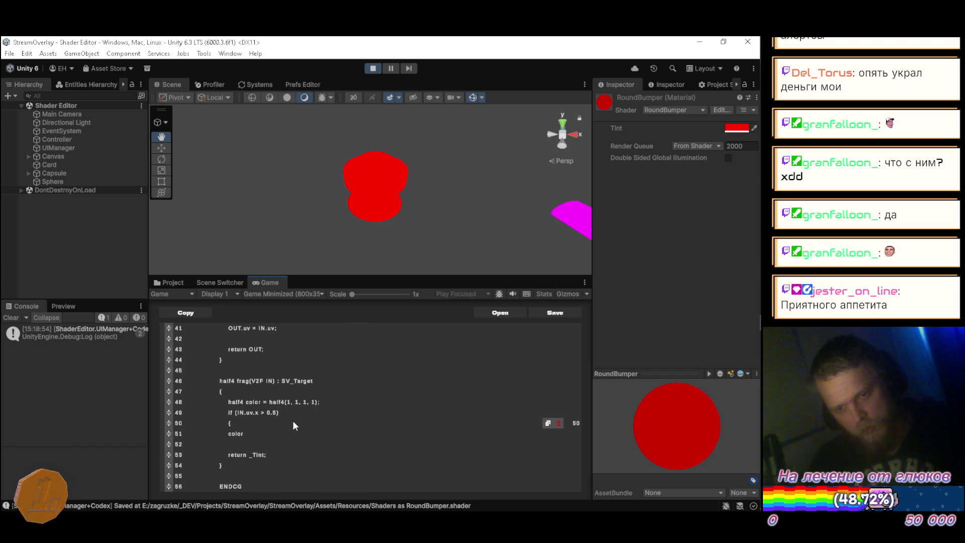
pyautogui.press('Down')
pyautogui.write('= _Tin')
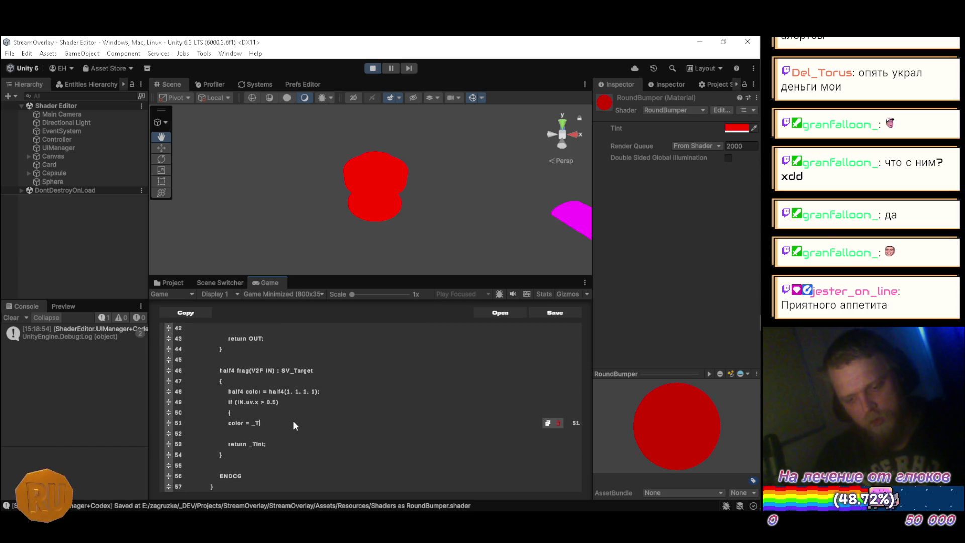
pyautogui.write('t;')
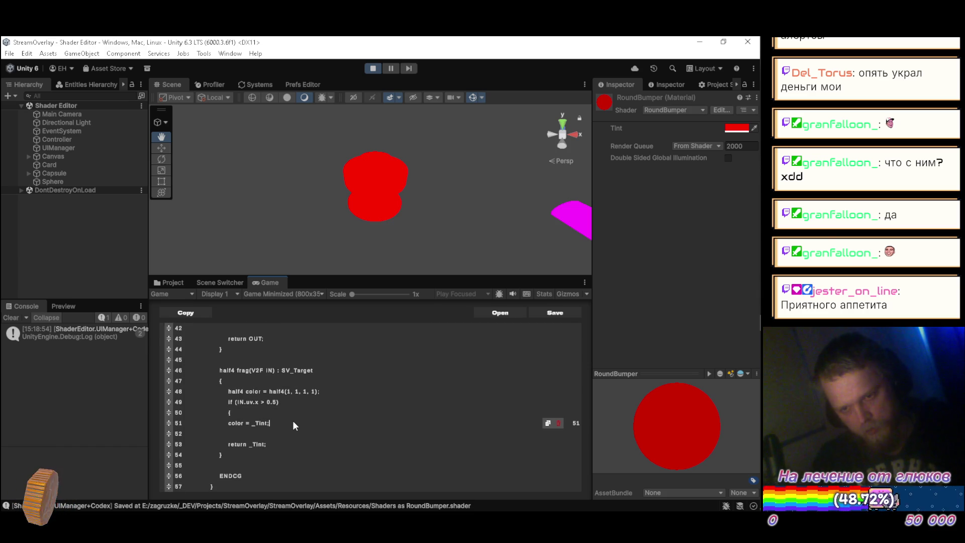
pyautogui.press('Return')
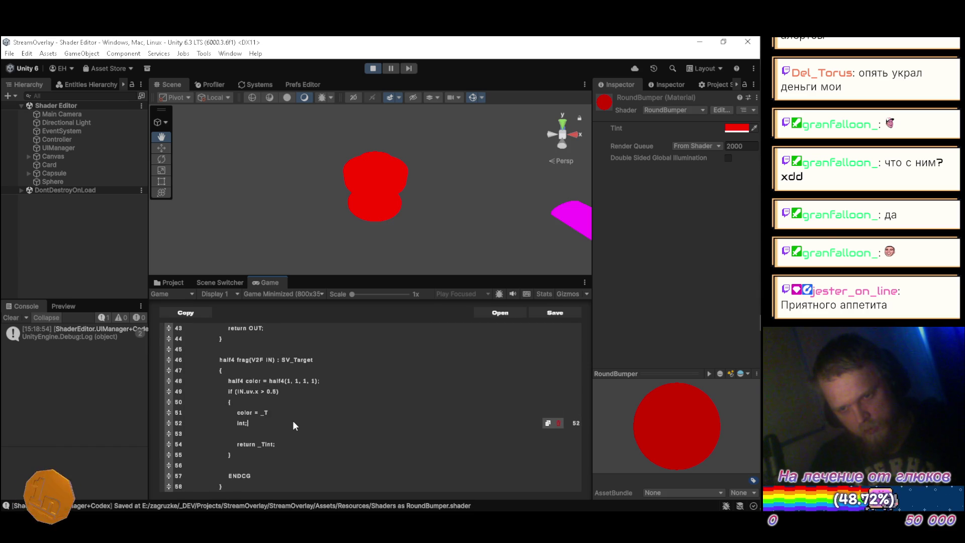
pyautogui.press('End')
pyautogui.press('Return')
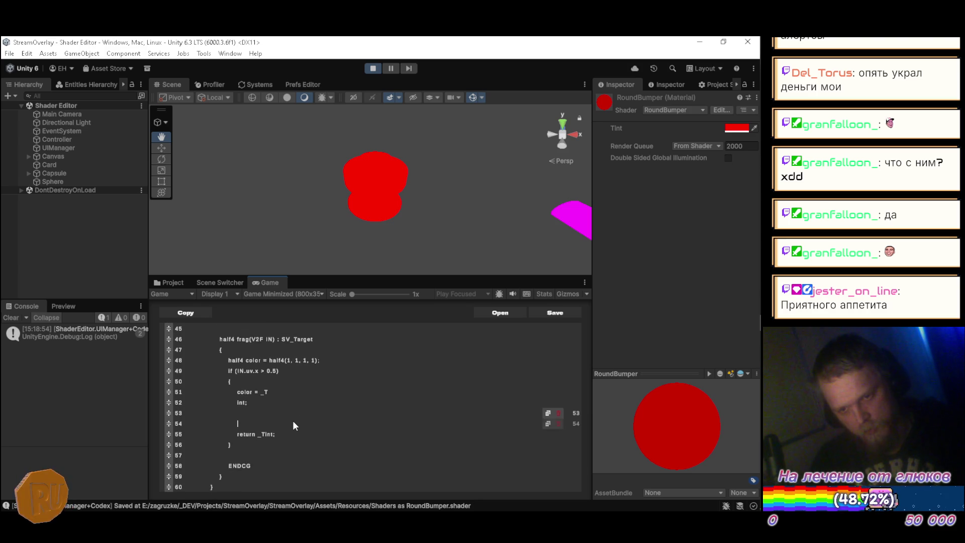
pyautogui.write('}')
pyautogui.press('Return')
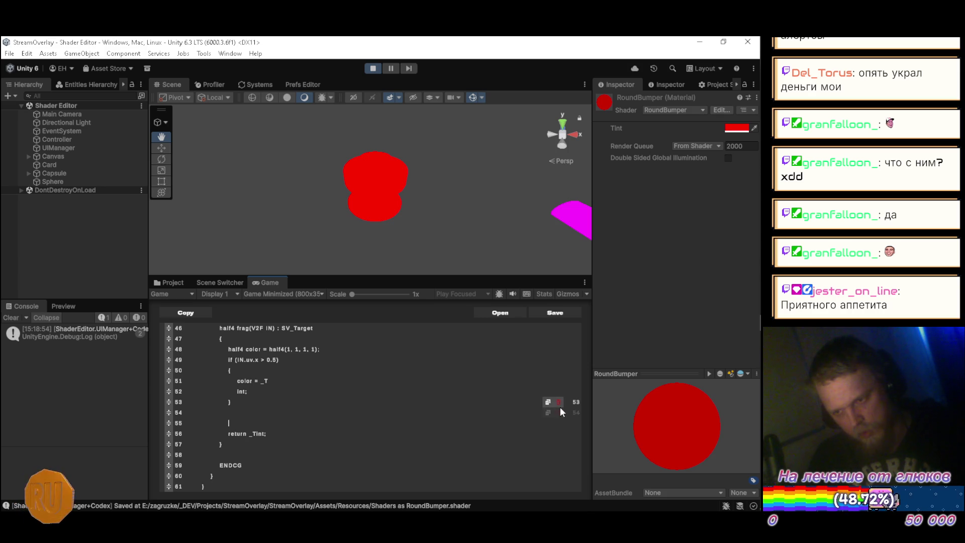
# Delete the stray int; line from the if block
pyautogui.click(559, 411)
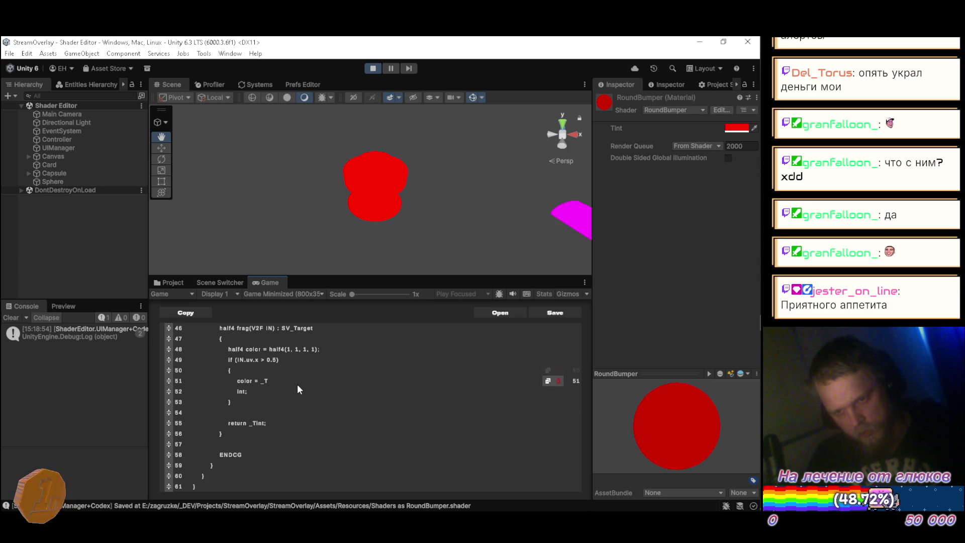
pyautogui.write('int;')
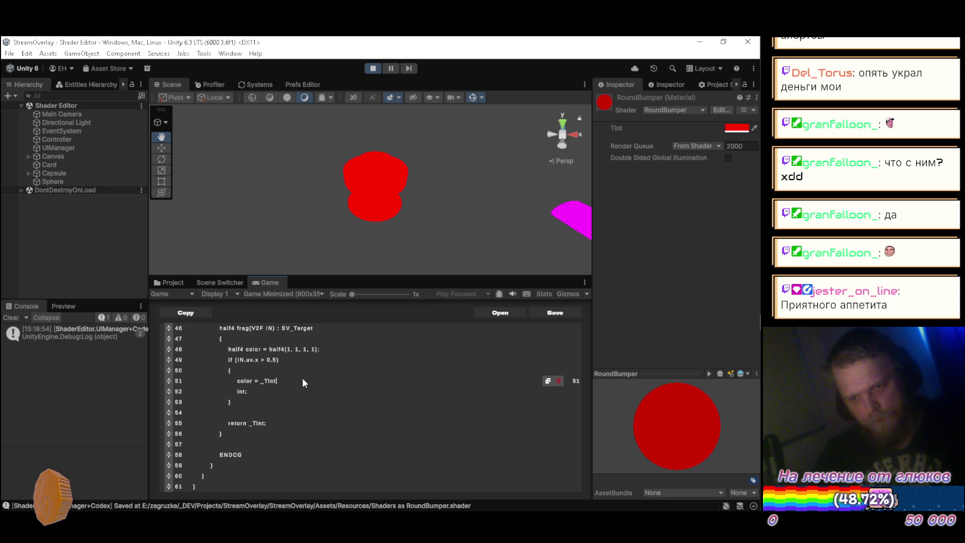
pyautogui.scroll(-3, 302, 380)
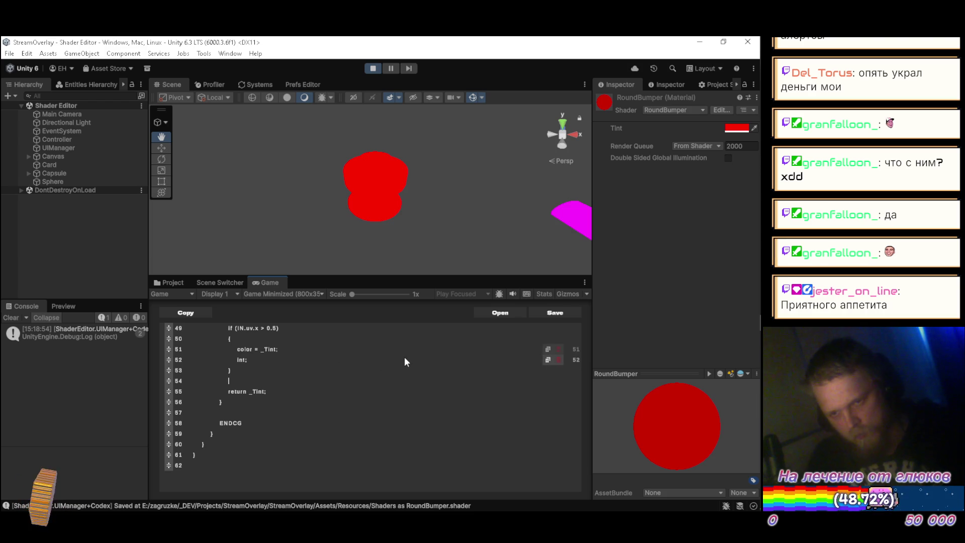
pyautogui.click(557, 360)
pyautogui.scroll(3, 347, 367)
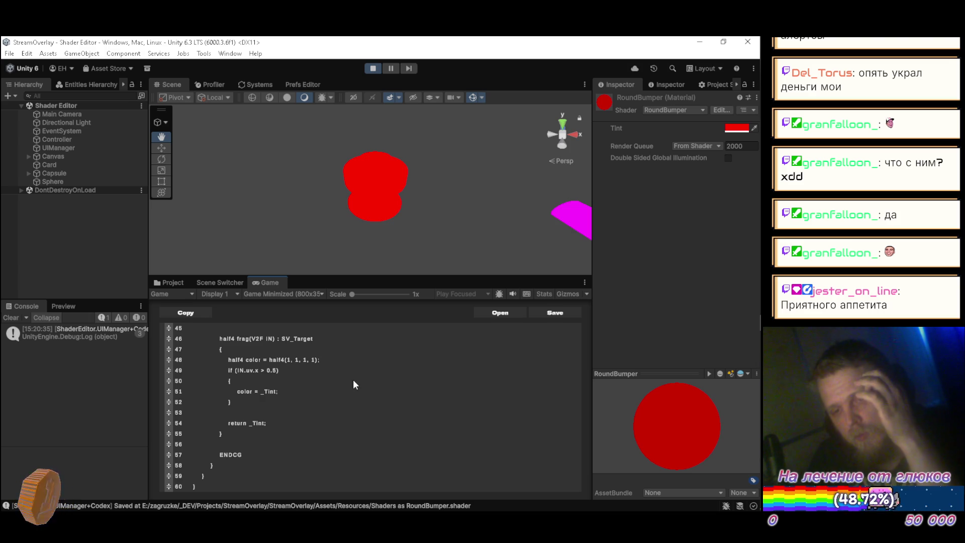
# Change 'return _Tint' to 'return color', save, and spin the preview to see the red/white split
pyautogui.click(290, 416)
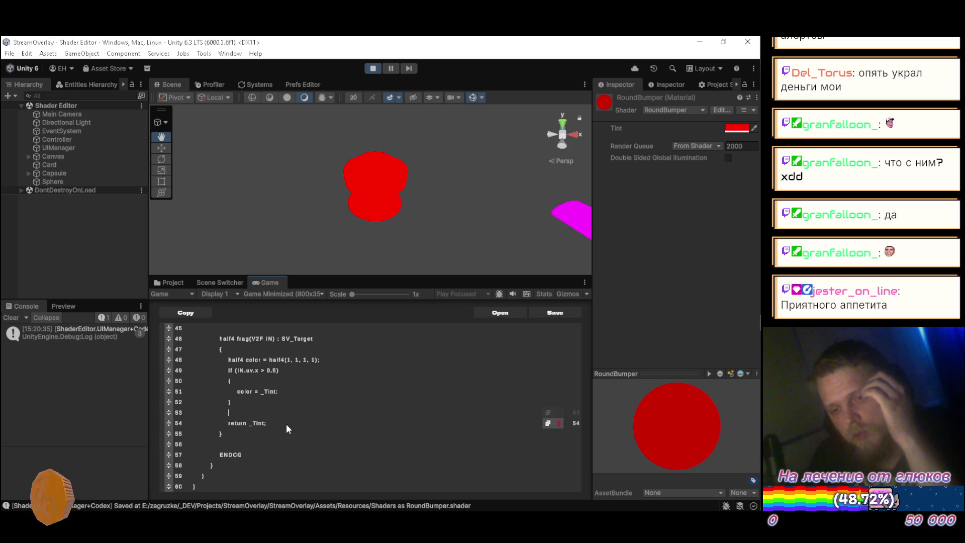
pyautogui.press('BackSpace')
pyautogui.press('BackSpace')
pyautogui.press('BackSpace')
pyautogui.write('color')
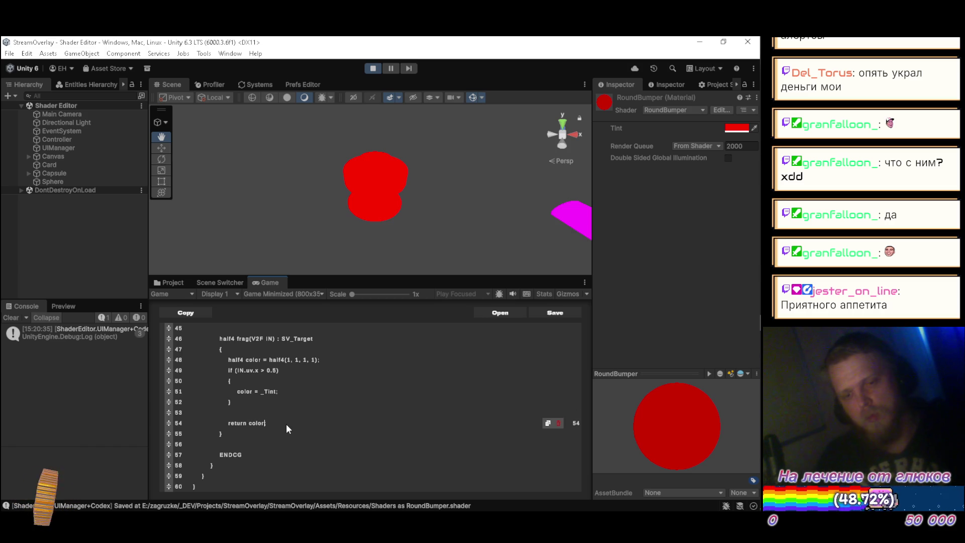
pyautogui.hotkey('ctrl', 's')
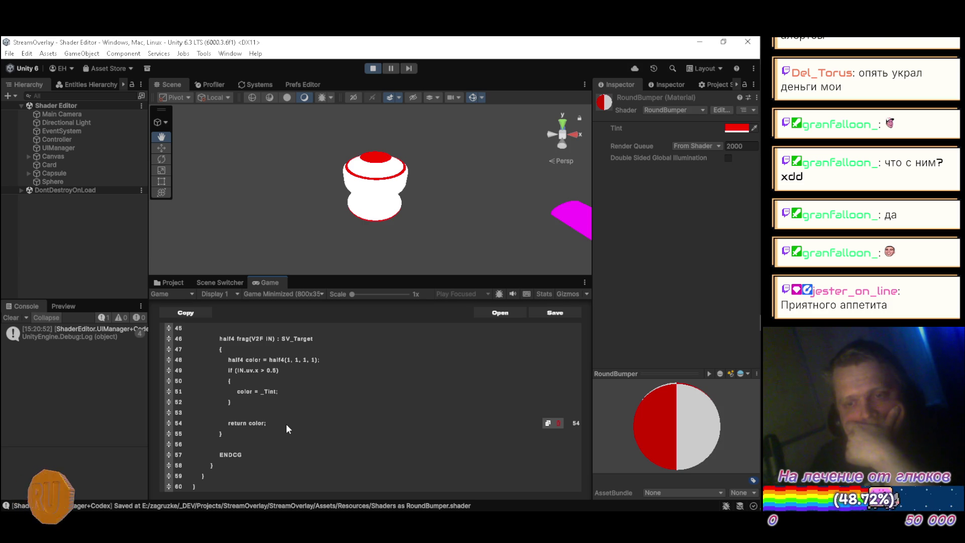
pyautogui.moveTo(694, 432)
pyautogui.mouseDown()
pyautogui.moveTo(722, 437)
pyautogui.moveTo(18, 436)
pyautogui.moveTo(198, 436)
pyautogui.moveTo(92, 442)
pyautogui.moveTo(222, 422)
pyautogui.moveTo(65, 452)
pyautogui.moveTo(34, 420)
pyautogui.moveTo(504, 408)
pyautogui.moveTo(30, 446)
pyautogui.moveTo(577, 445)
pyautogui.moveTo(32, 437)
pyautogui.moveTo(258, 442)
pyautogui.moveTo(393, 421)
pyautogui.mouseUp()
pyautogui.write(';')
pyautogui.press('BackSpace')
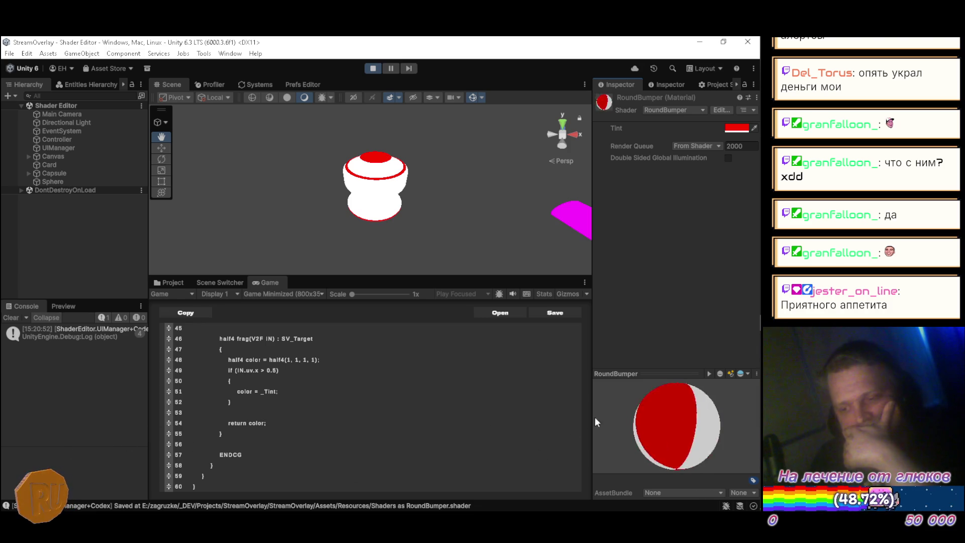
pyautogui.write(';')
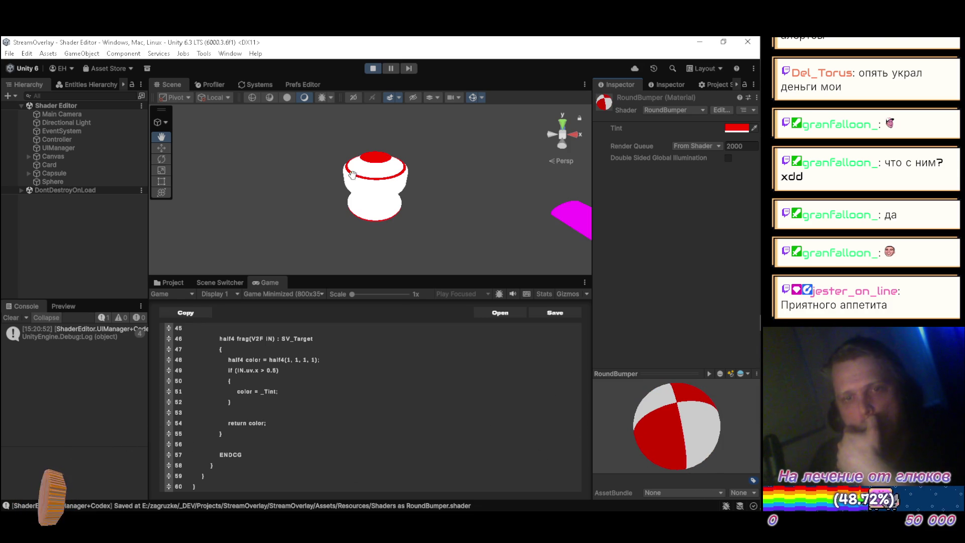
pyautogui.moveTo(422, 156)
pyautogui.mouseDown()
pyautogui.moveTo(216, 136)
pyautogui.moveTo(317, 156)
pyautogui.moveTo(371, 138)
pyautogui.moveTo(360, 129)
pyautogui.moveTo(318, 157)
pyautogui.moveTo(328, 201)
pyautogui.mouseUp()
pyautogui.write(';')
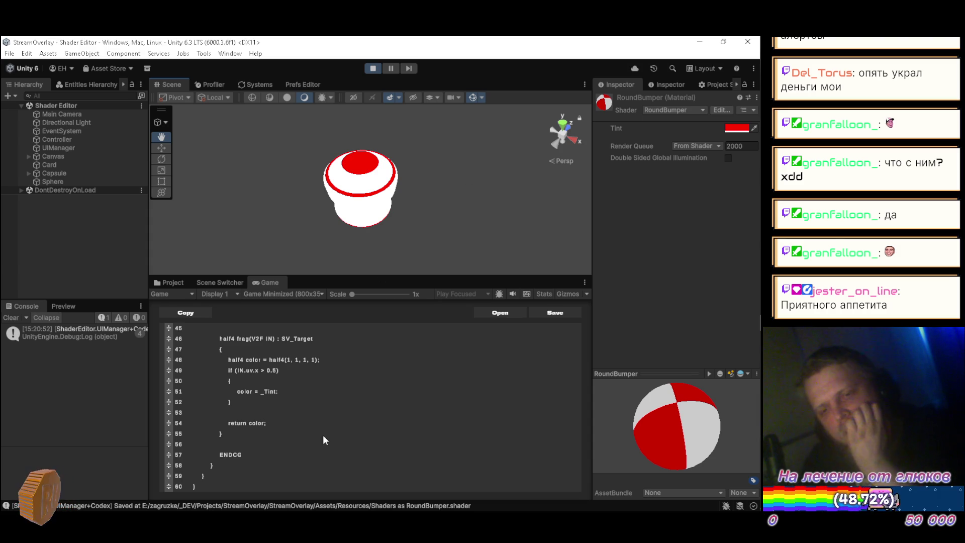
pyautogui.click(342, 403)
pyautogui.scroll(1, 345, 400)
pyautogui.scroll(2, 345, 397)
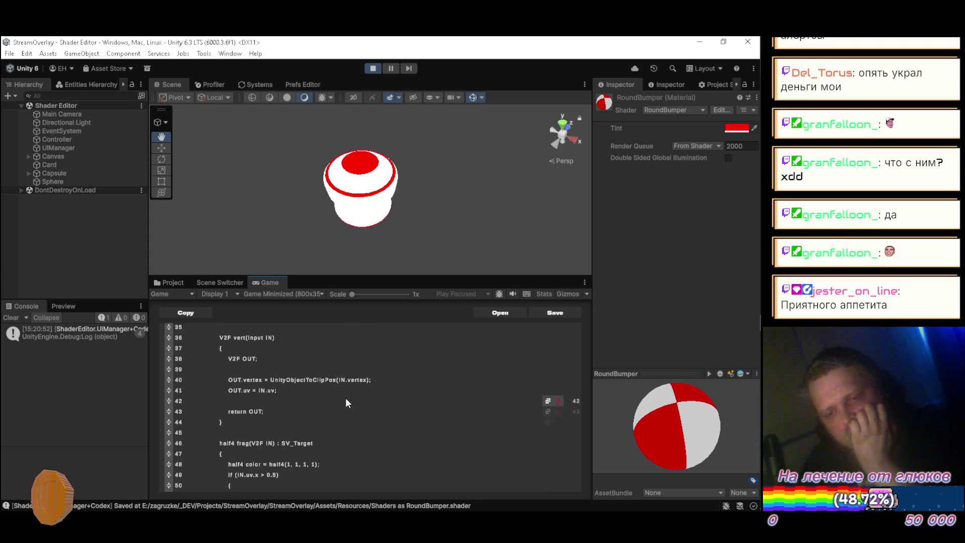
# In Blender, recalculate the bumper's normals in Edit Mode, save Pinball.blend, and return to Unity
pyautogui.hotkey('alt', 'Tab')
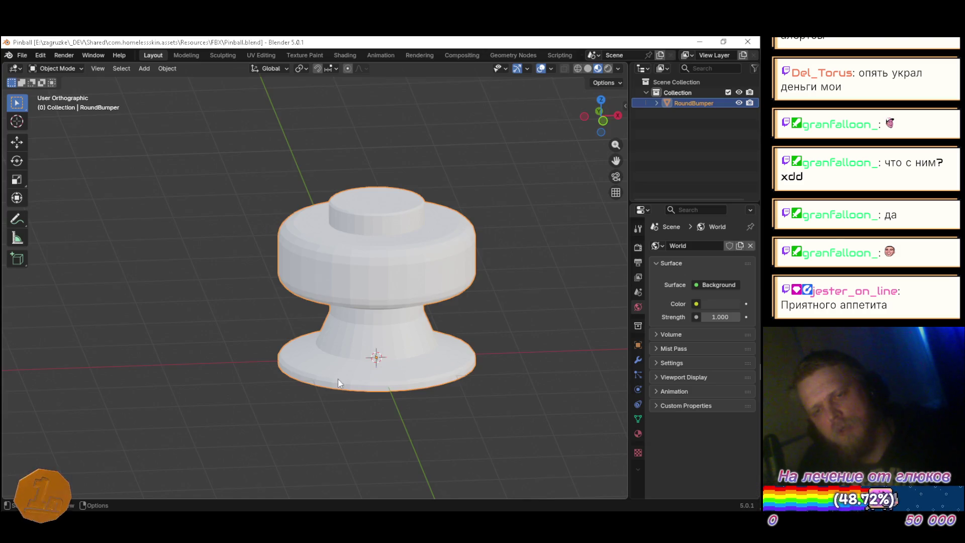
pyautogui.press('Tab')
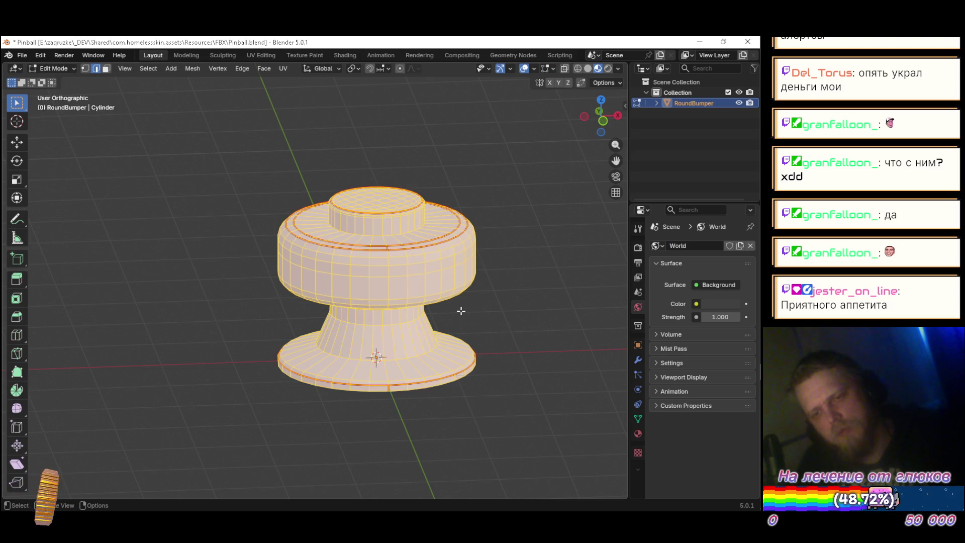
pyautogui.hotkey('ctrl', 'shift', 'n')
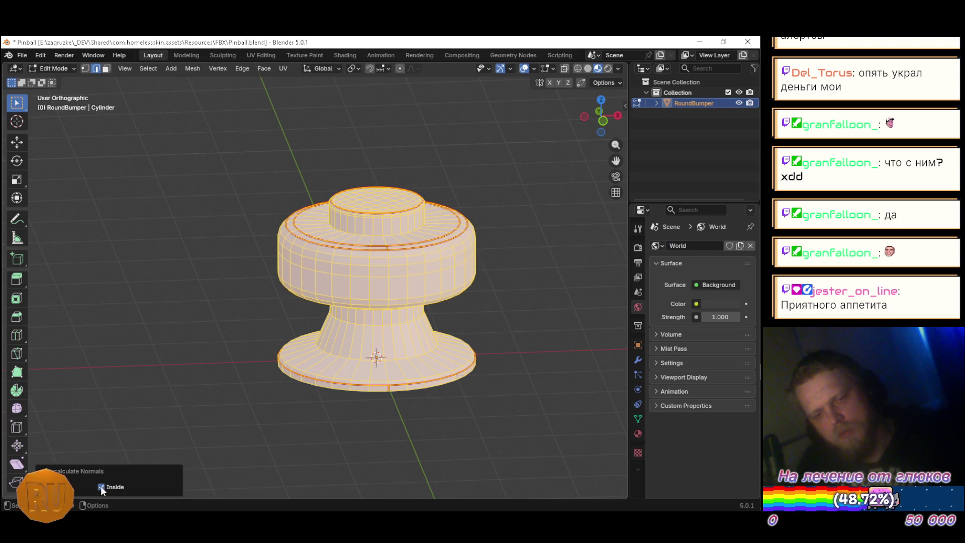
pyautogui.hotkey('ctrl', 's')
pyautogui.press('Tab')
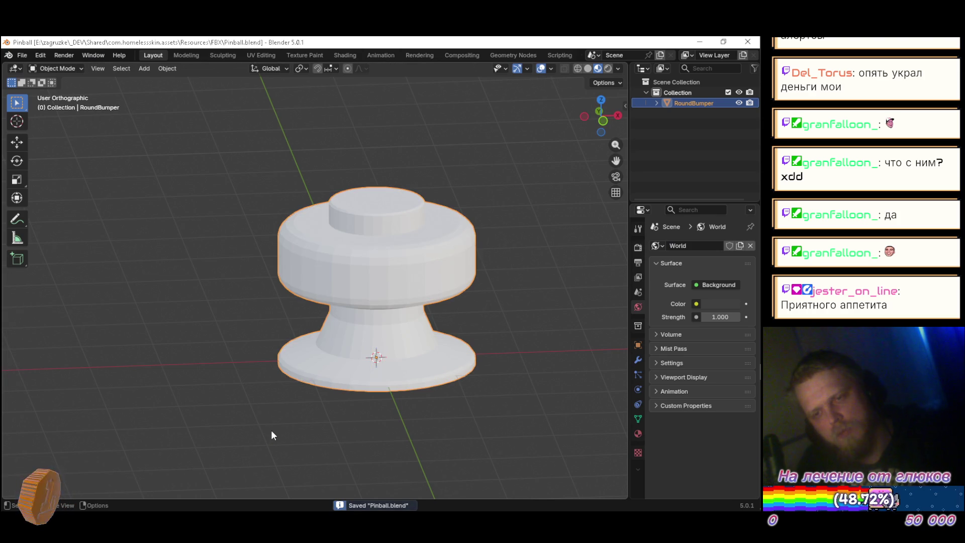
pyautogui.hotkey('alt', 'Tab')
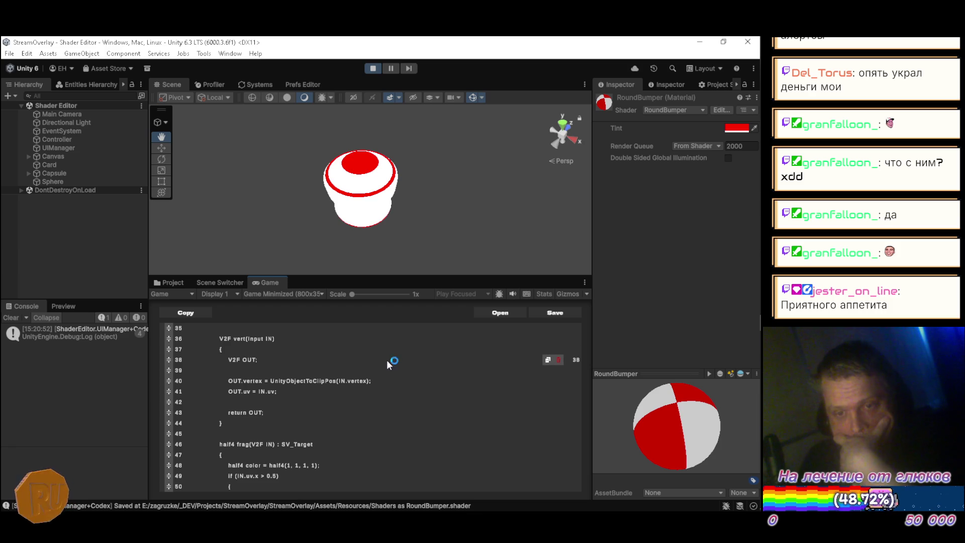
# Add a 'float3 normal : NORMAL;' field to both the Input and V2F structs
pyautogui.scroll(2, 392, 369)
pyautogui.scroll(5, 393, 375)
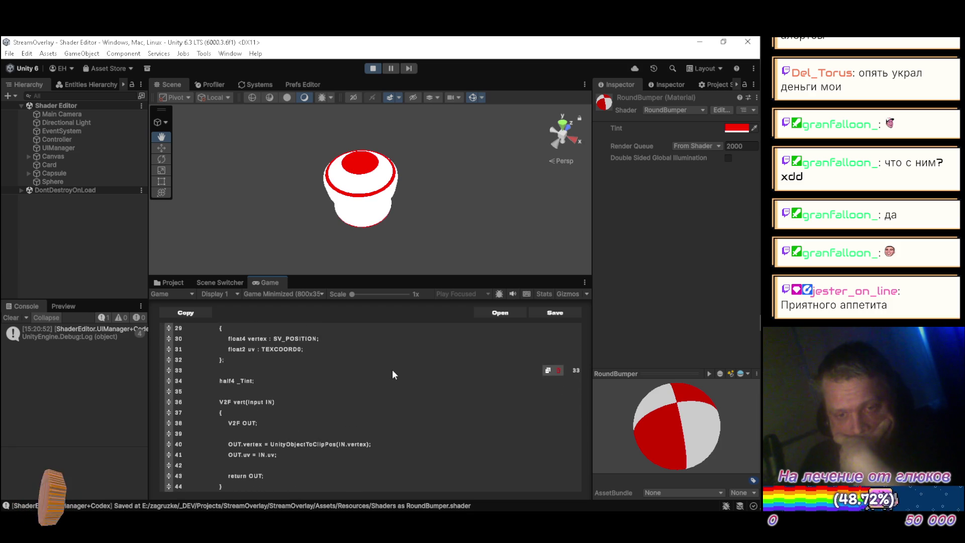
pyautogui.scroll(10, 390, 371)
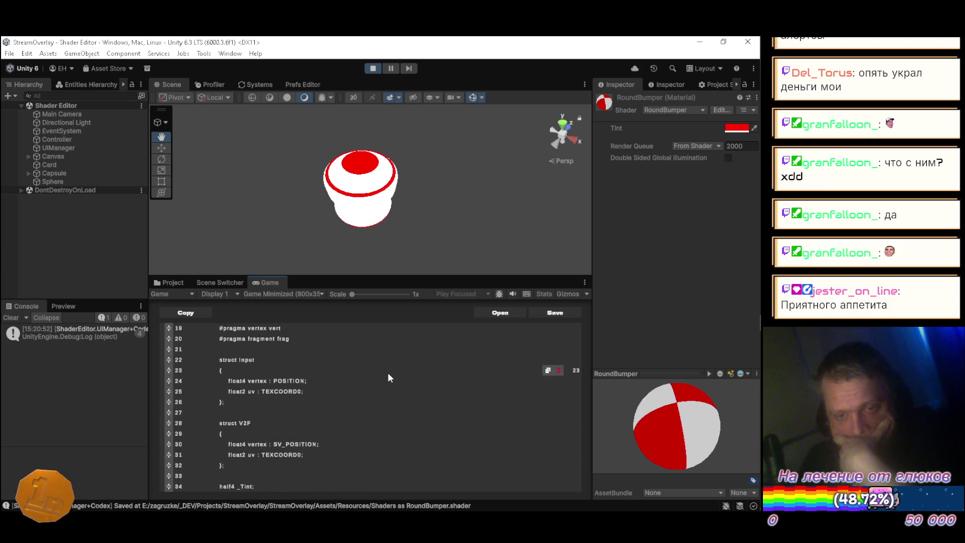
pyautogui.scroll(-6, 390, 374)
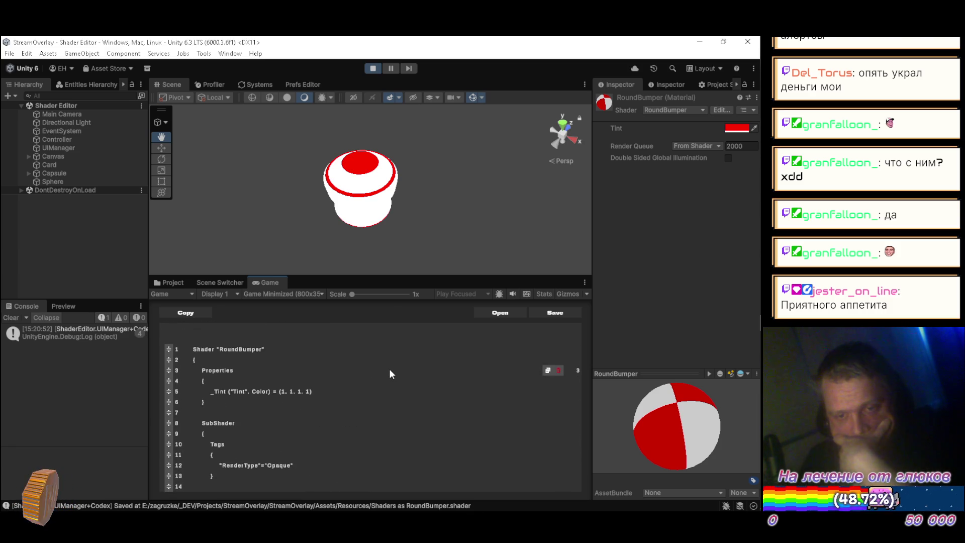
pyautogui.scroll(-3, 370, 392)
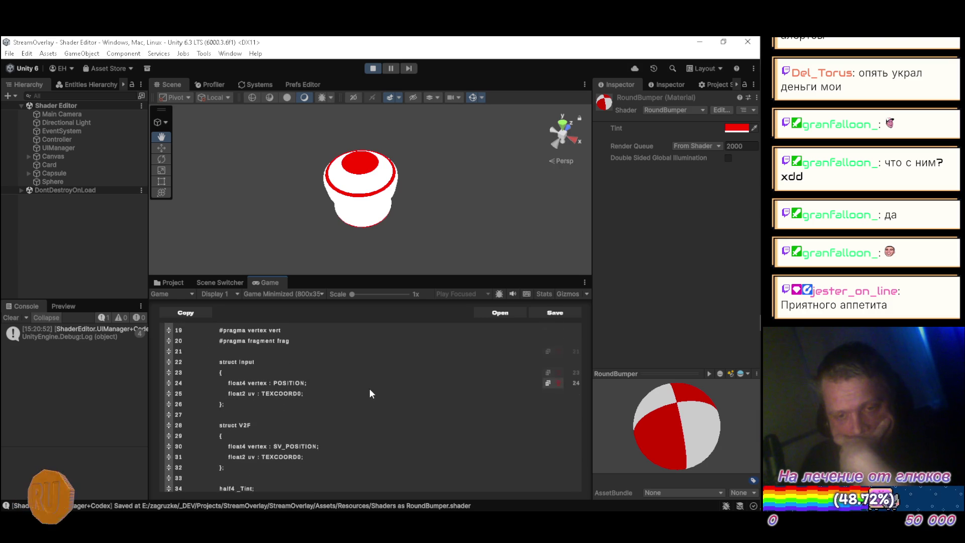
pyautogui.press('Return')
pyautogui.write('float3 ')
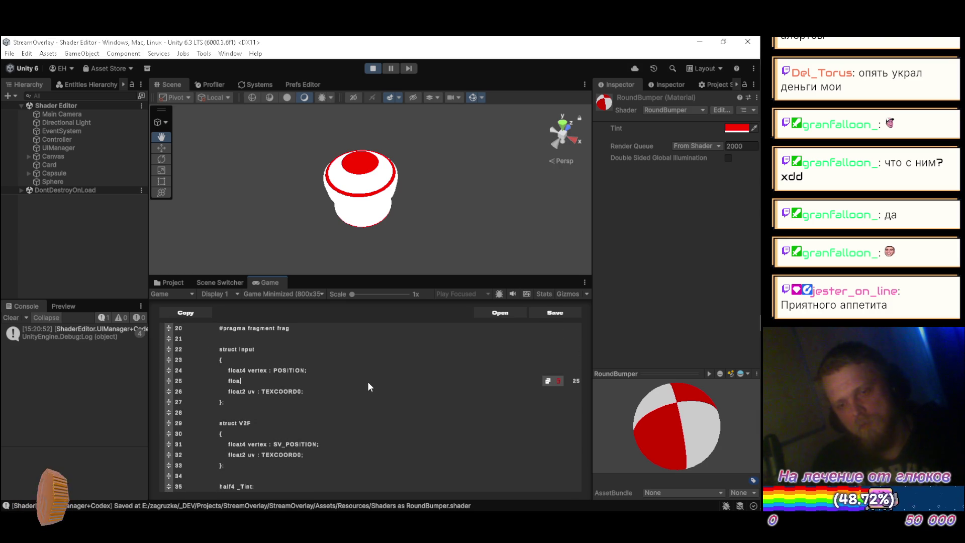
pyautogui.write('norm')
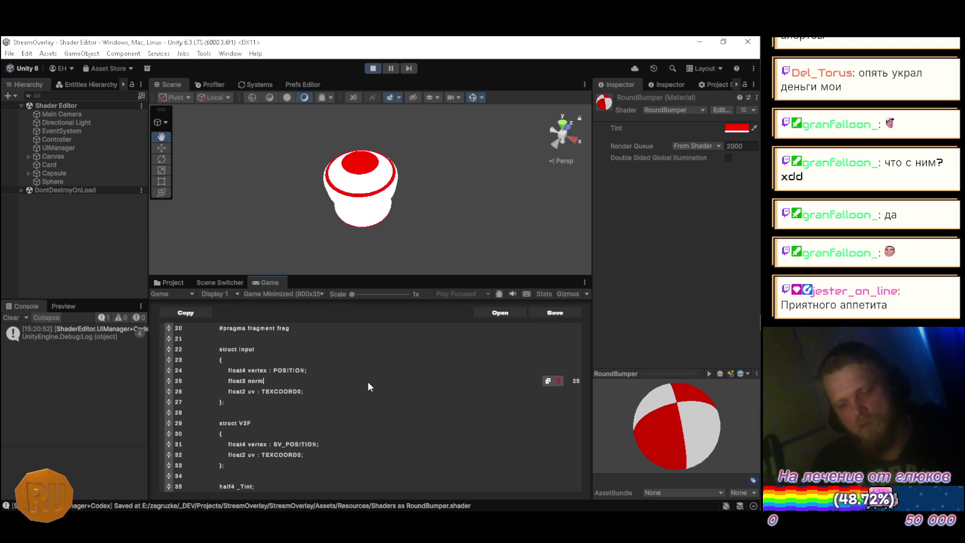
pyautogui.write('al : ')
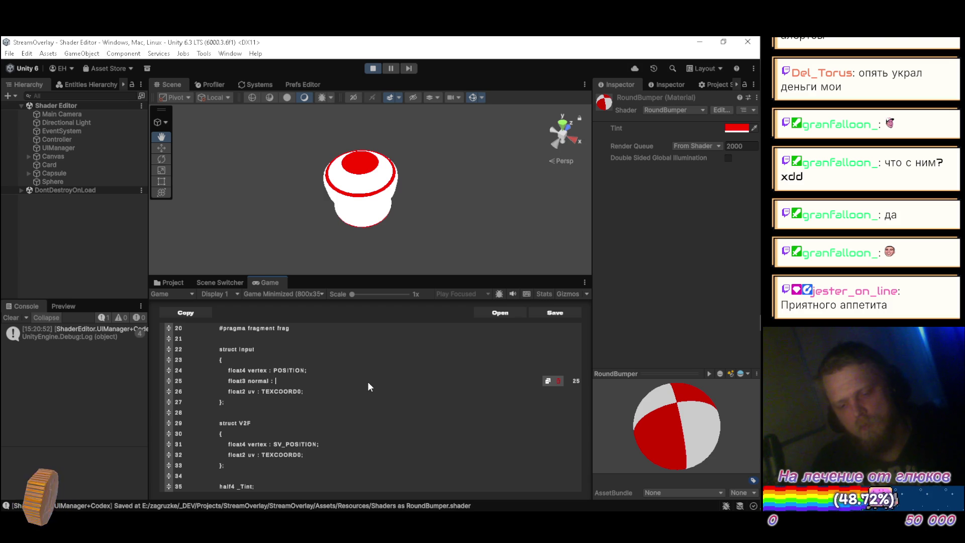
pyautogui.write('NORMAL;')
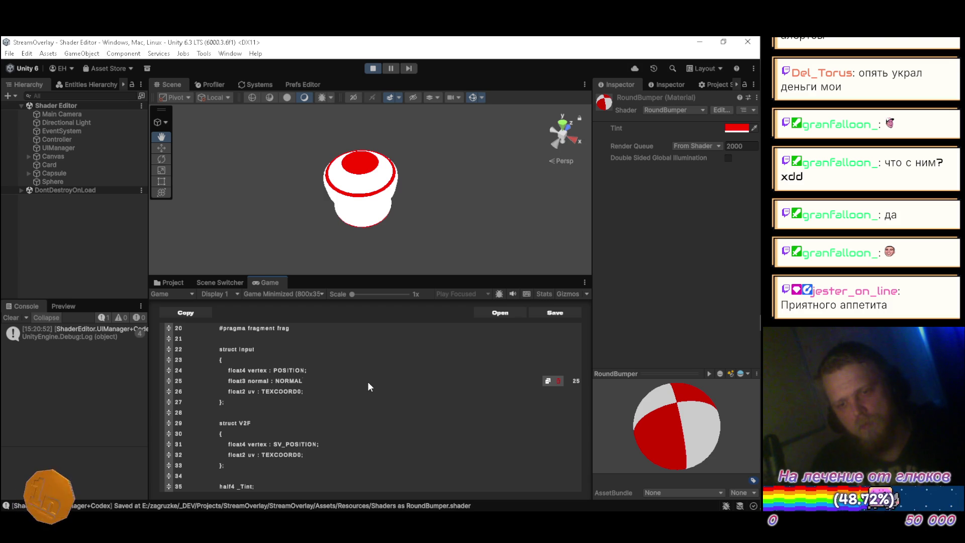
pyautogui.press('Down')
pyautogui.press('Down')
pyautogui.press('Down')
pyautogui.press('Down')
pyautogui.press('End')
pyautogui.press('Return')
pyautogui.write('float')
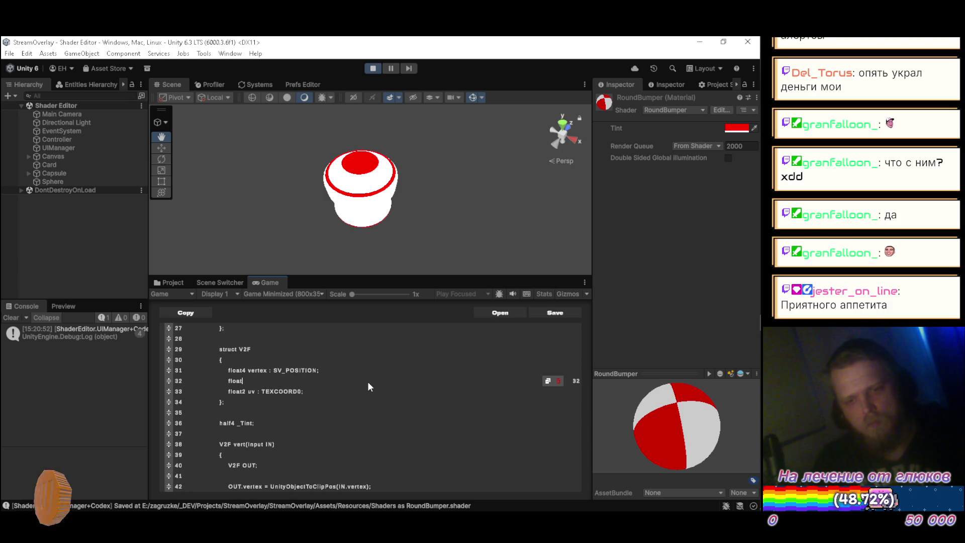
pyautogui.write('3 nor')
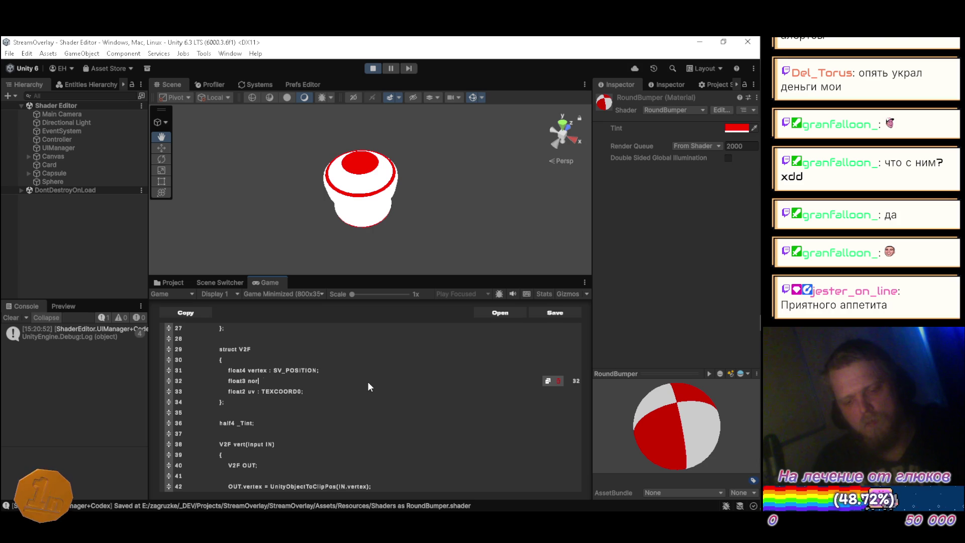
pyautogui.write('mal : Norm')
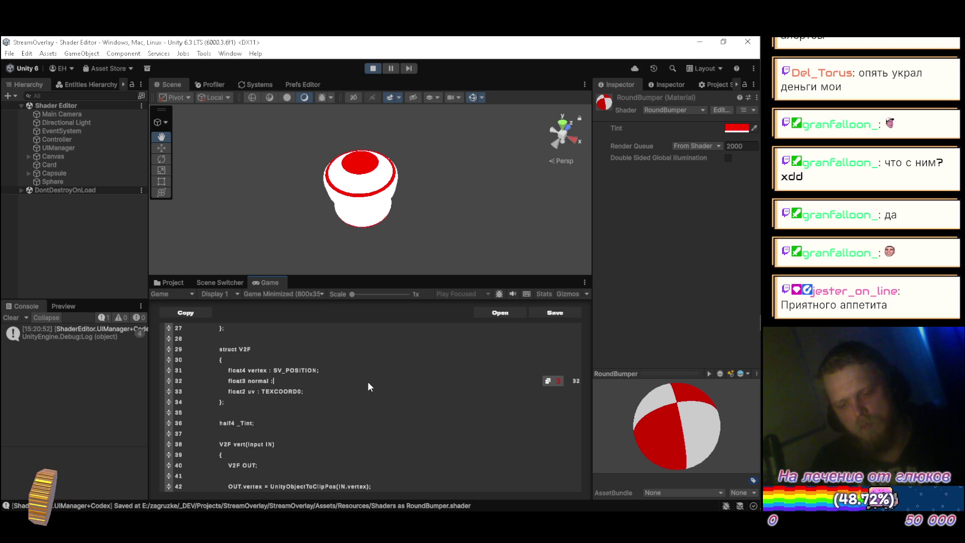
pyautogui.press('BackSpace')
pyautogui.press('BackSpace')
pyautogui.press('BackSpace')
pyautogui.write('ORMAL;')
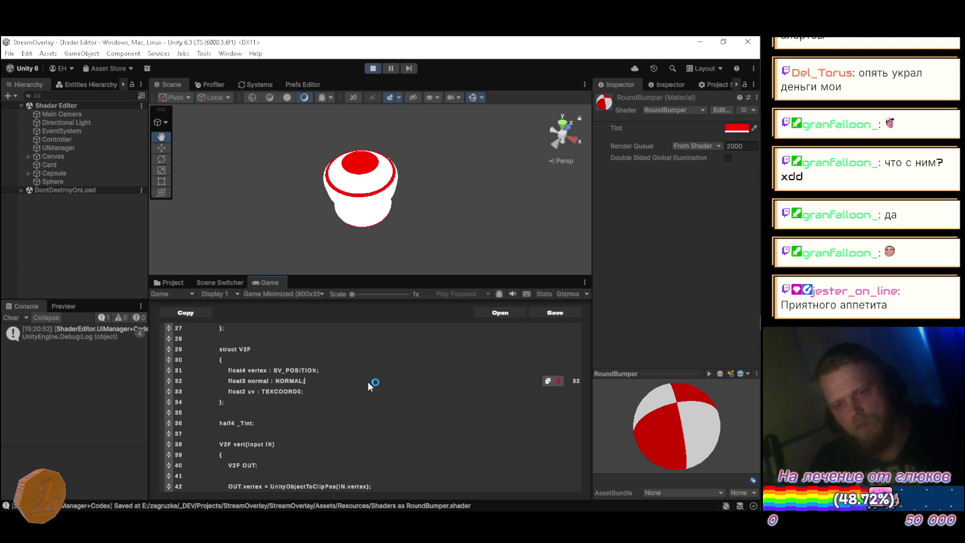
# Add 'OUT.normal = IN.normal;' after OUT.vertex in the vertex function and save
pyautogui.press('Down')
pyautogui.press('Down')
pyautogui.press('Down')
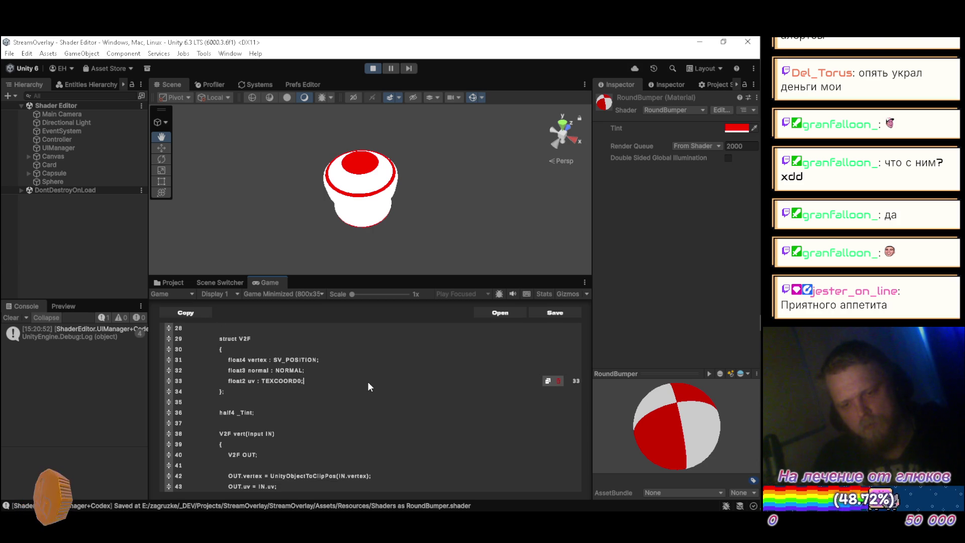
pyautogui.press('Down')
pyautogui.press('Down')
pyautogui.press('Down')
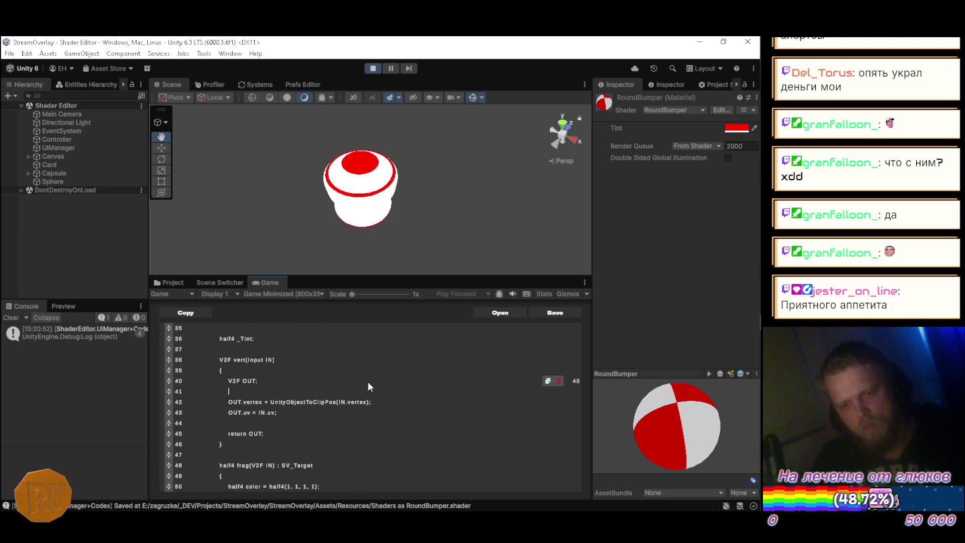
pyautogui.press('Return')
pyautogui.write('OUT.normal ')
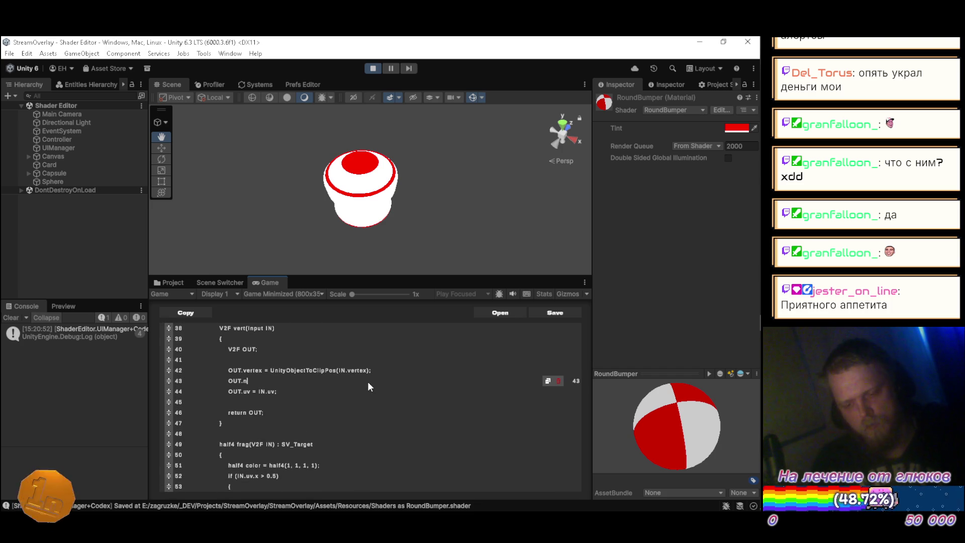
pyautogui.write('= ')
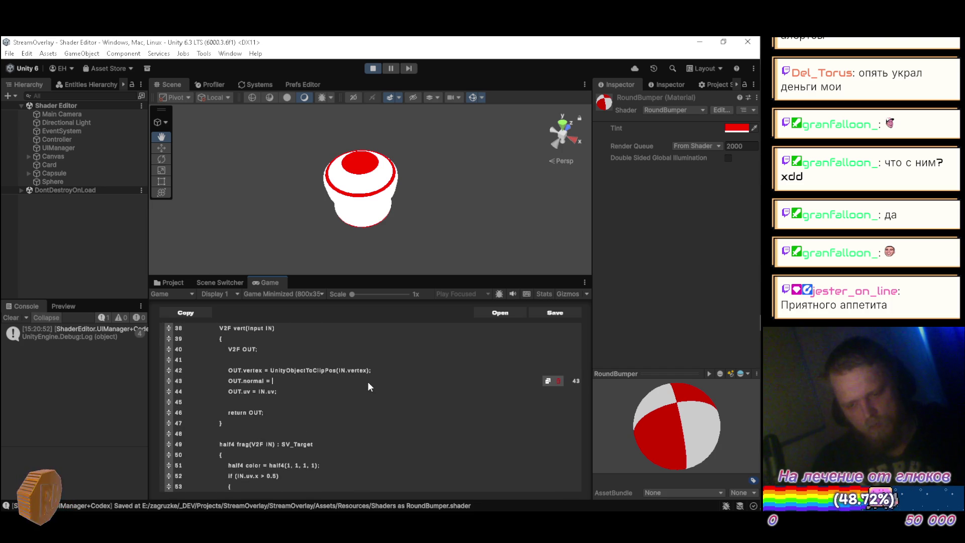
pyautogui.write('IN.n')
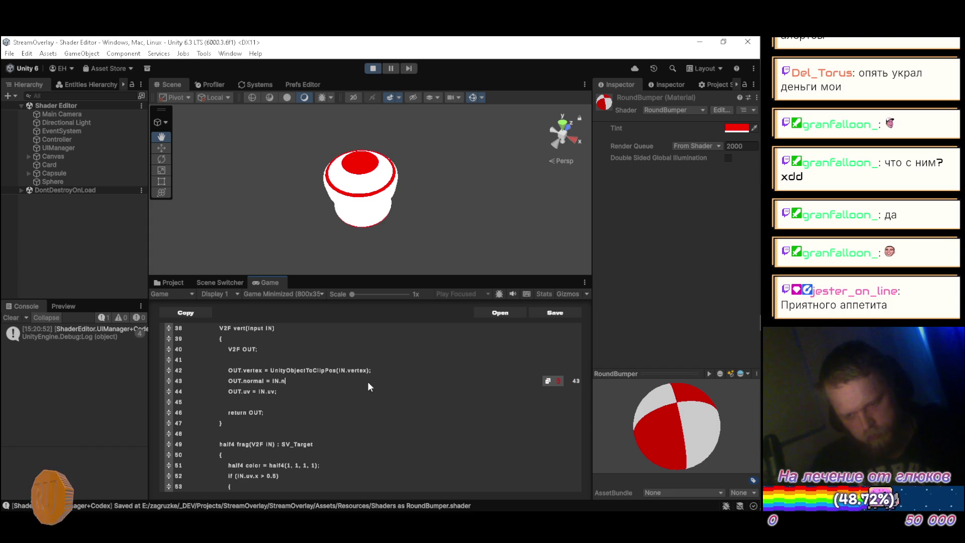
pyautogui.write('ormal;')
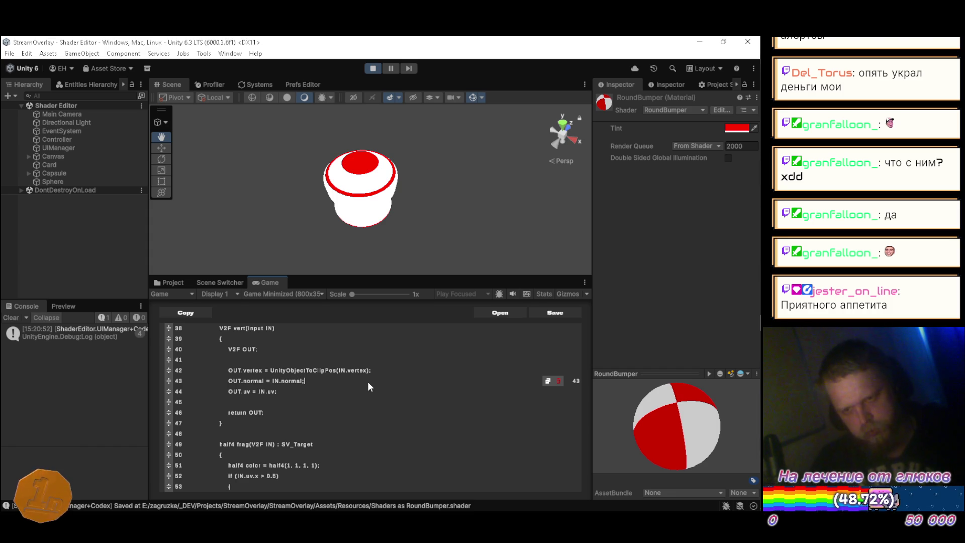
pyautogui.hotkey('ctrl', 's')
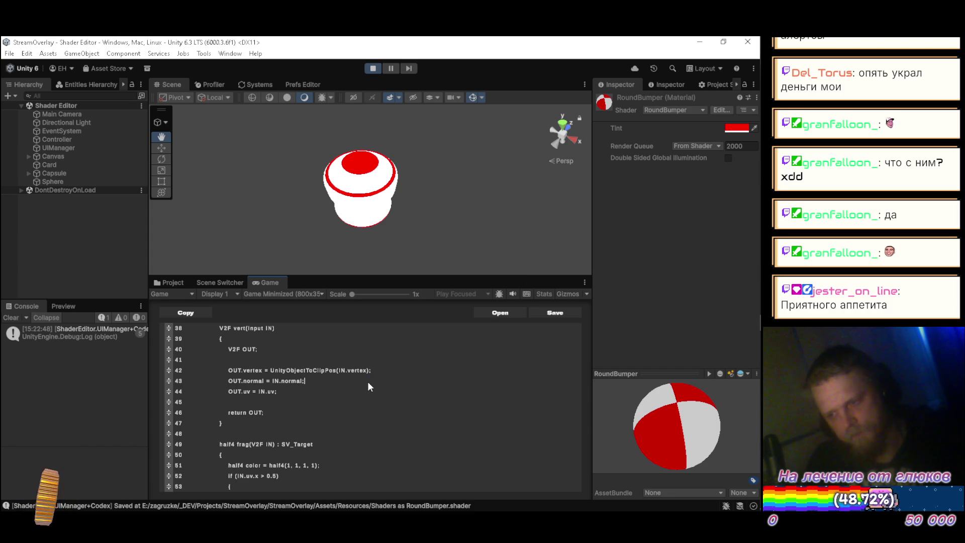
# Start an '#include "UnityCG.cginc"' line below the pragma declarations
pyautogui.scroll(-2, 349, 371)
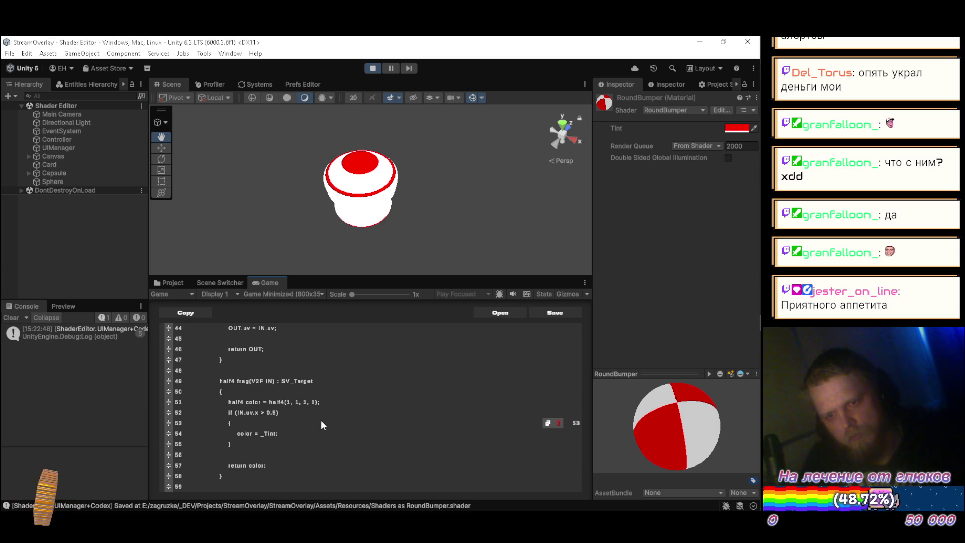
pyautogui.scroll(5, 351, 402)
pyautogui.scroll(5, 349, 403)
pyautogui.scroll(2, 303, 388)
pyautogui.scroll(-2, 303, 387)
pyautogui.scroll(-1, 312, 382)
pyautogui.click(324, 367)
pyautogui.press('Return')
pyautogui.press('Return')
pyautogui.write('#include ')
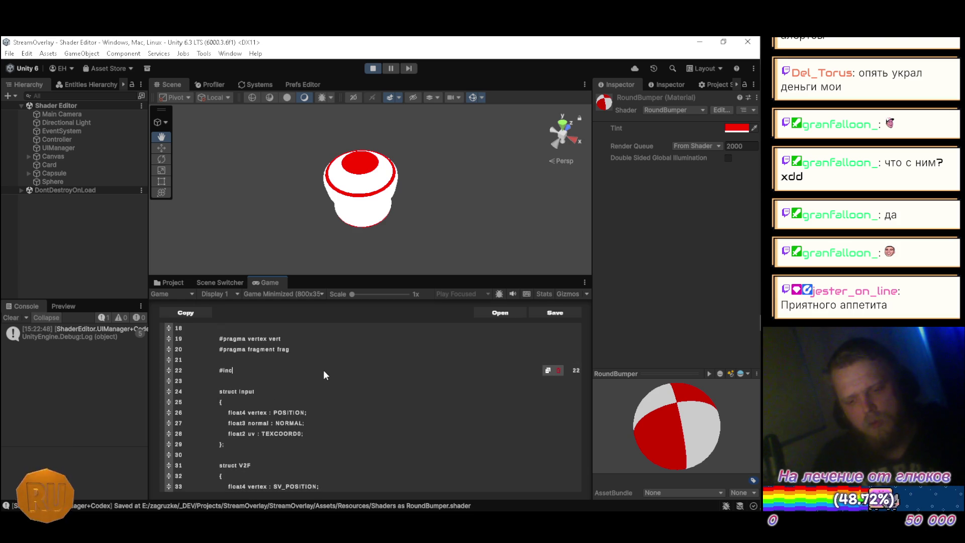
pyautogui.write('"UnityC')
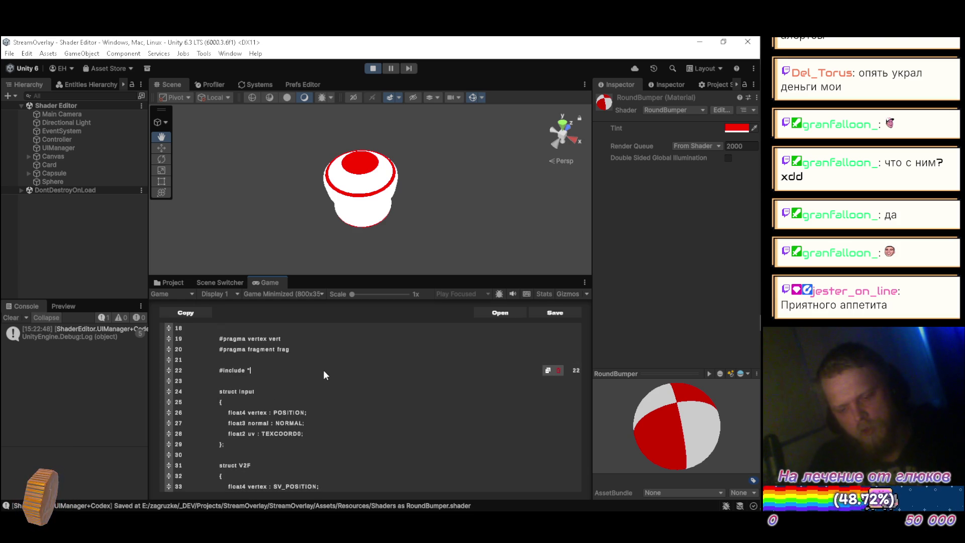
pyautogui.write('G')
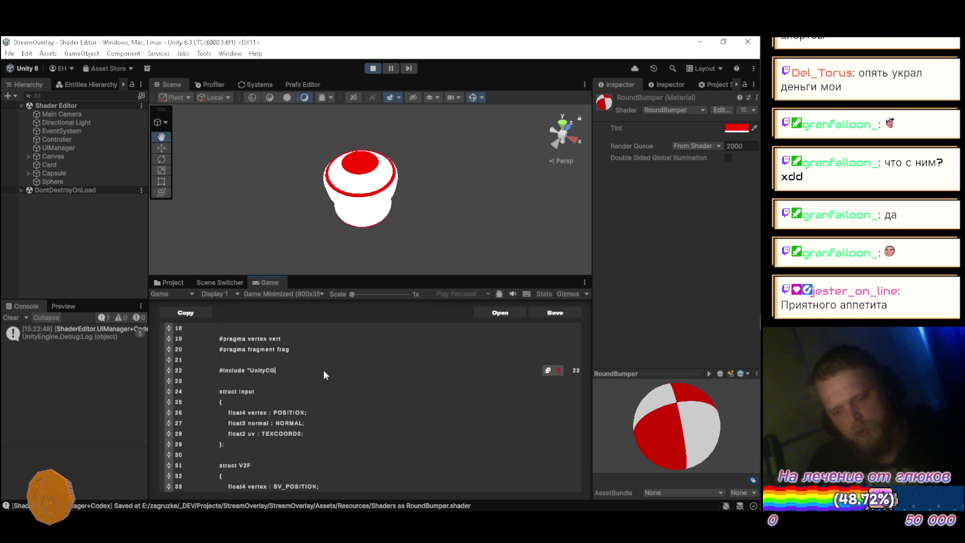
pyautogui.write('.cginc"')
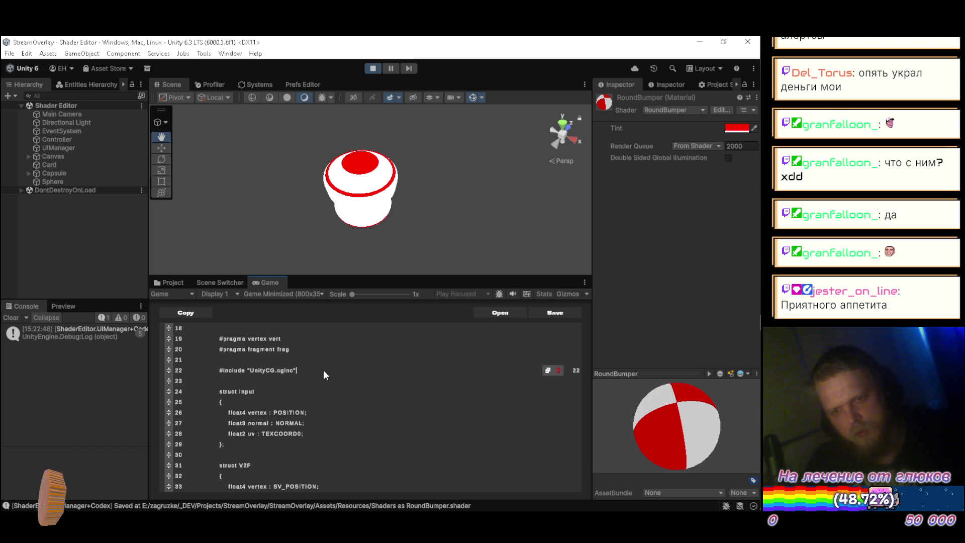
# Save the shader, then Google 'shaderlab main light direction' in a new Firefox tab
pyautogui.hotkey('ctrl', 's')
pyautogui.hotkey('alt', 'Tab')
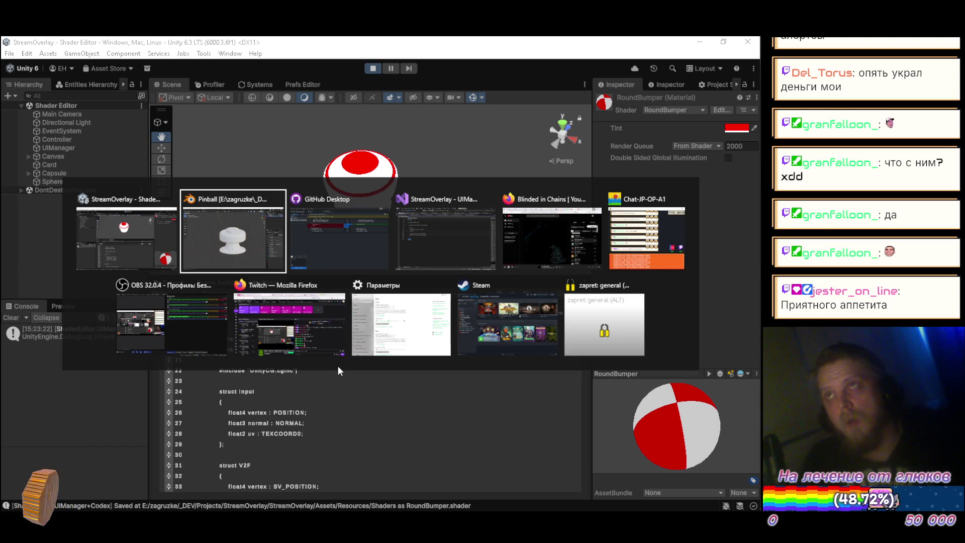
pyautogui.hotkey('alt', 'Tab')
pyautogui.hotkey('alt', 'Tab')
pyautogui.hotkey('alt', 'Tab')
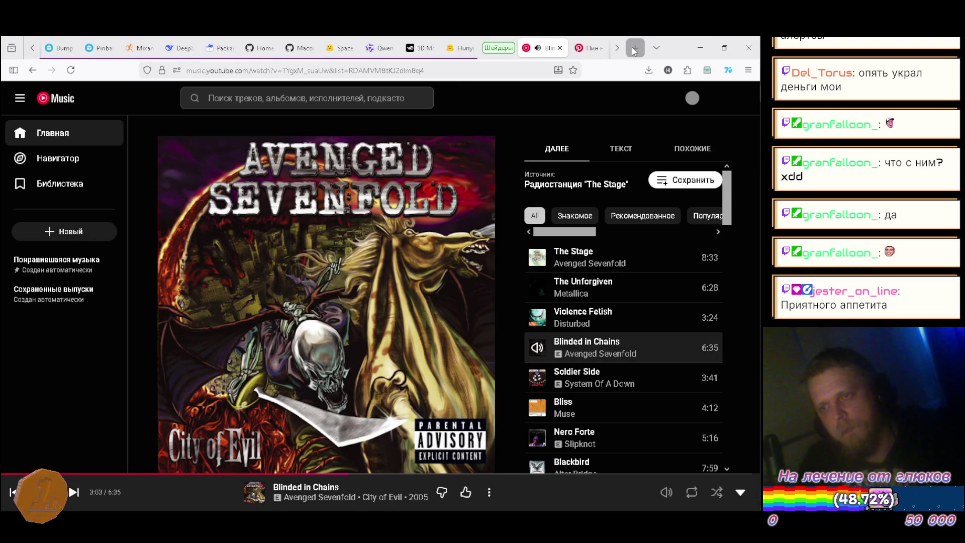
pyautogui.click(635, 48)
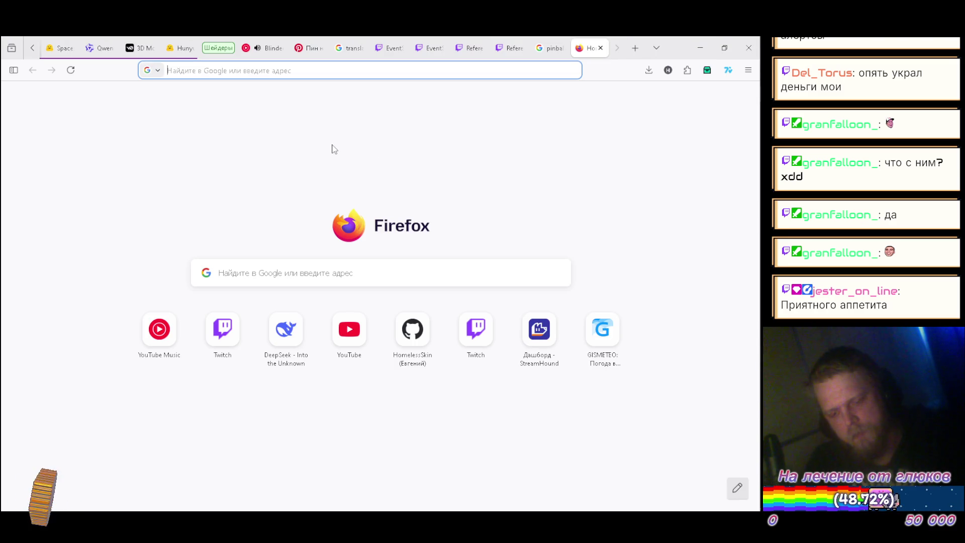
pyautogui.write('s')
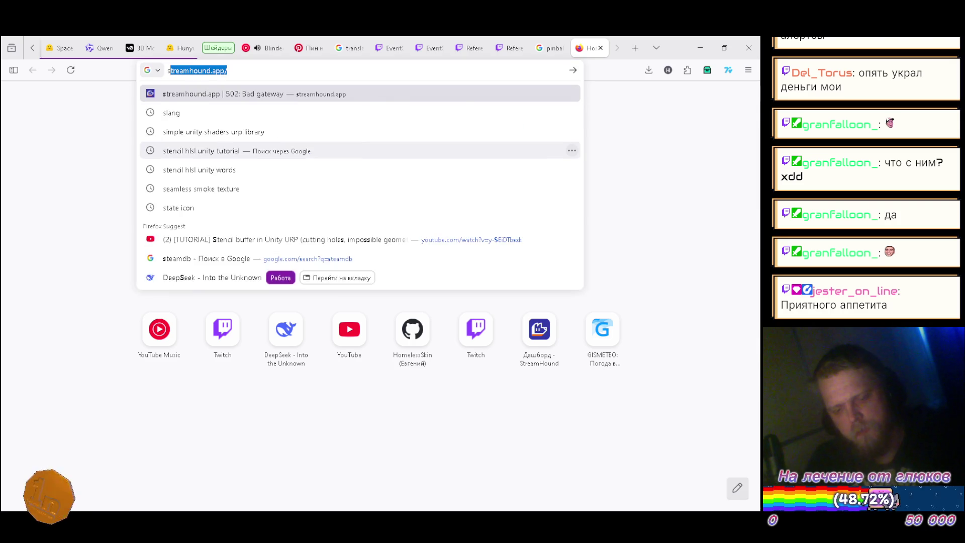
pyautogui.write('haderlab ')
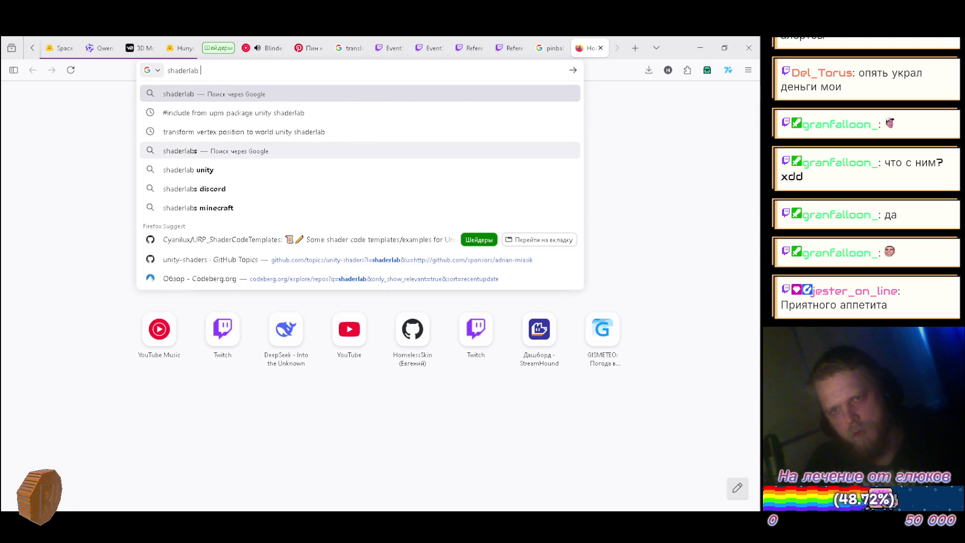
pyautogui.write('a')
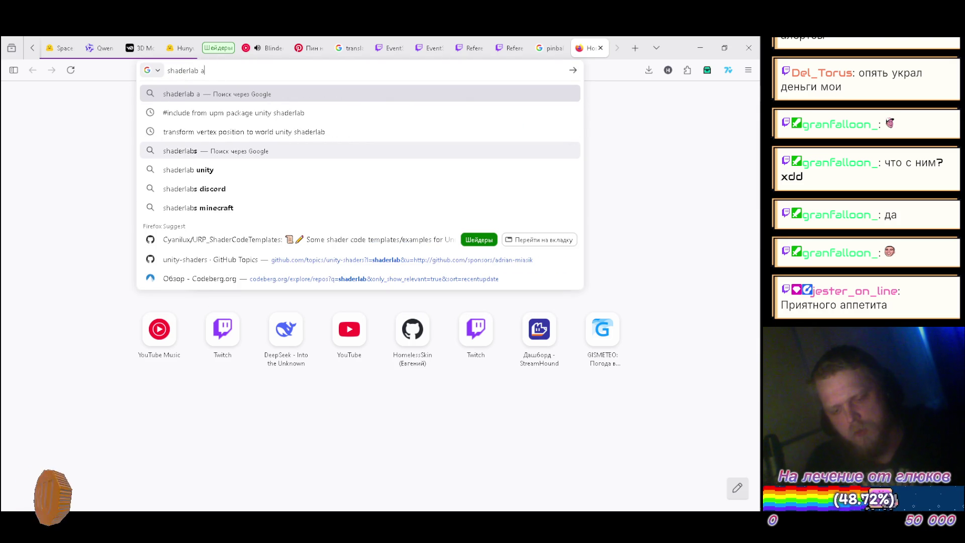
pyautogui.press('BackSpace')
pyautogui.write('main light dire')
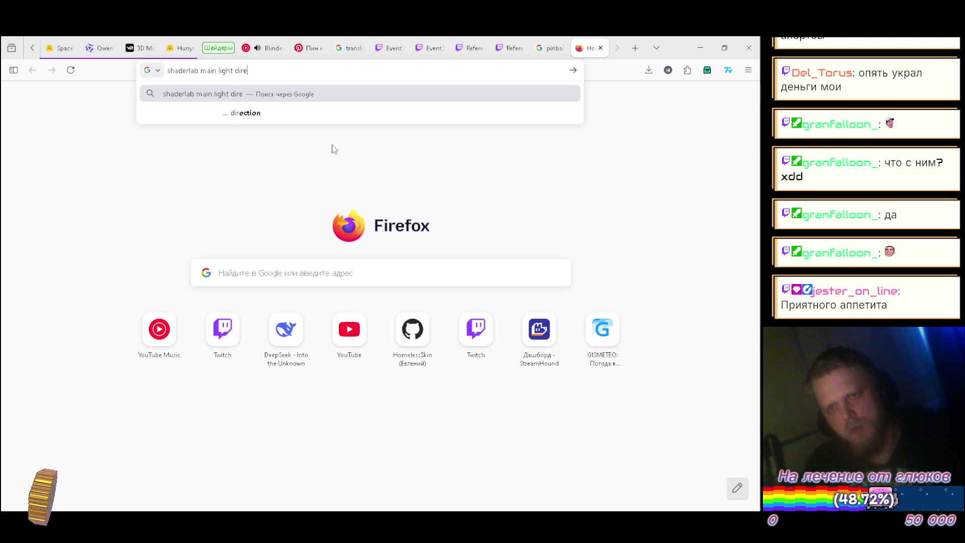
pyautogui.press('Down')
pyautogui.press('Return')
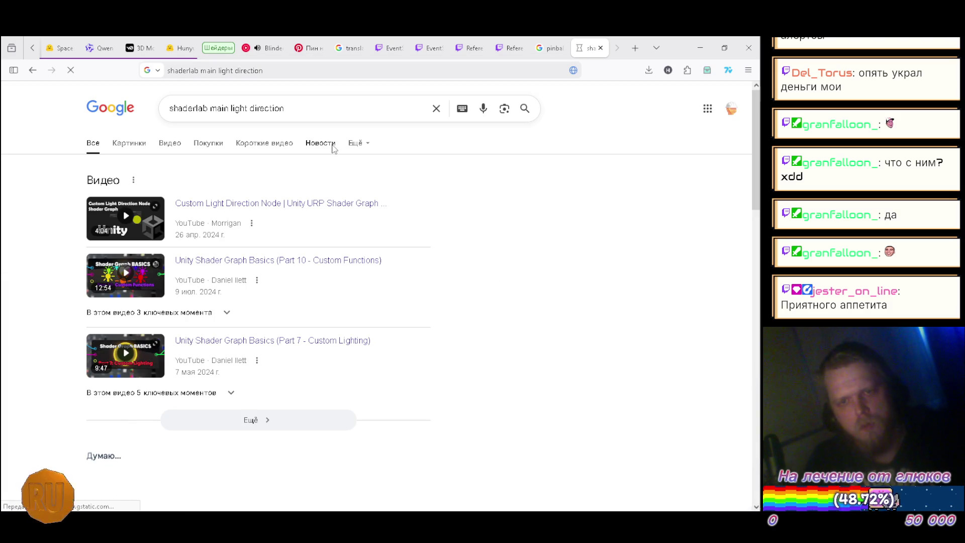
# Expand the AI overview, copy the Packages/.../Lighting.hlsl include path, and return to Unity
pyautogui.scroll(-4, 308, 188)
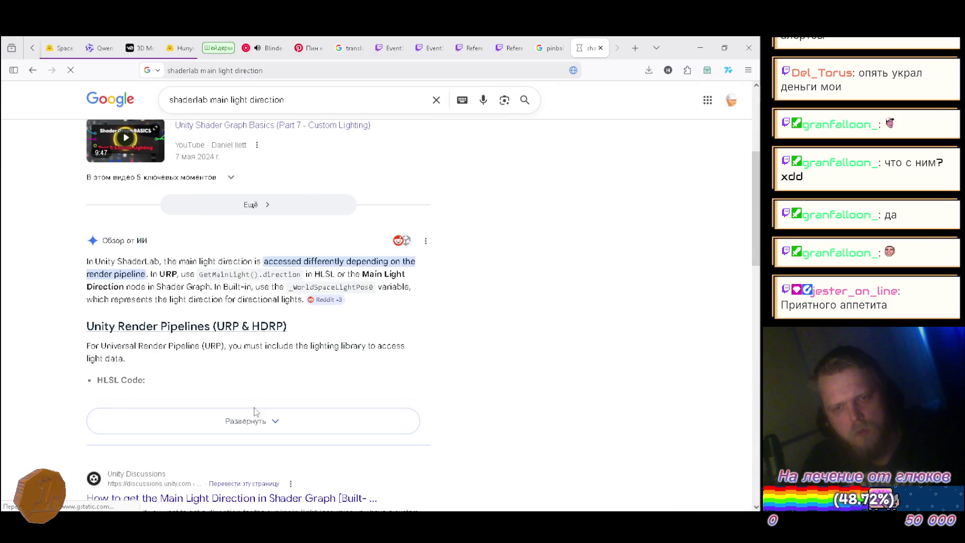
pyautogui.click(270, 428)
pyautogui.scroll(-2, 479, 297)
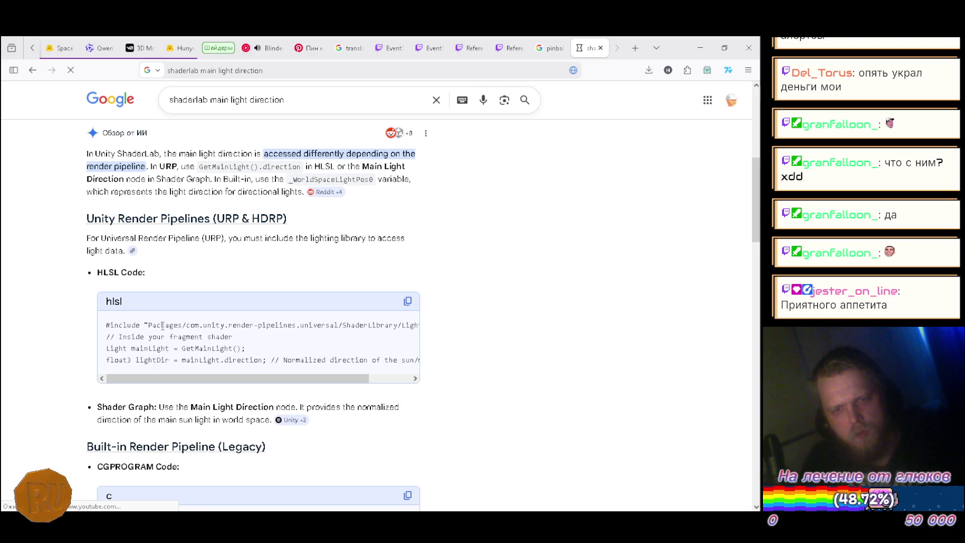
pyautogui.moveTo(300, 378)
pyautogui.mouseDown()
pyautogui.moveTo(381, 387)
pyautogui.moveTo(198, 372)
pyautogui.mouseUp()
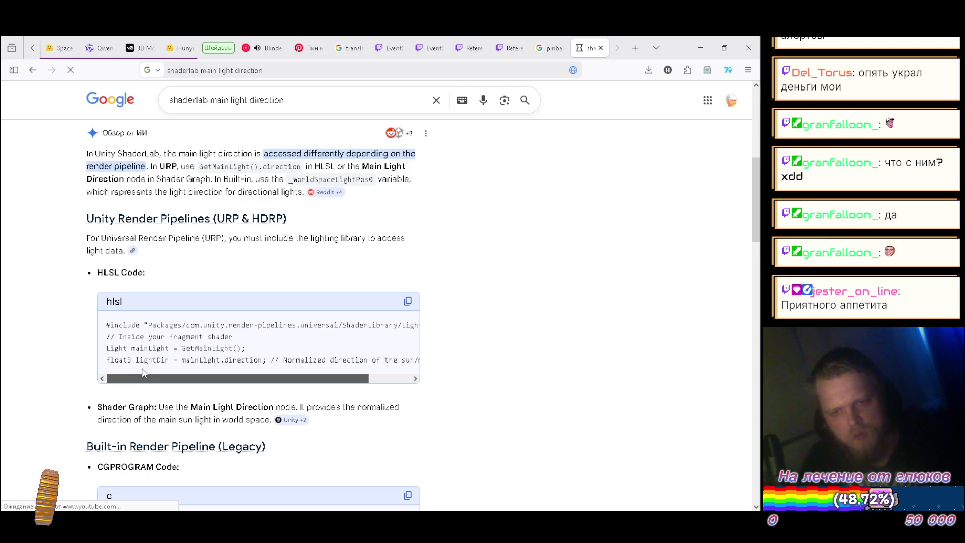
pyautogui.moveTo(285, 396)
pyautogui.mouseDown()
pyautogui.moveTo(322, 382)
pyautogui.moveTo(174, 369)
pyautogui.mouseUp()
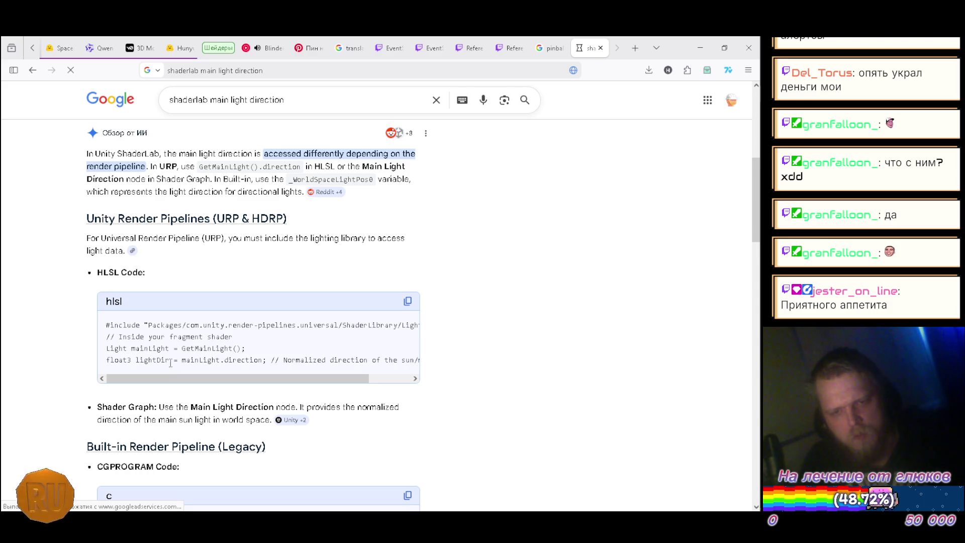
pyautogui.moveTo(146, 325)
pyautogui.mouseDown()
pyautogui.moveTo(485, 327)
pyautogui.moveTo(421, 324)
pyautogui.mouseUp()
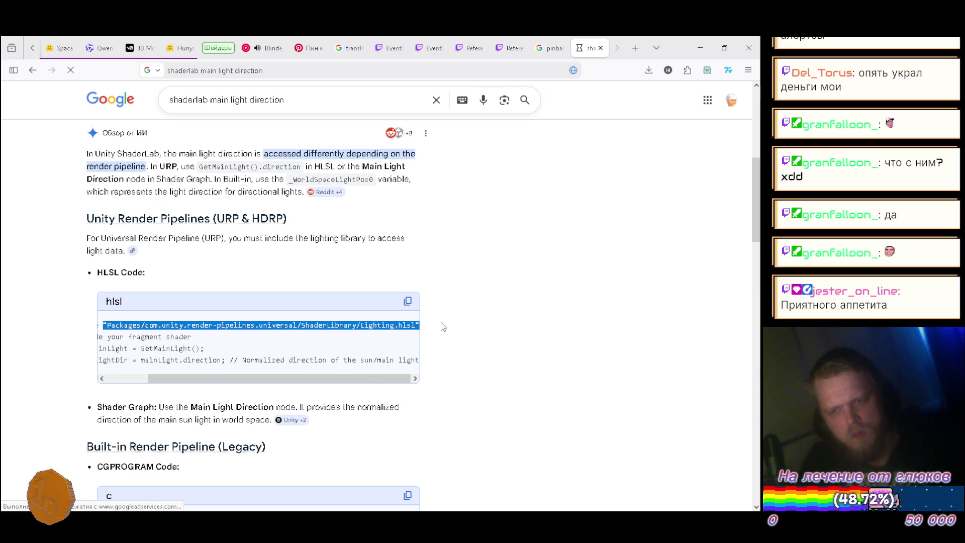
pyautogui.hotkey('alt', 'Tab')
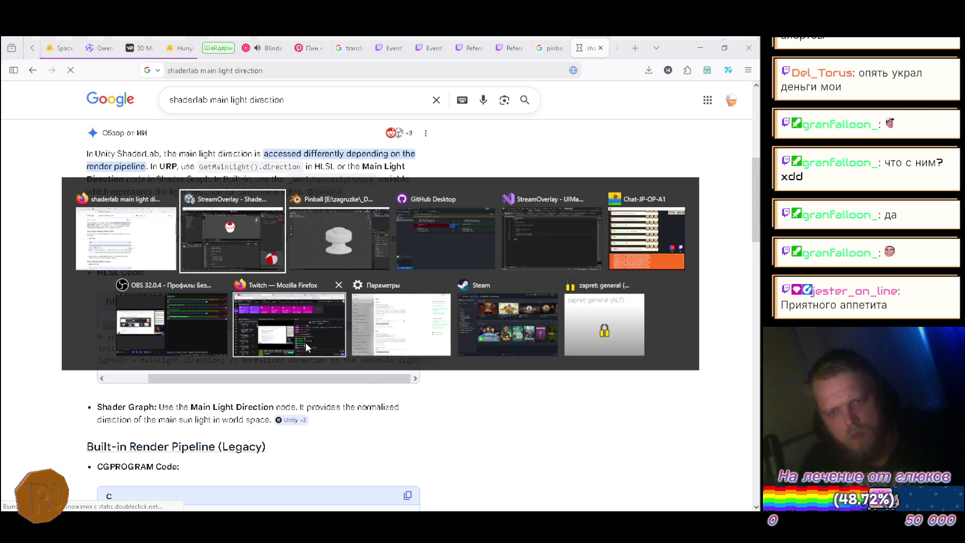
pyautogui.press('BackSpace')
pyautogui.press('BackSpace')
pyautogui.press('BackSpace')
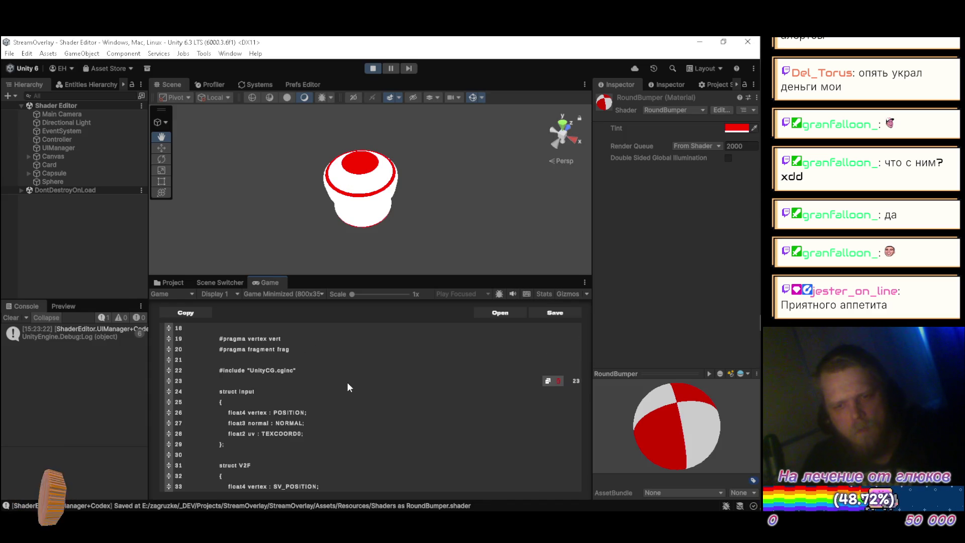
pyautogui.press('BackSpace')
pyautogui.press('BackSpace')
pyautogui.press('BackSpace')
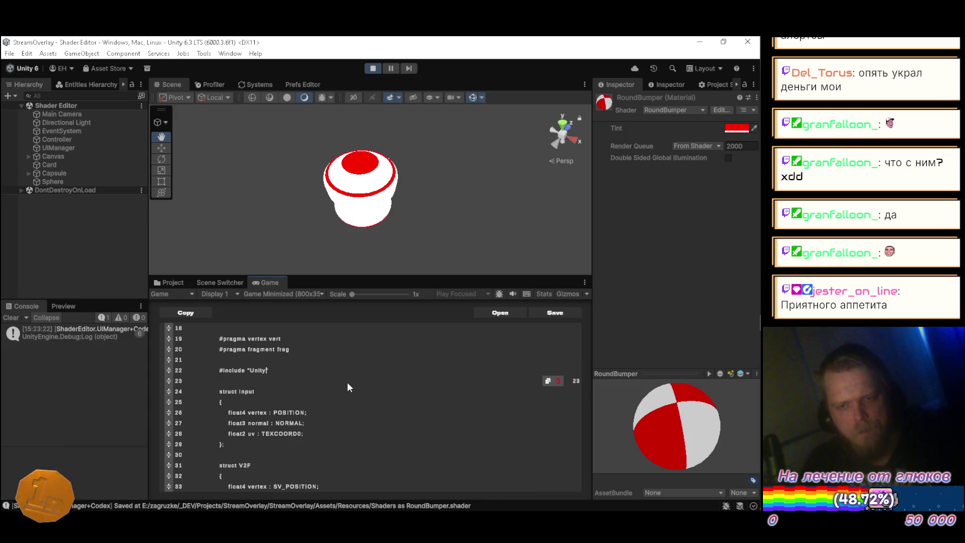
pyautogui.write('"')
pyautogui.write('"Packages/com.unity.render-pipelines.universal/ShaderLibrary/Lighting.hlsl"')
pyautogui.press('BackSpace')
pyautogui.hotkey('ctrl', 'Left')
pyautogui.hotkey('ctrl', 'Left')
pyautogui.hotkey('ctrl', 'Left')
pyautogui.hotkey('ctrl', 'Left')
pyautogui.hotkey('ctrl', 'Left')
pyautogui.hotkey('ctrl', 'Left')
pyautogui.press('BackSpace')
pyautogui.hotkey('ctrl', 's')
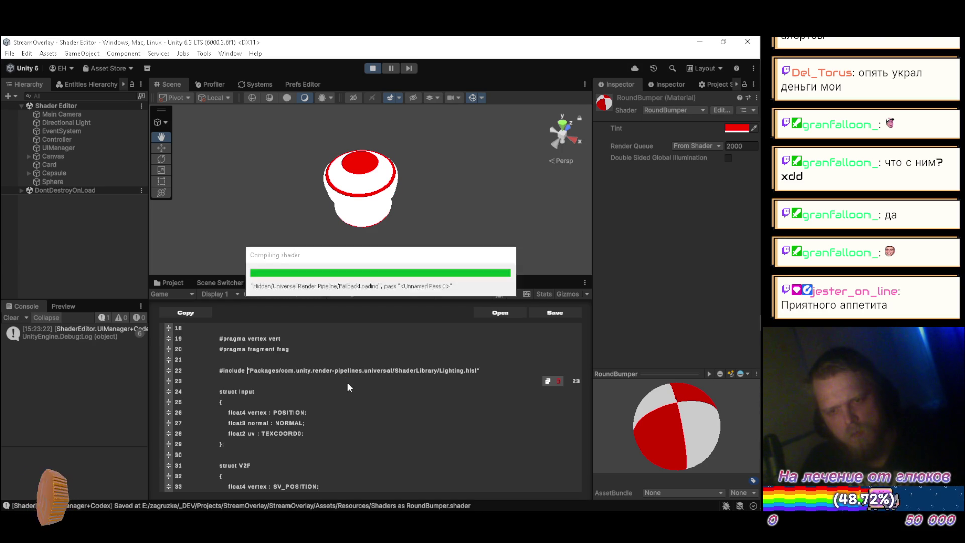
pyautogui.scroll(2, 106, 375)
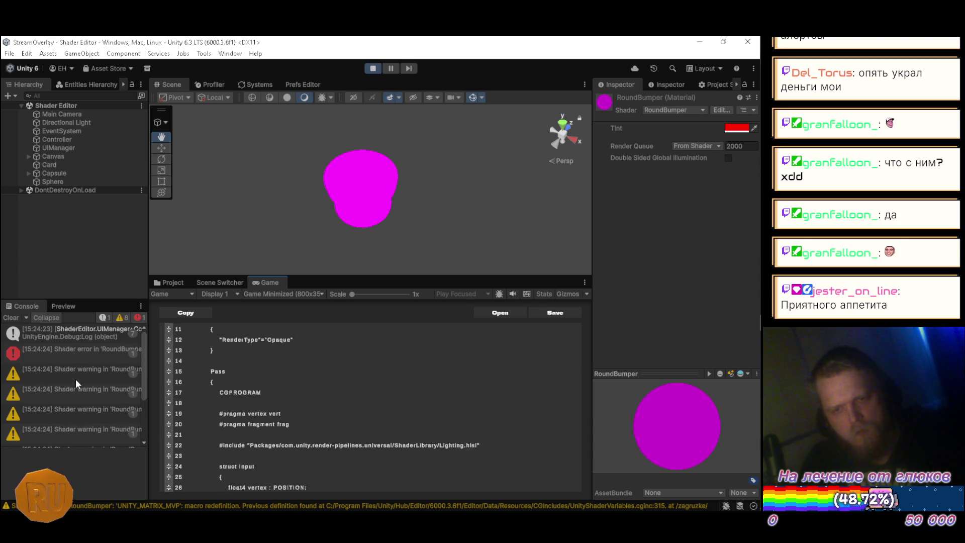
pyautogui.click(86, 352)
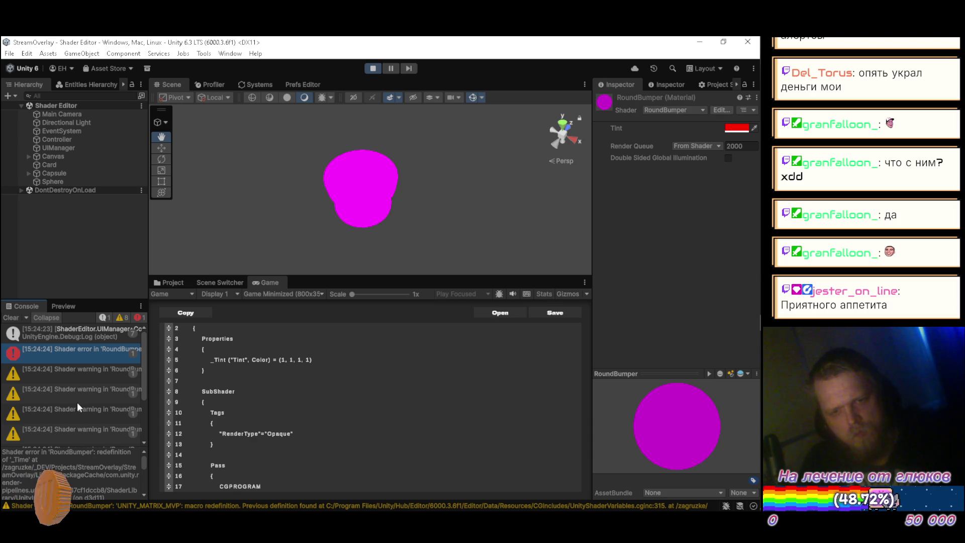
pyautogui.scroll(-4, 276, 392)
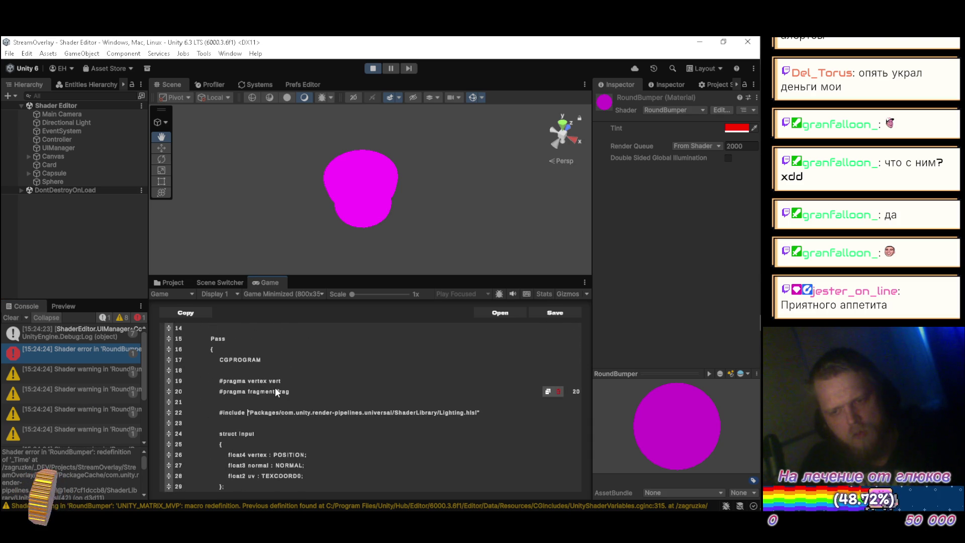
pyautogui.scroll(-2, 276, 389)
pyautogui.scroll(-5, 275, 382)
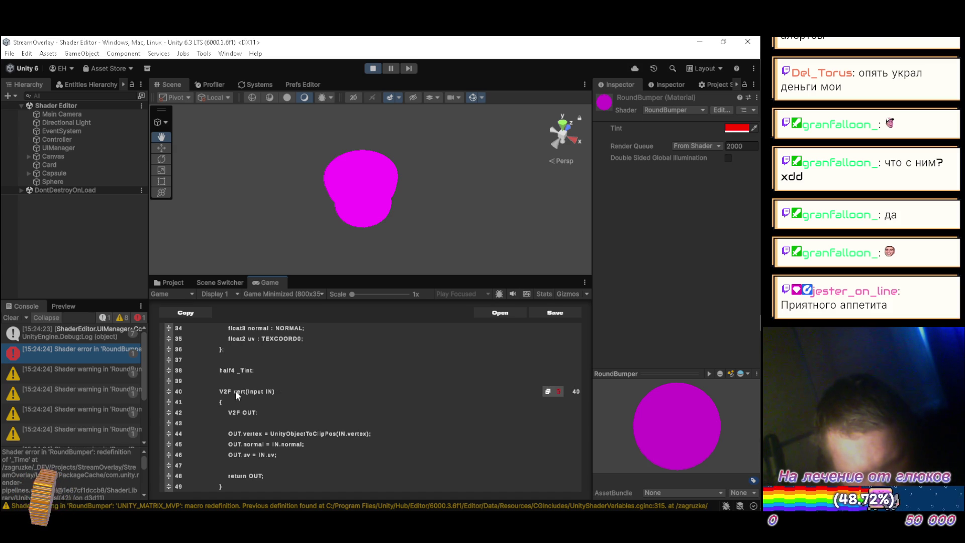
pyautogui.scroll(6, 242, 392)
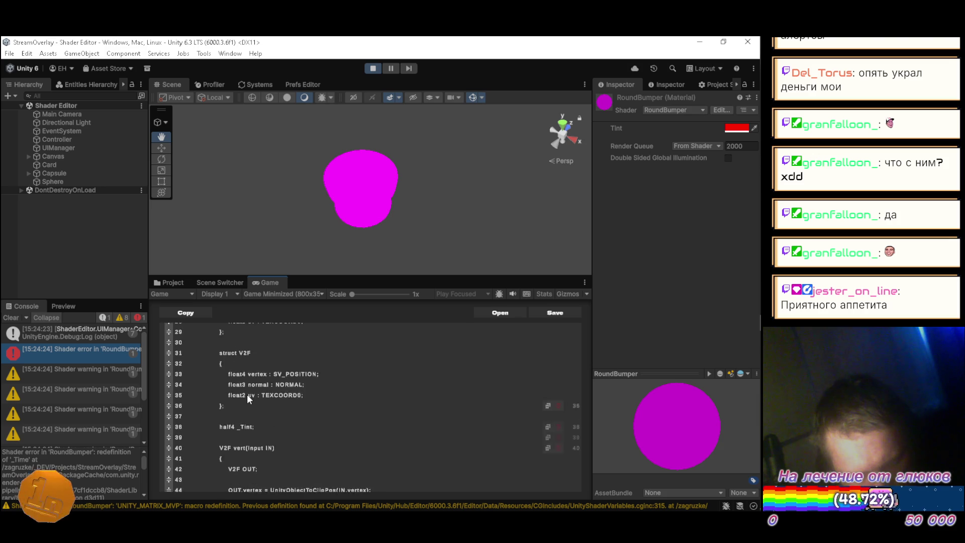
pyautogui.scroll(3, 267, 412)
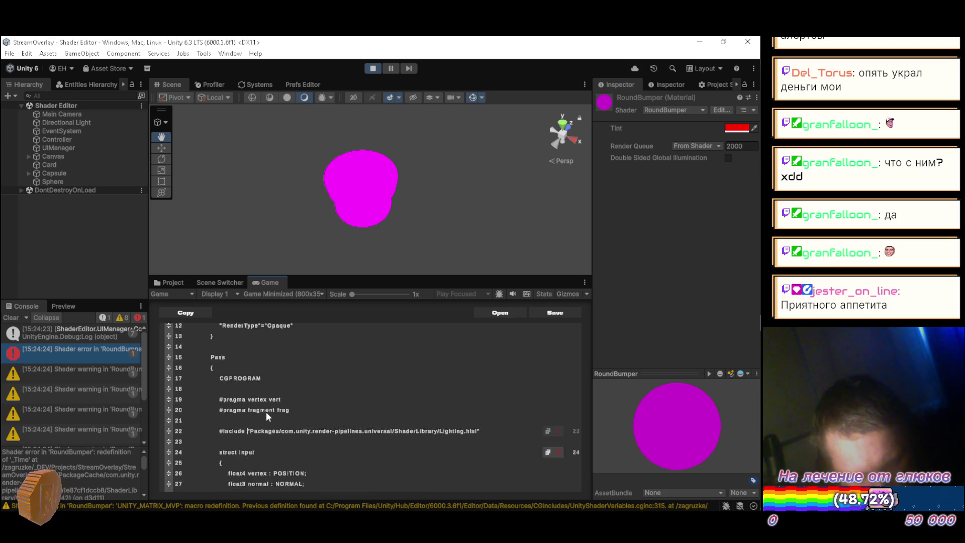
pyautogui.scroll(-3, 266, 412)
pyautogui.scroll(-5, 265, 417)
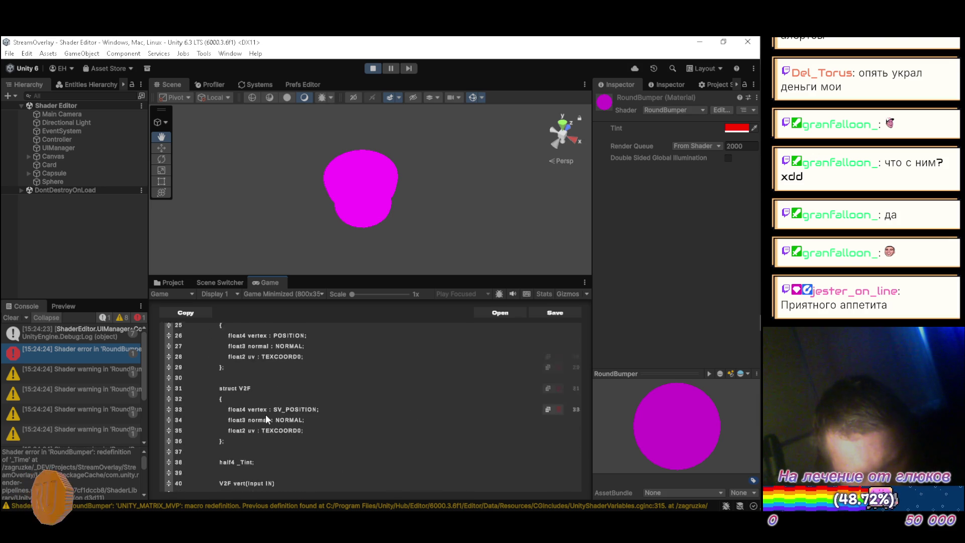
pyautogui.scroll(-5, 265, 418)
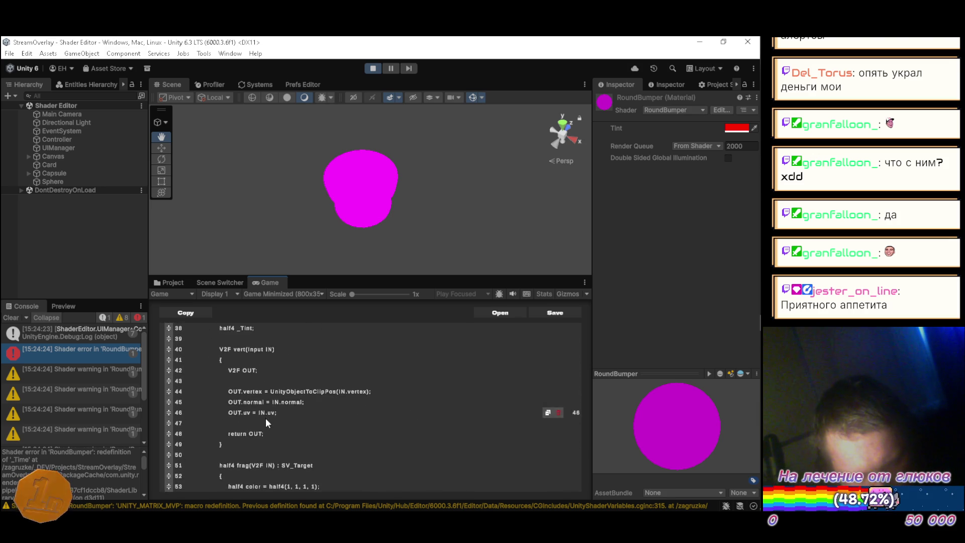
pyautogui.scroll(-3, 267, 426)
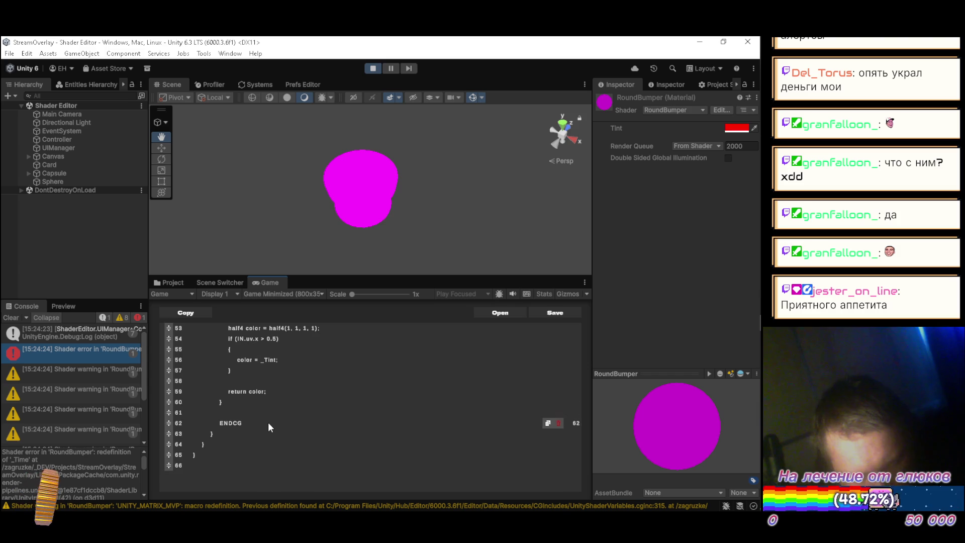
pyautogui.scroll(2, 267, 423)
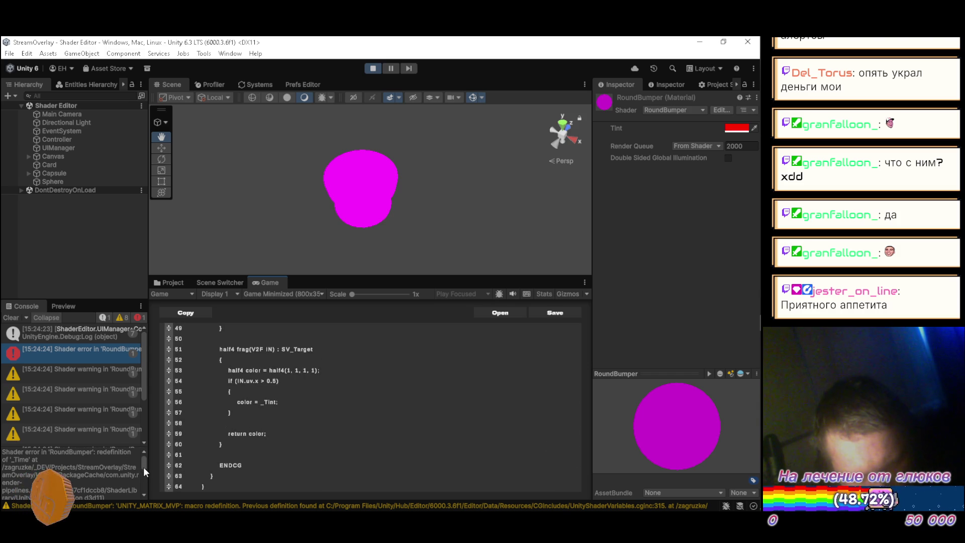
pyautogui.scroll(3, 231, 422)
pyautogui.scroll(3, 232, 424)
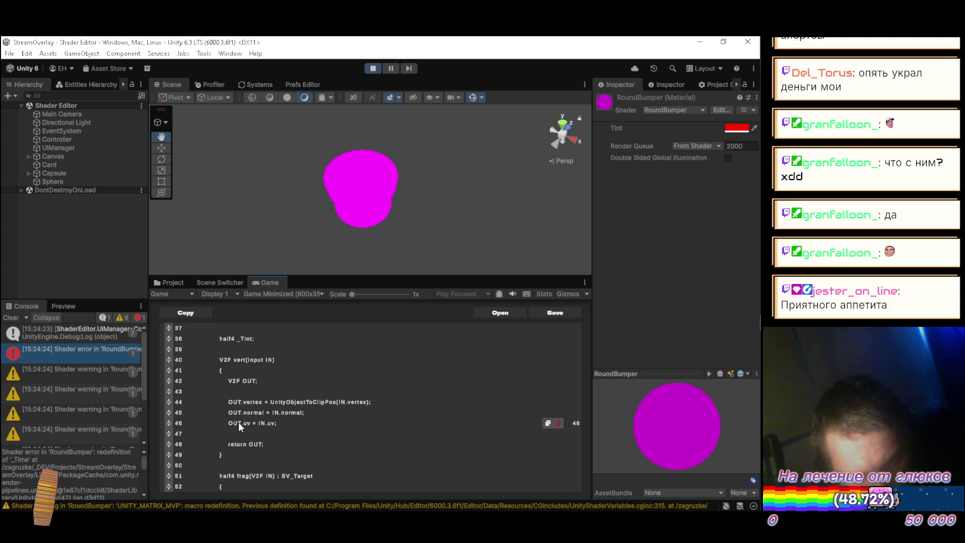
pyautogui.scroll(5, 237, 423)
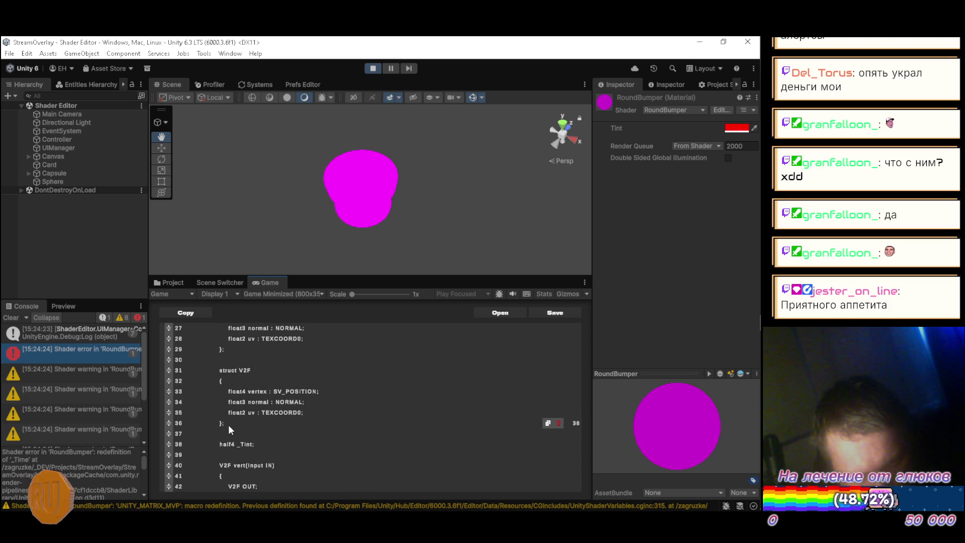
pyautogui.scroll(6, 227, 423)
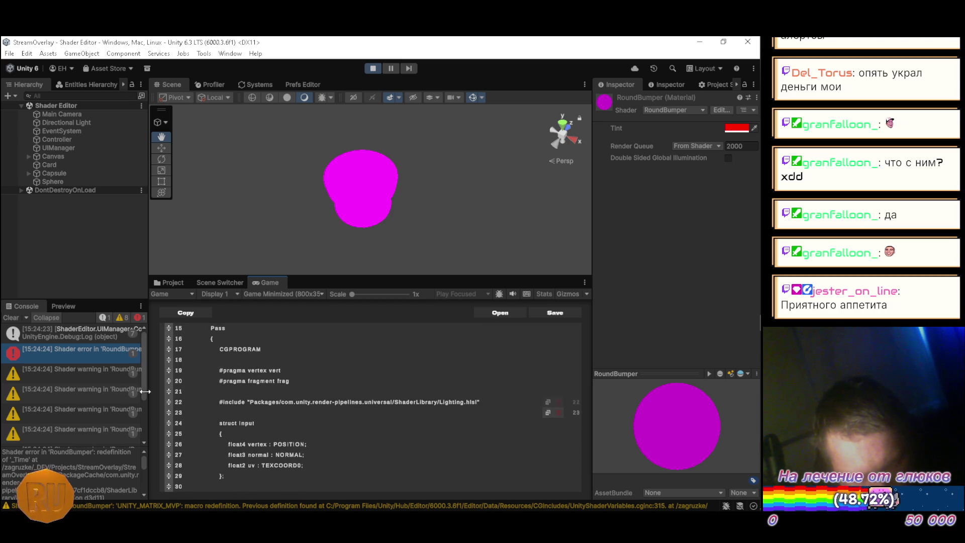
pyautogui.moveTo(143, 364)
pyautogui.mouseDown()
pyautogui.moveTo(144, 402)
pyautogui.moveTo(146, 343)
pyautogui.mouseUp()
pyautogui.click(102, 373)
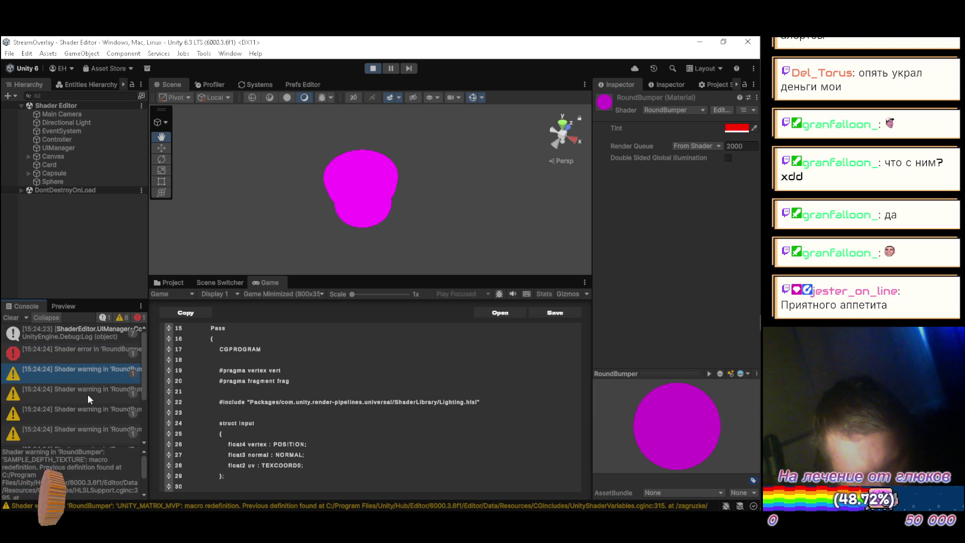
pyautogui.click(97, 358)
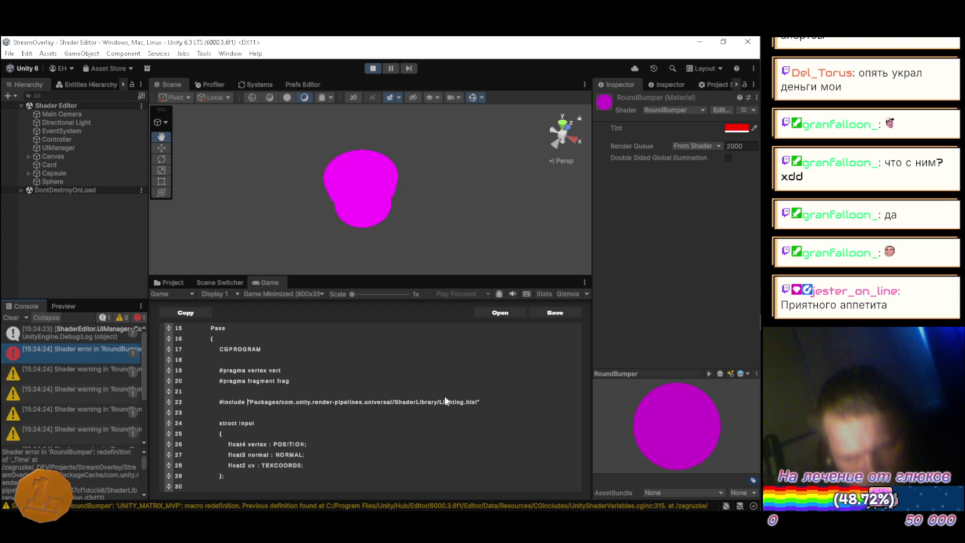
pyautogui.hotkey('alt', 'Tab')
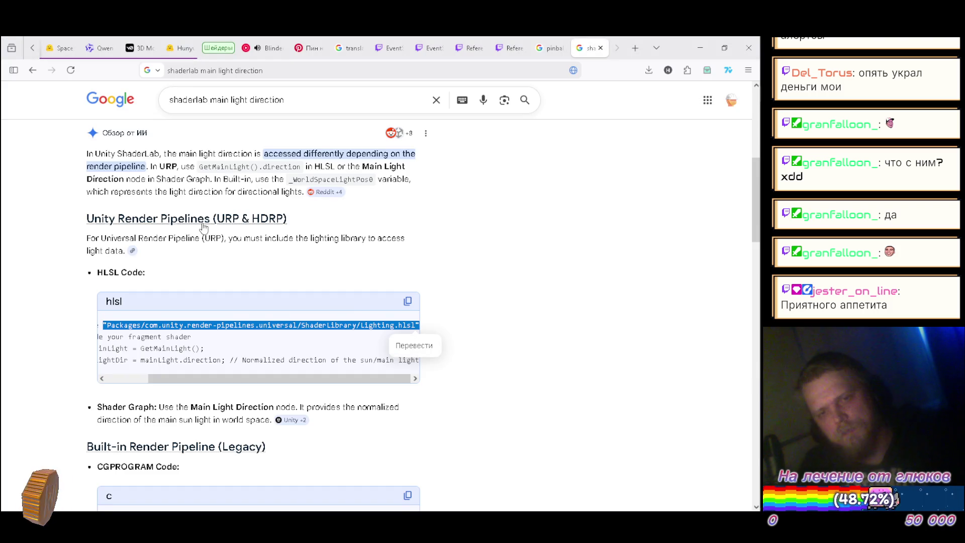
pyautogui.scroll(-3, 217, 266)
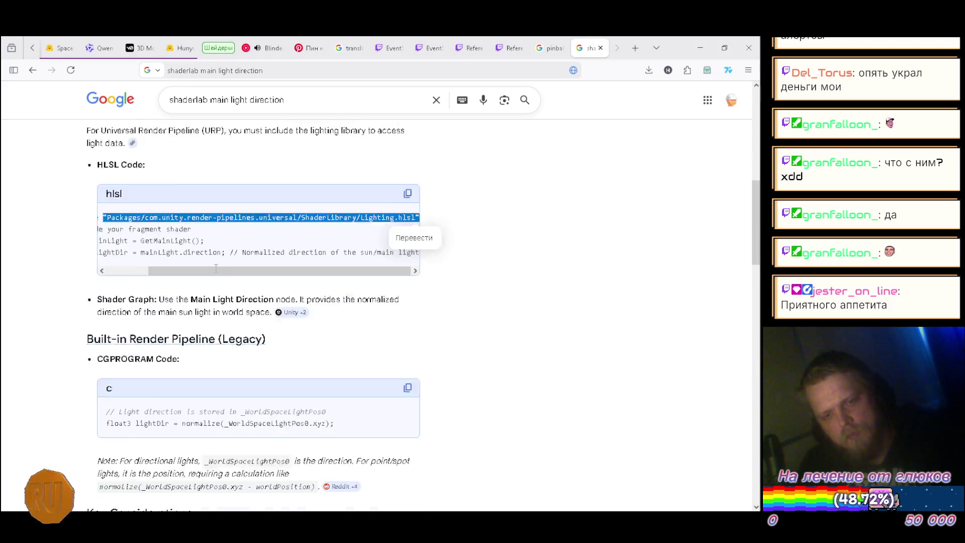
pyautogui.hotkey('alt', 'Tab')
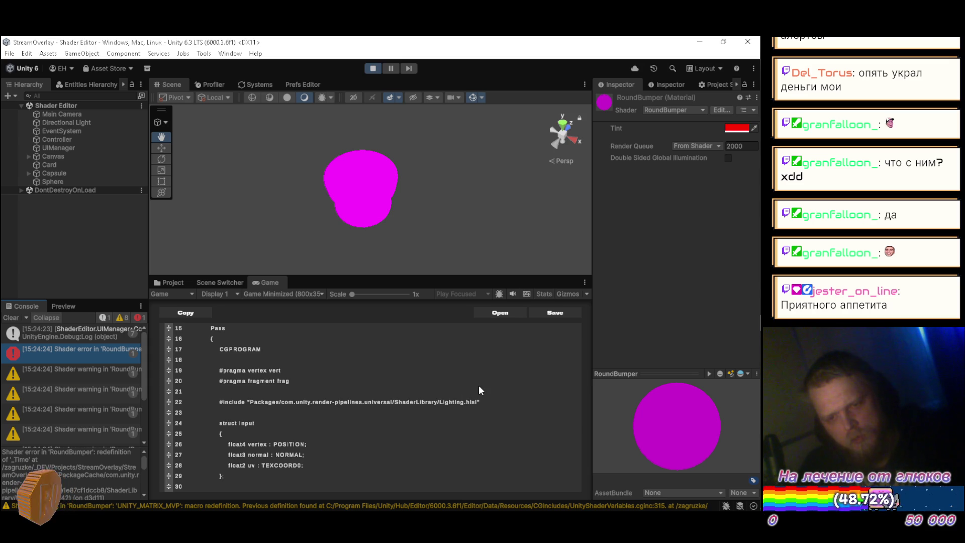
# Replace the URP Lighting.hlsl include with "UnityCG.cginc", save, and return to the light-direction results
pyautogui.moveTo(498, 399)
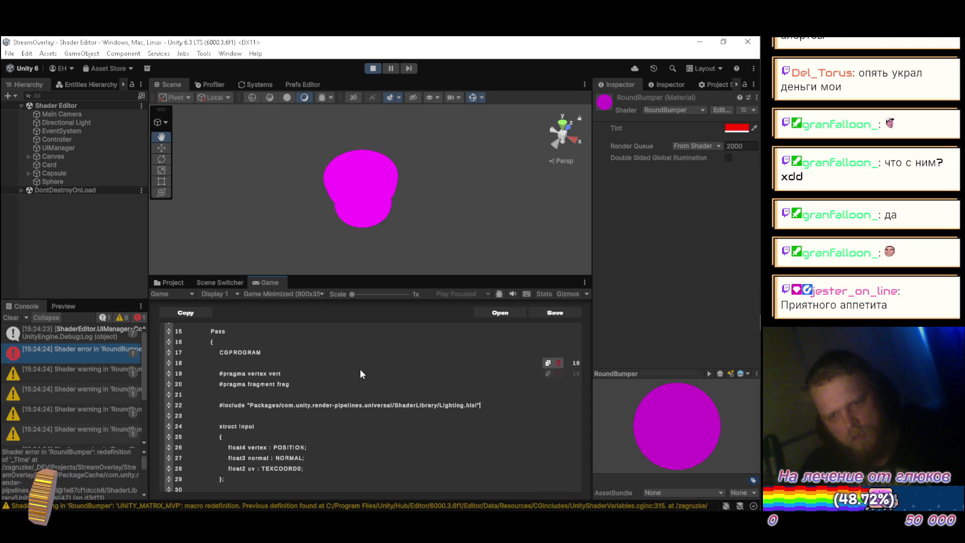
pyautogui.press('BackSpace')
pyautogui.press('BackSpace')
pyautogui.press('BackSpace')
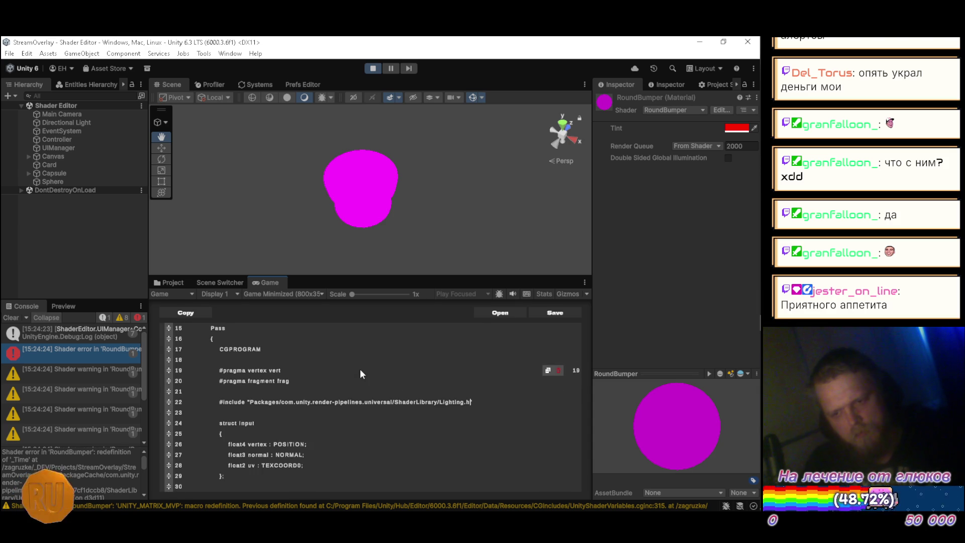
pyautogui.press('BackSpace')
pyautogui.press('BackSpace')
pyautogui.press('BackSpace')
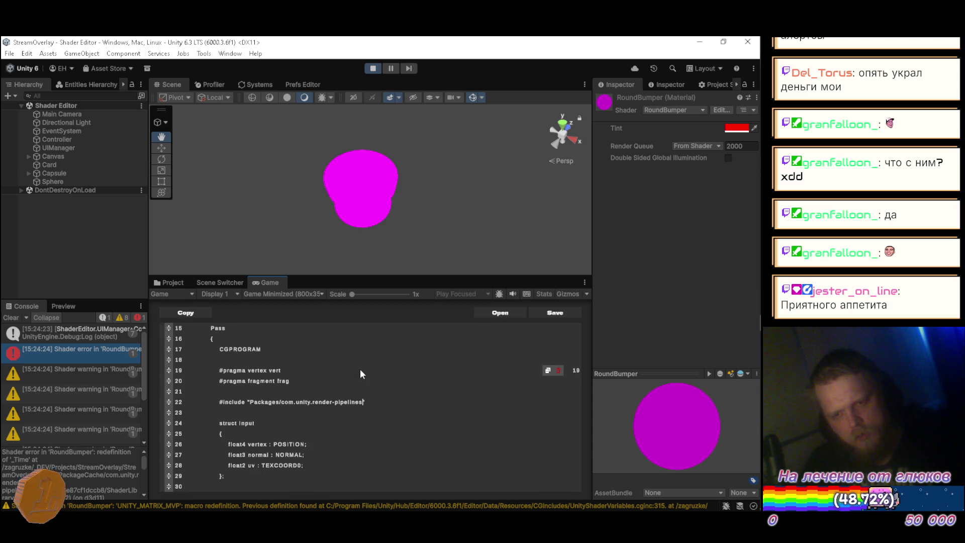
pyautogui.press('BackSpace')
pyautogui.press('BackSpace')
pyautogui.press('BackSpace')
pyautogui.write('Un')
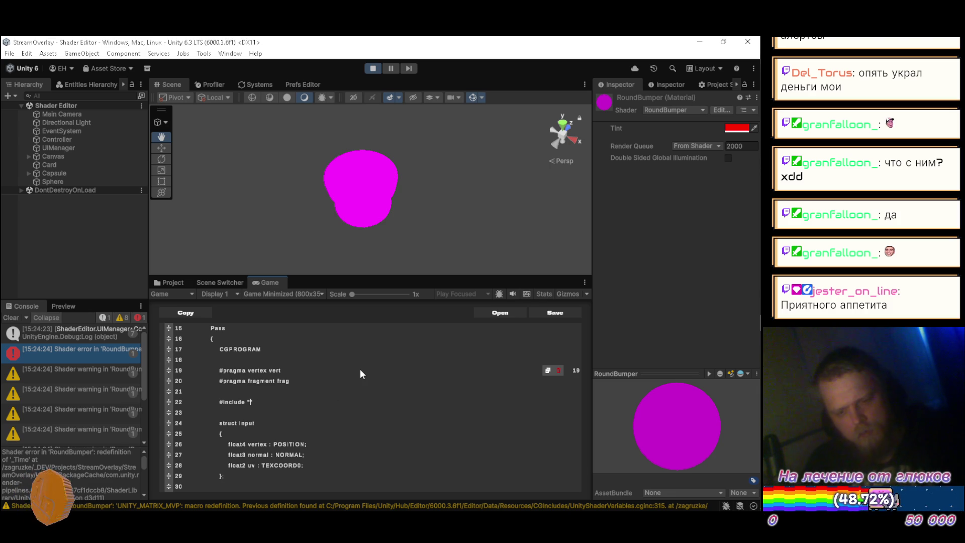
pyautogui.write('ity')
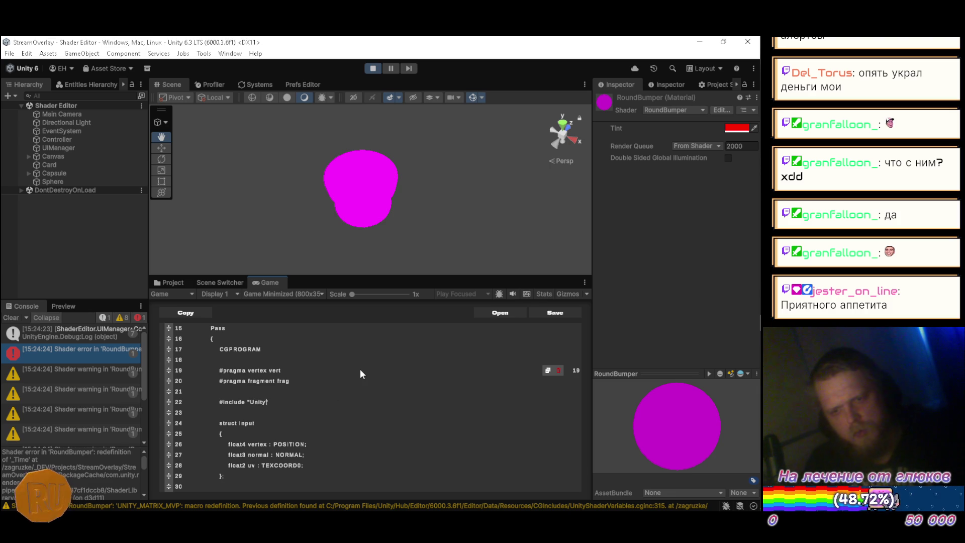
pyautogui.write('CG.cginc')
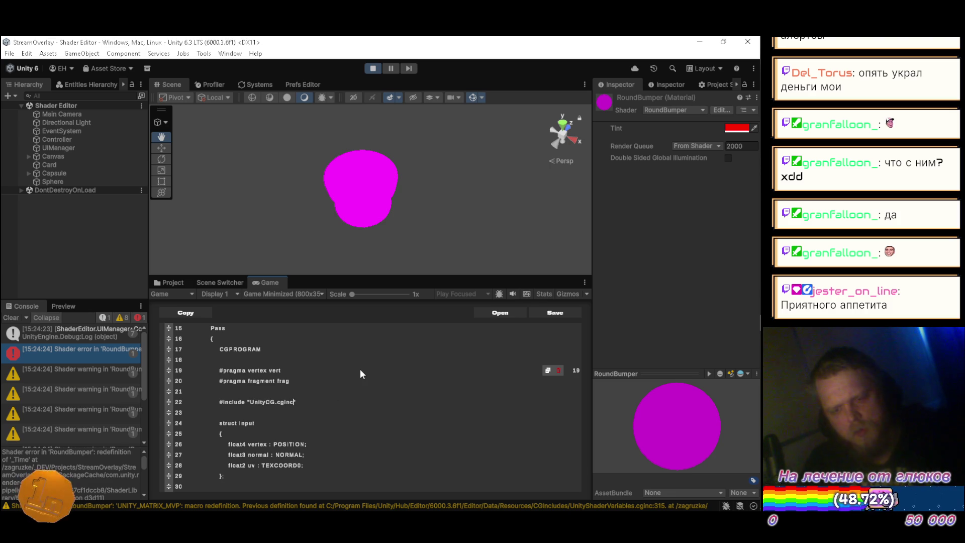
pyautogui.hotkey('ctrl', 's')
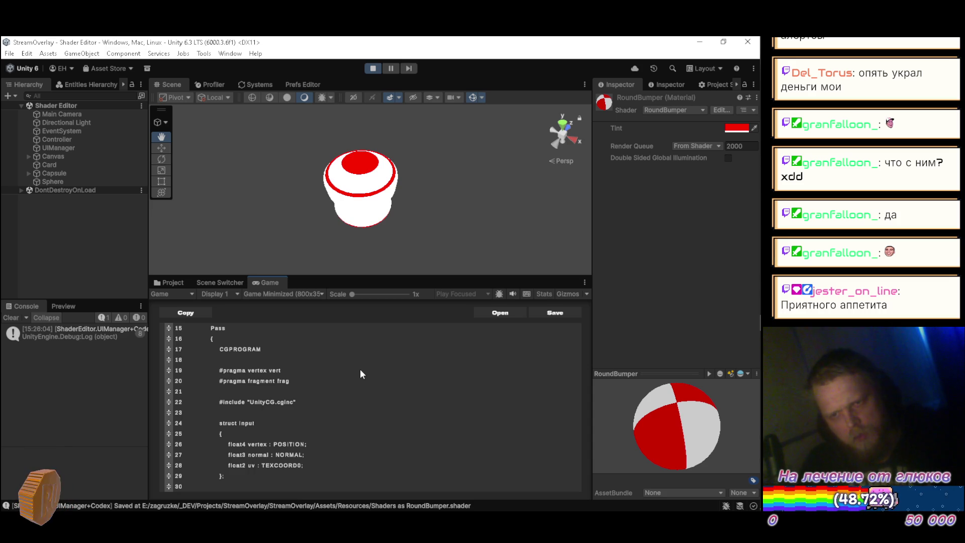
pyautogui.scroll(-6, 352, 397)
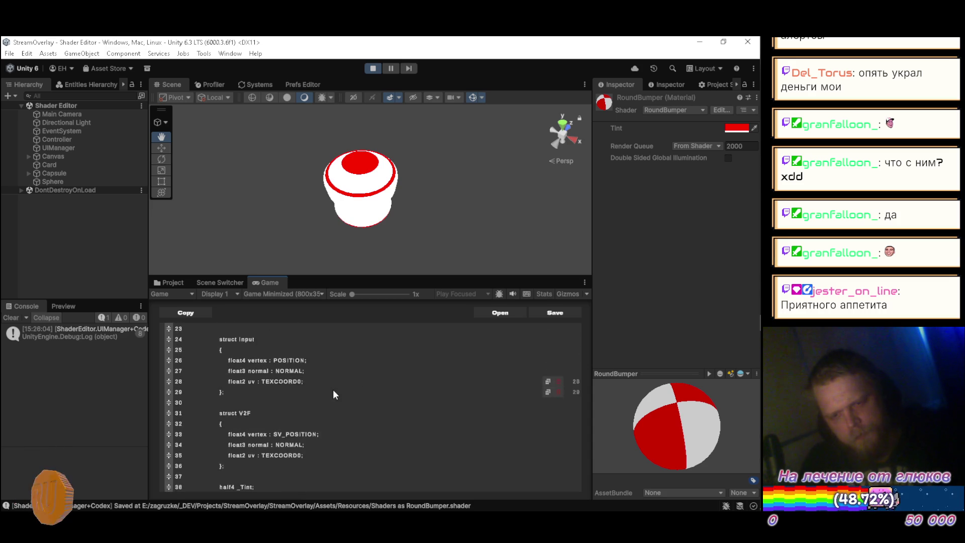
pyautogui.scroll(-5, 322, 401)
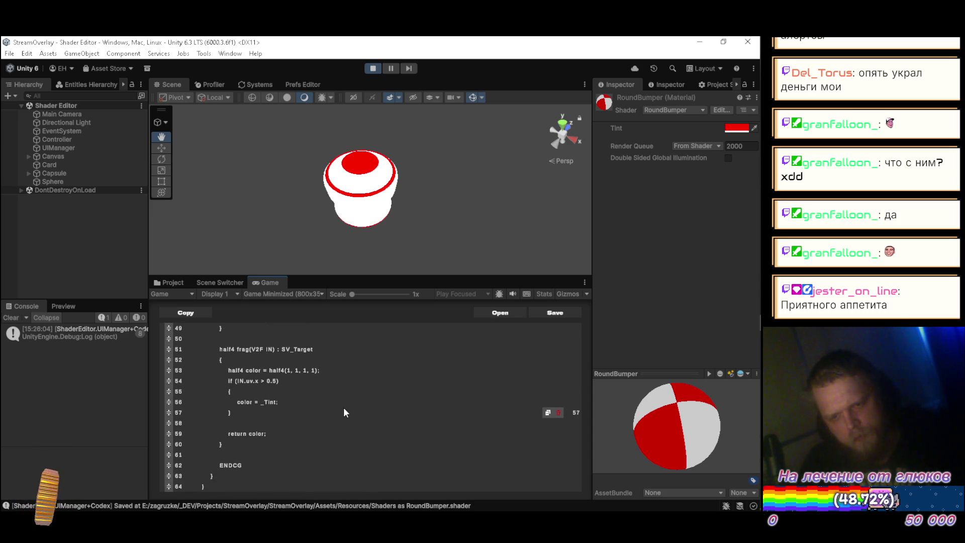
pyautogui.hotkey('alt', 'Tab')
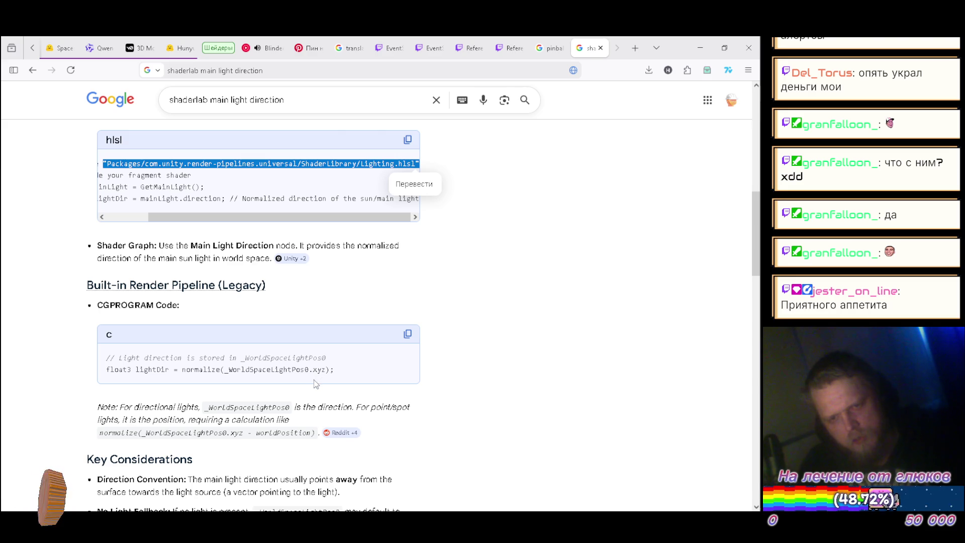
# Open a new line after the if block in frag and begin a float3 declaration
pyautogui.hotkey('alt', 'Tab')
pyautogui.hotkey('alt', 'Tab')
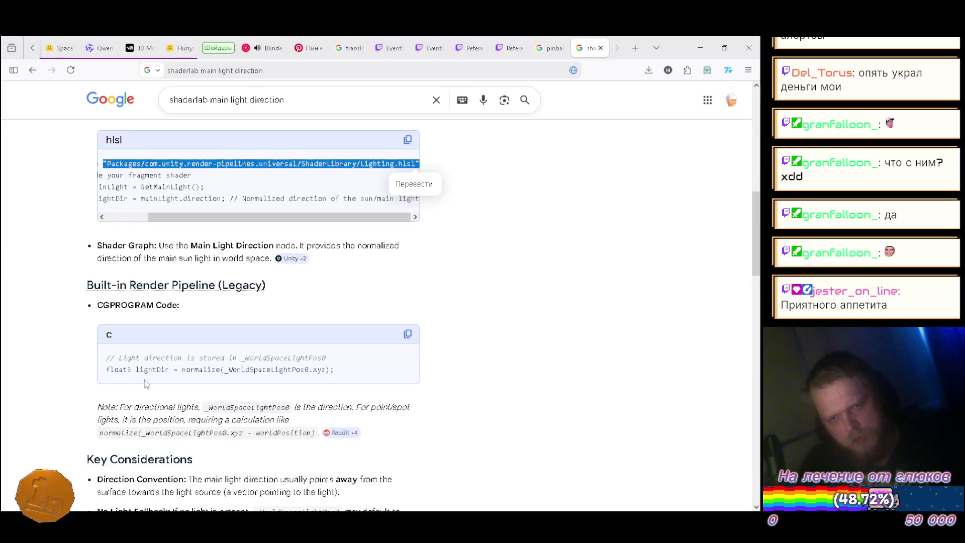
pyautogui.hotkey('alt', 'Tab')
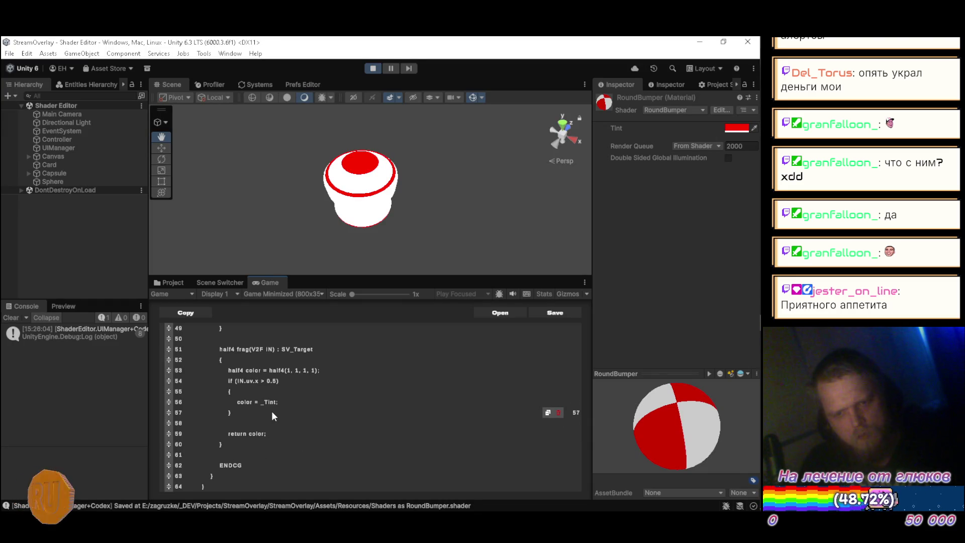
pyautogui.press('Return')
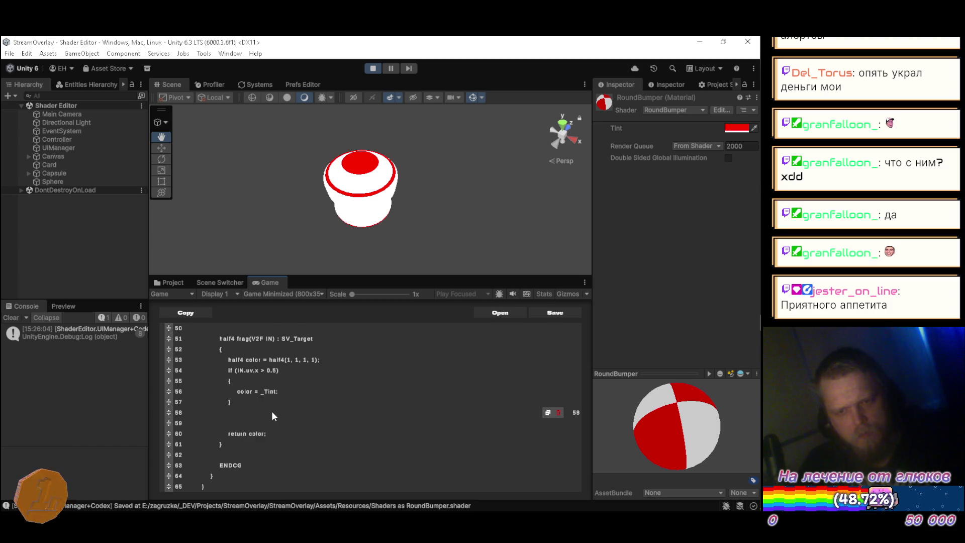
pyautogui.press('Return')
pyautogui.write('float3')
pyautogui.hotkey('alt', 'Tab')
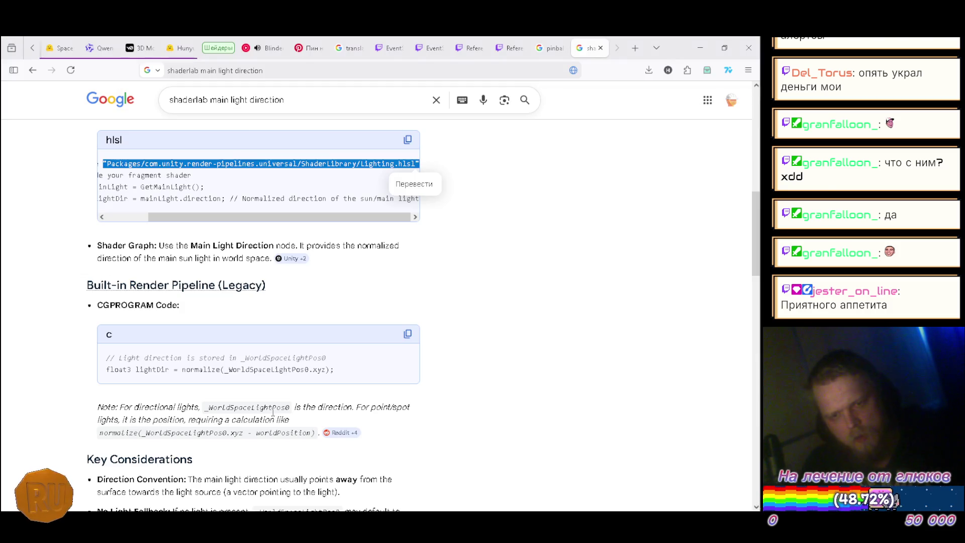
pyautogui.hotkey('alt', 'Tab')
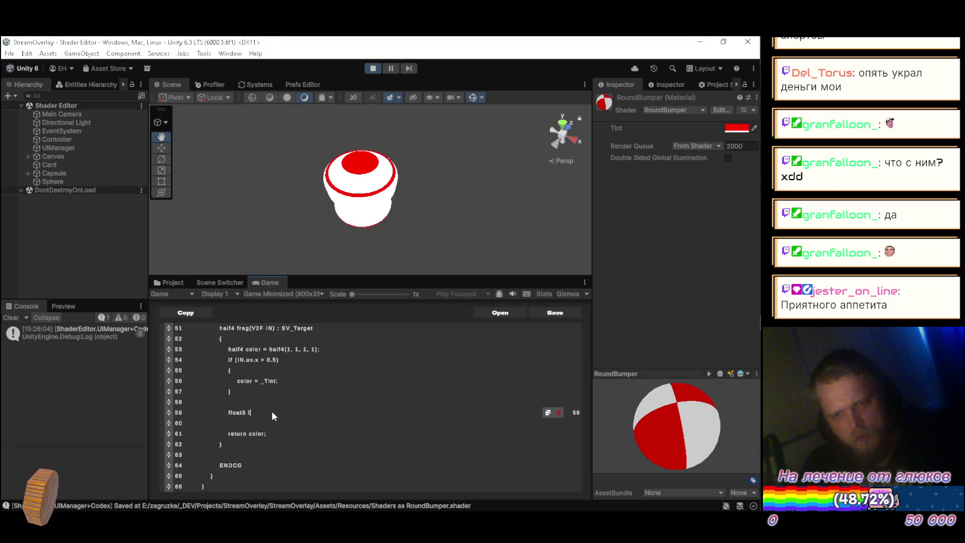
# Complete the line 'float3 lDir = _WorldSpaceLightPos0.xyz;', checking the variable name against the browser reference
pyautogui.write('Dir =')
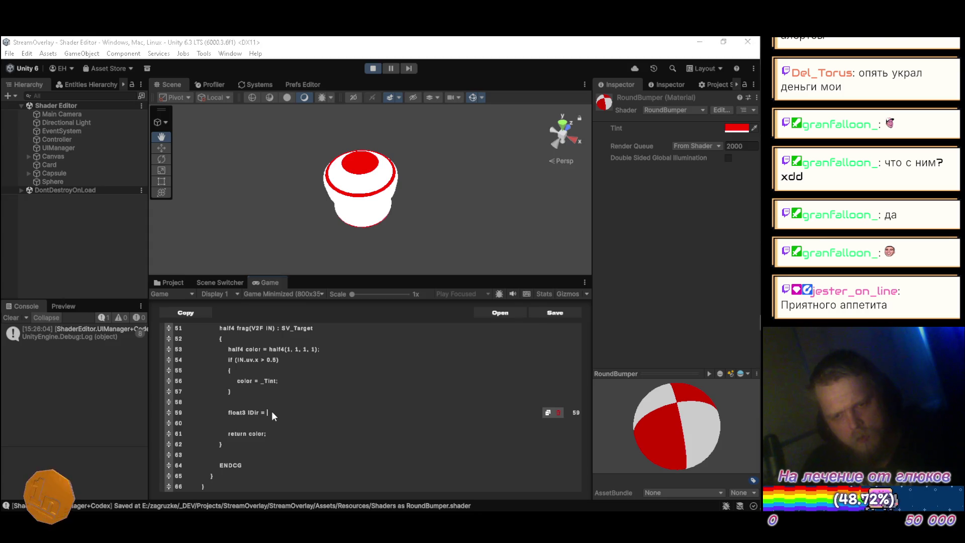
pyautogui.hotkey('alt', 'Tab')
pyautogui.hotkey('alt', 'Tab')
pyautogui.hotkey('alt', 'Tab')
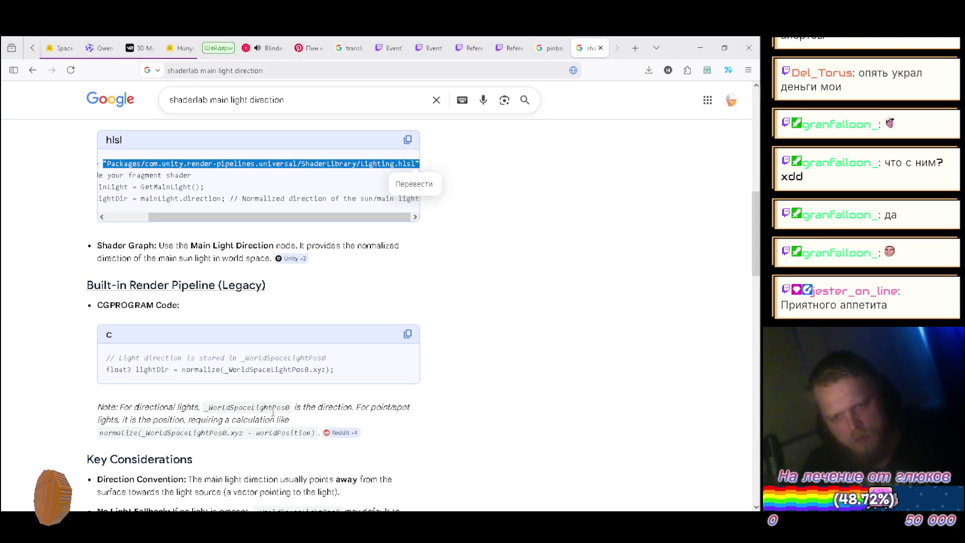
pyautogui.hotkey('alt', 'Tab')
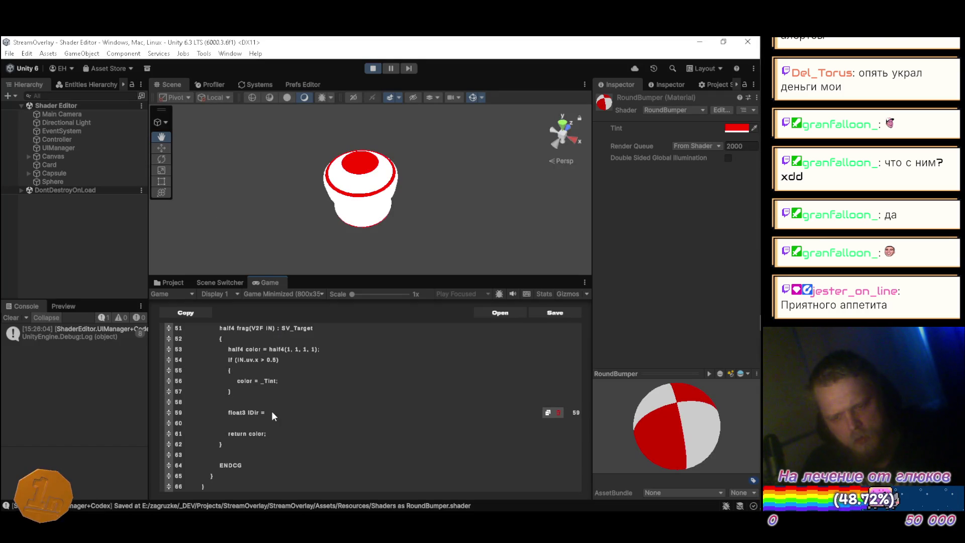
pyautogui.write('_Wor')
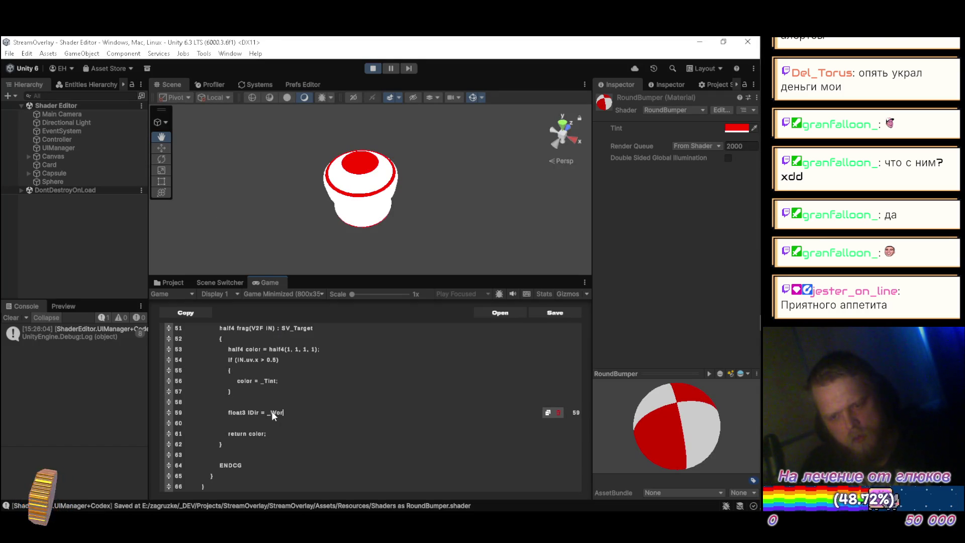
pyautogui.hotkey('alt', 'Tab')
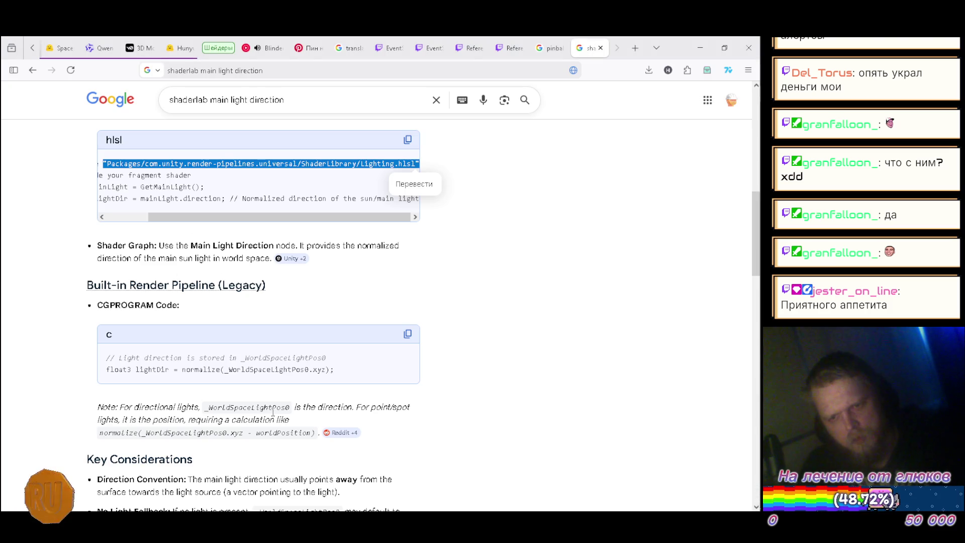
pyautogui.hotkey('alt', 'Tab')
pyautogui.write('pca')
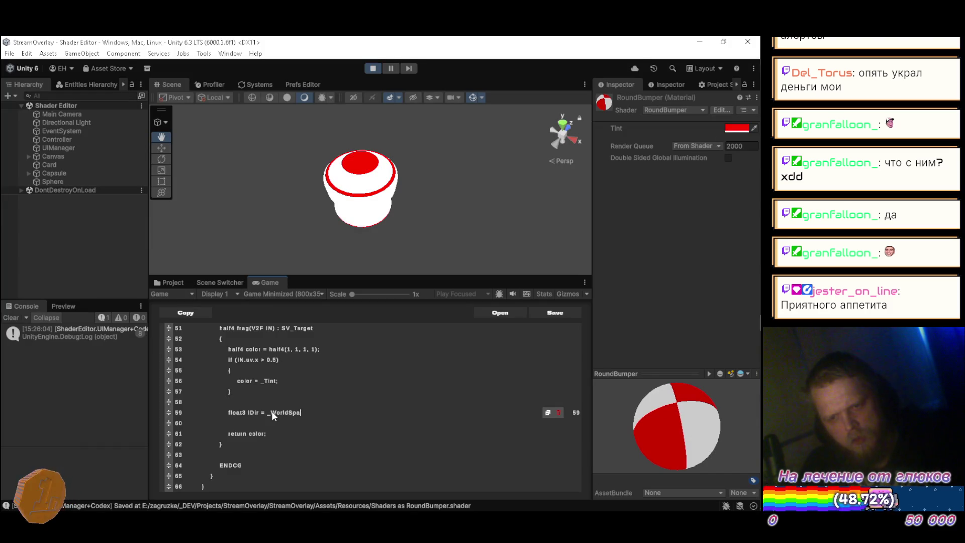
pyautogui.write('igh')
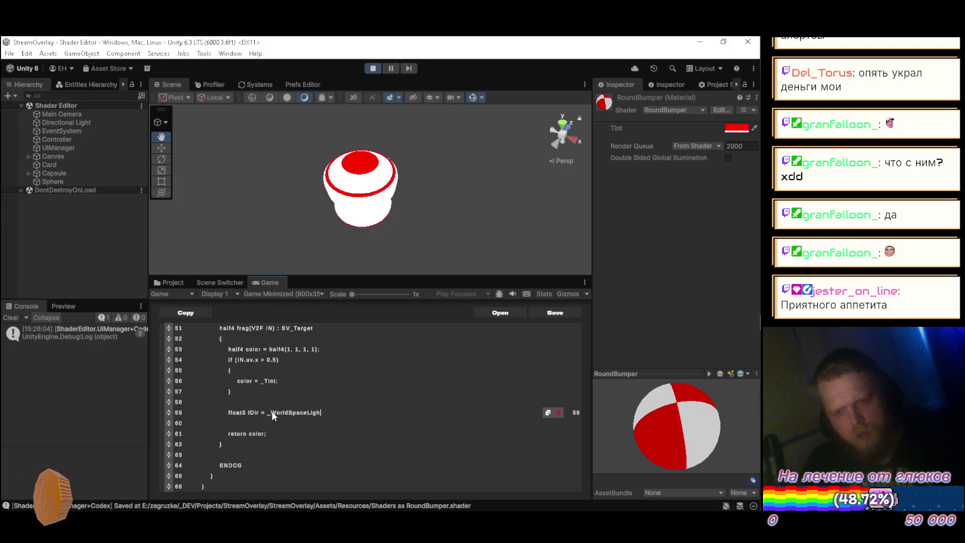
pyautogui.hotkey('alt', 'Tab')
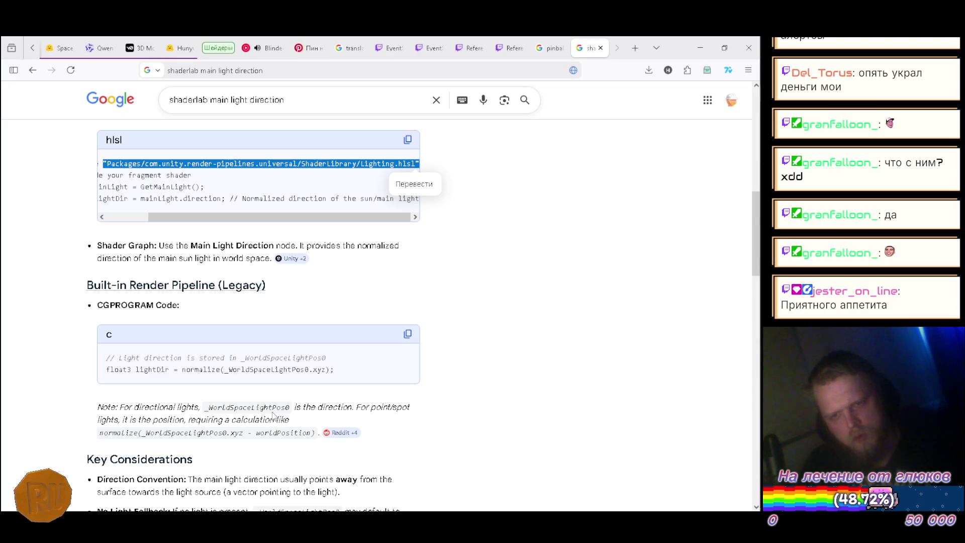
pyautogui.hotkey('alt', 'Tab')
pyautogui.write('tPos')
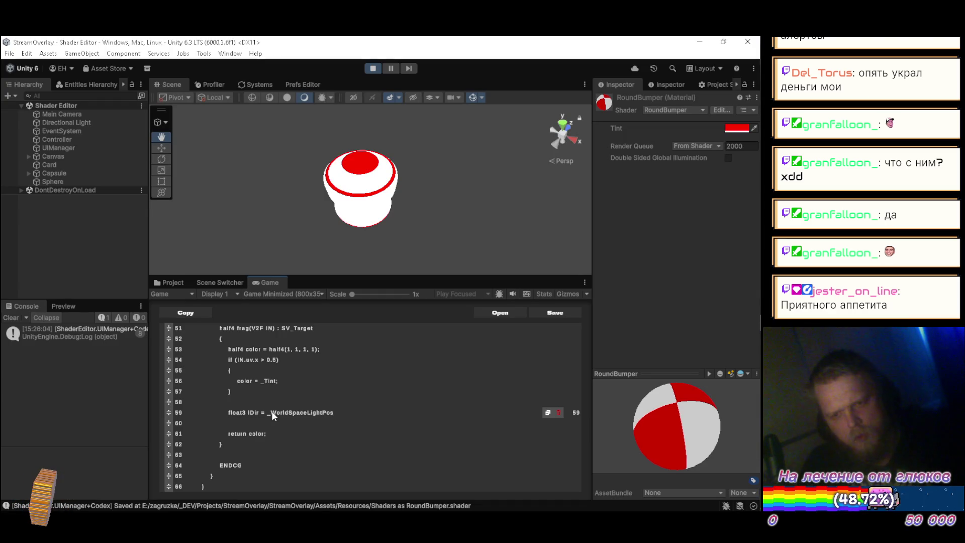
pyautogui.write('0.xyz;')
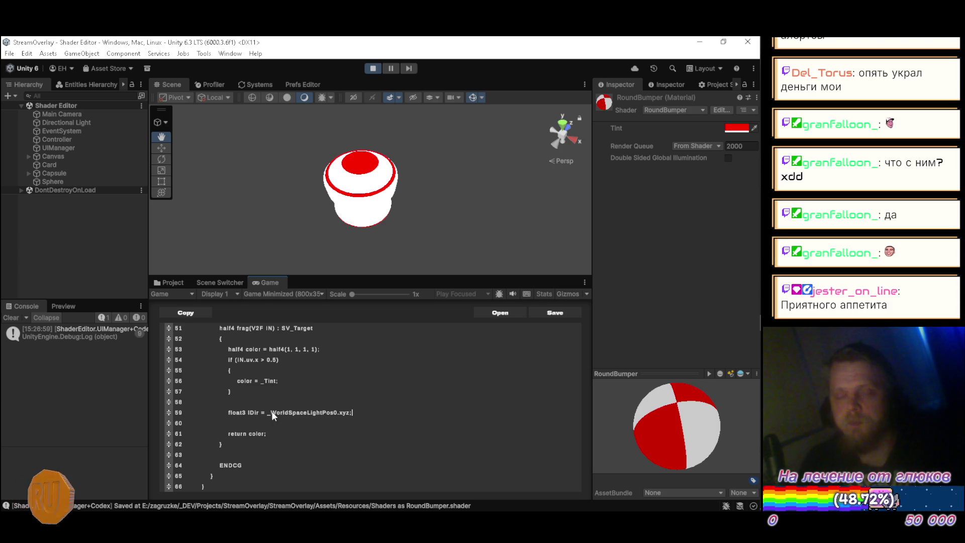
# Add the line 'half str = dot(lDir, IN.normal) * 0.5 + 0.5;' to compute light strength
pyautogui.press('Return')
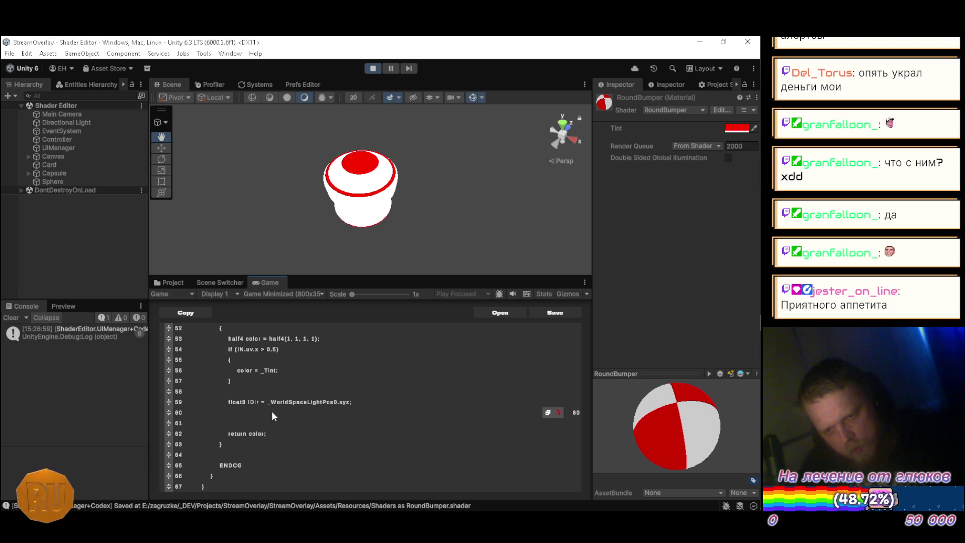
pyautogui.write('half str = ')
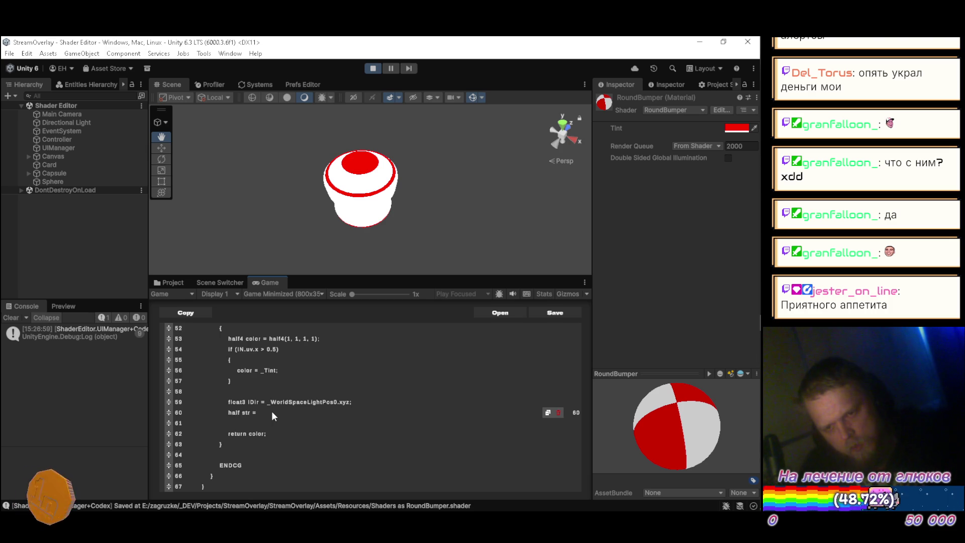
pyautogui.write('dot(')
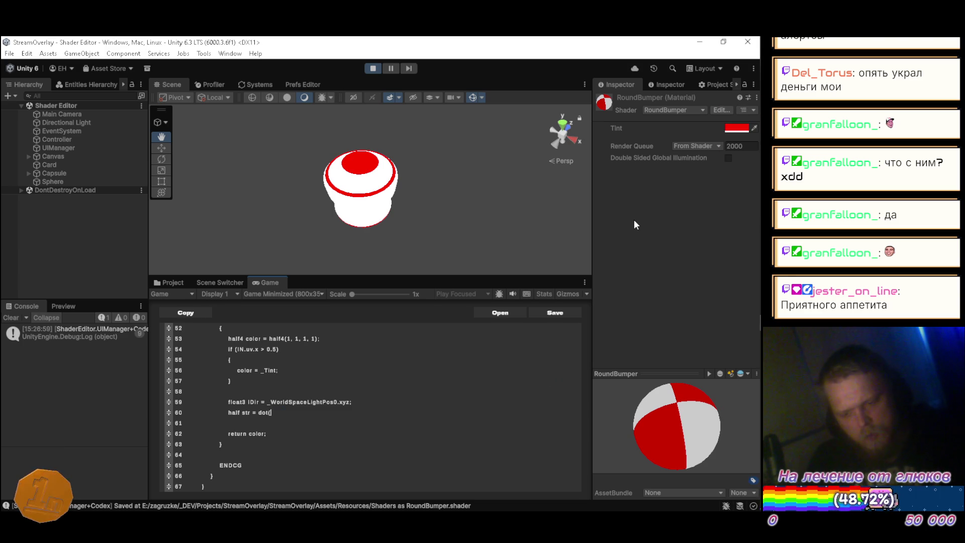
pyautogui.write('lDir, ')
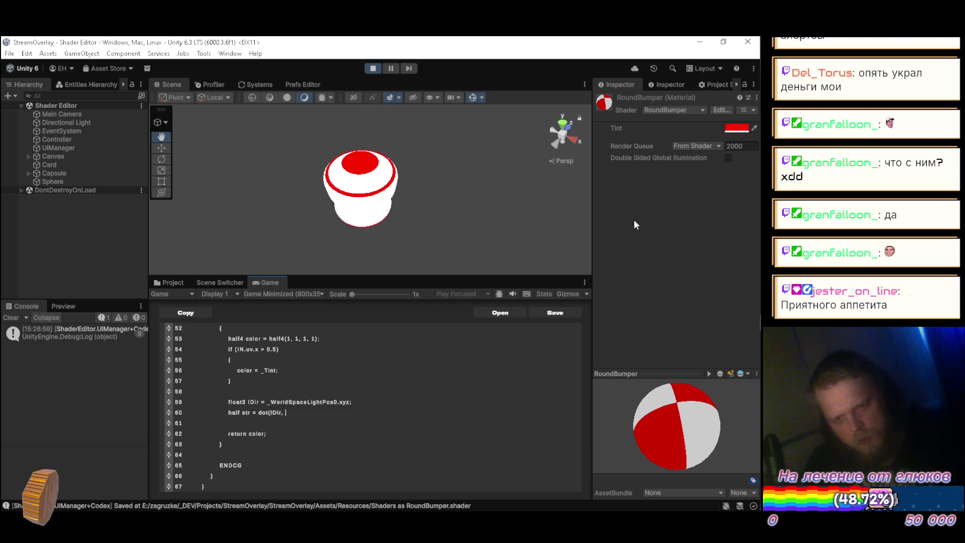
pyautogui.write('IN.normal')
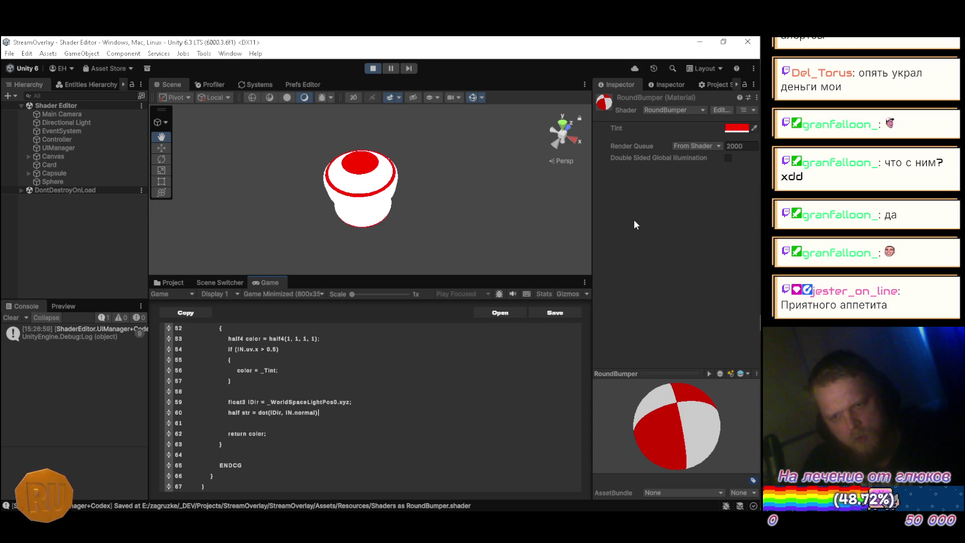
pyautogui.write('* 0.5')
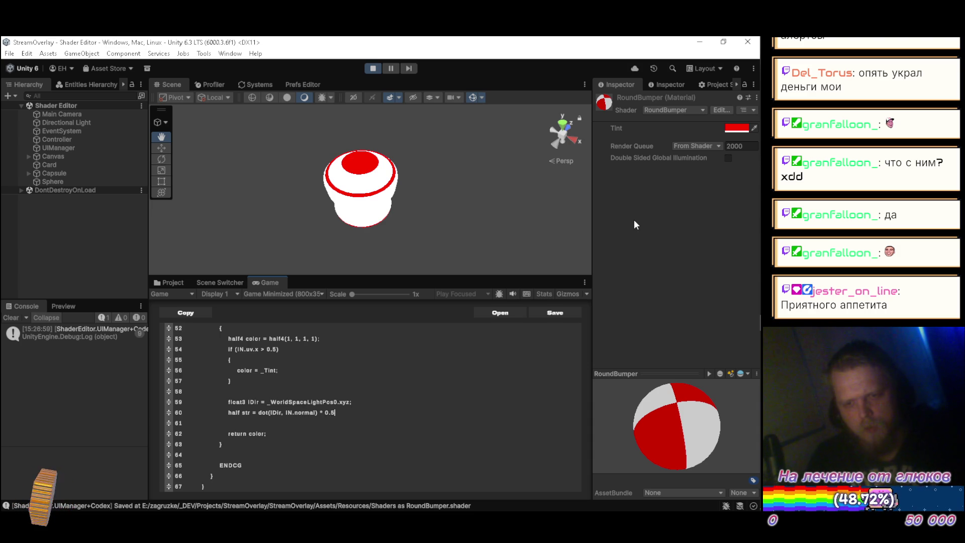
pyautogui.write(' + 0.5;')
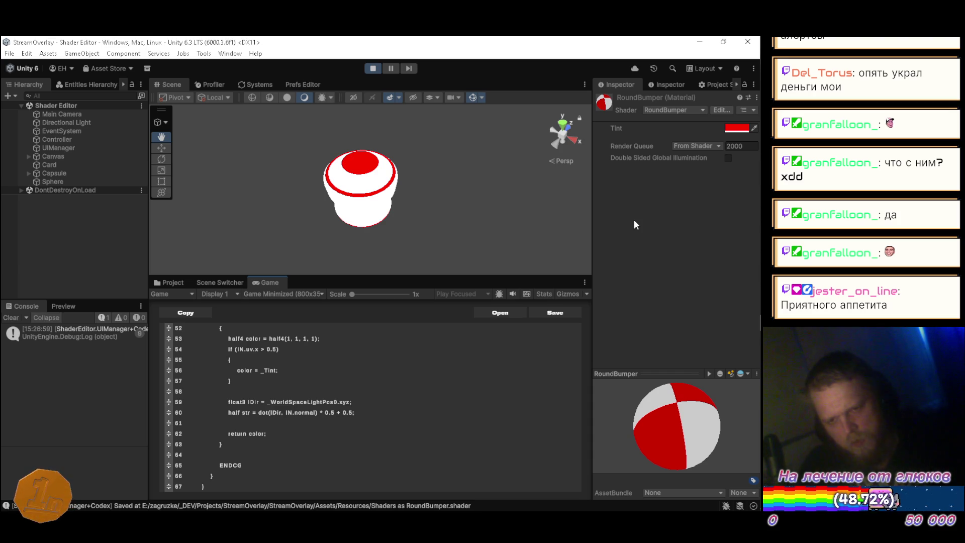
# Multiply the colour by str with 'color = str * color;' and save to recompile
pyautogui.press('Return')
pyautogui.write('color =')
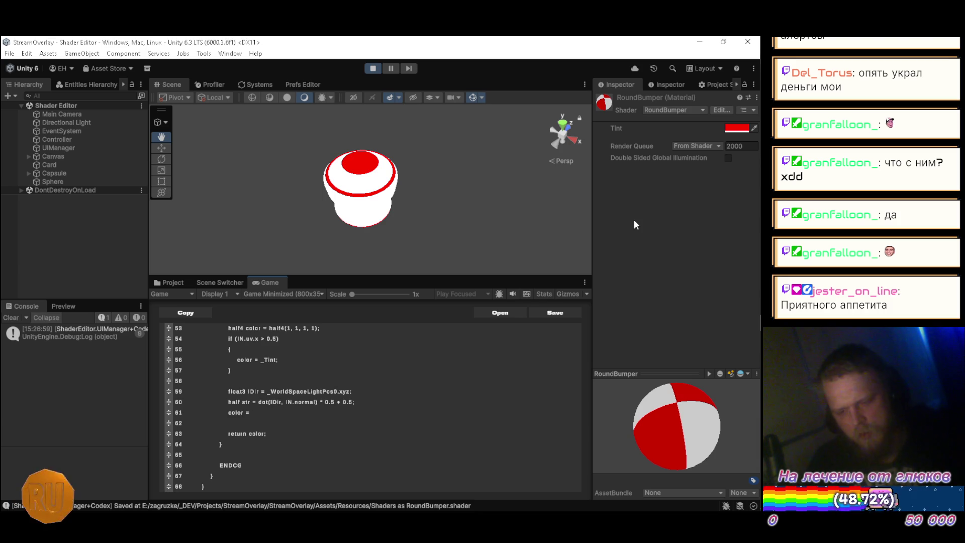
pyautogui.write(' str')
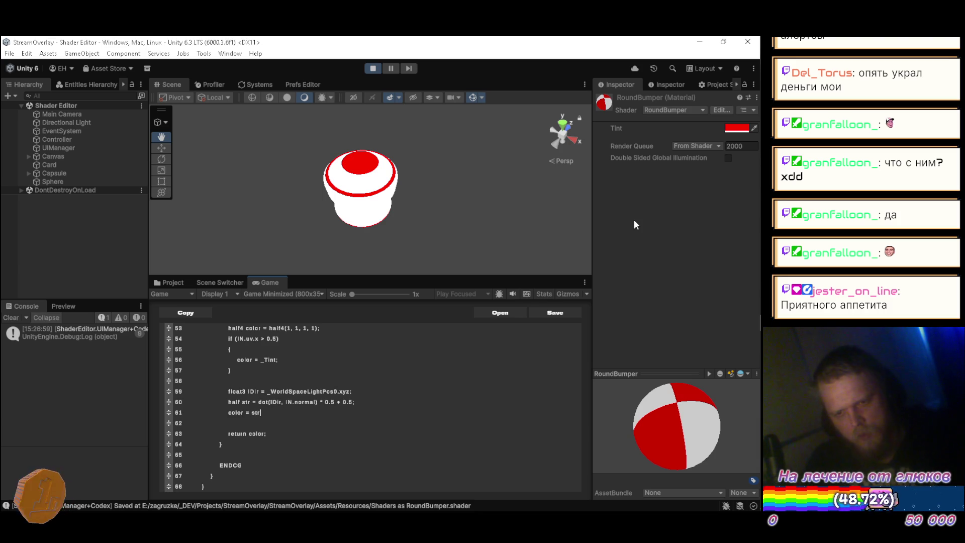
pyautogui.write(' * color;')
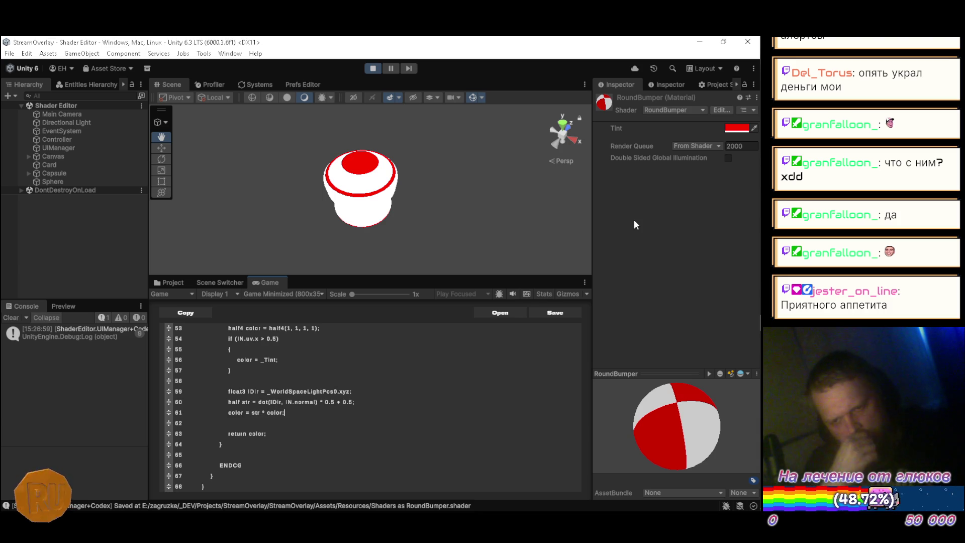
pyautogui.hotkey('ctrl', 's')
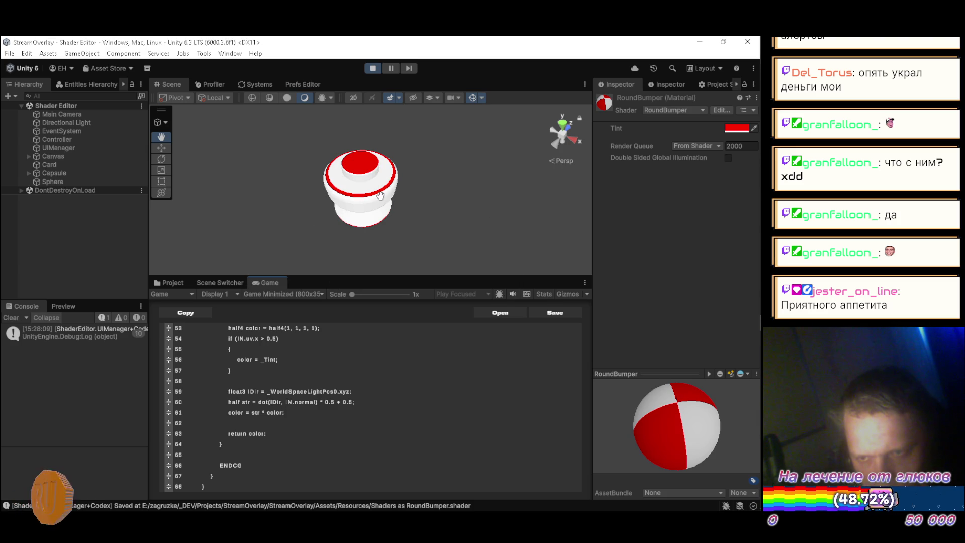
# Orbit around the newly shaded bumper from several sides and select the Directional Light
pyautogui.moveTo(470, 198)
pyautogui.mouseDown()
pyautogui.moveTo(470, 179)
pyautogui.moveTo(352, 172)
pyautogui.moveTo(346, 182)
pyautogui.moveTo(245, 159)
pyautogui.moveTo(225, 132)
pyautogui.moveTo(402, 183)
pyautogui.moveTo(269, 155)
pyautogui.moveTo(216, 163)
pyautogui.moveTo(409, 158)
pyautogui.moveTo(418, 181)
pyautogui.moveTo(477, 232)
pyautogui.moveTo(478, 187)
pyautogui.moveTo(363, 158)
pyautogui.mouseUp()
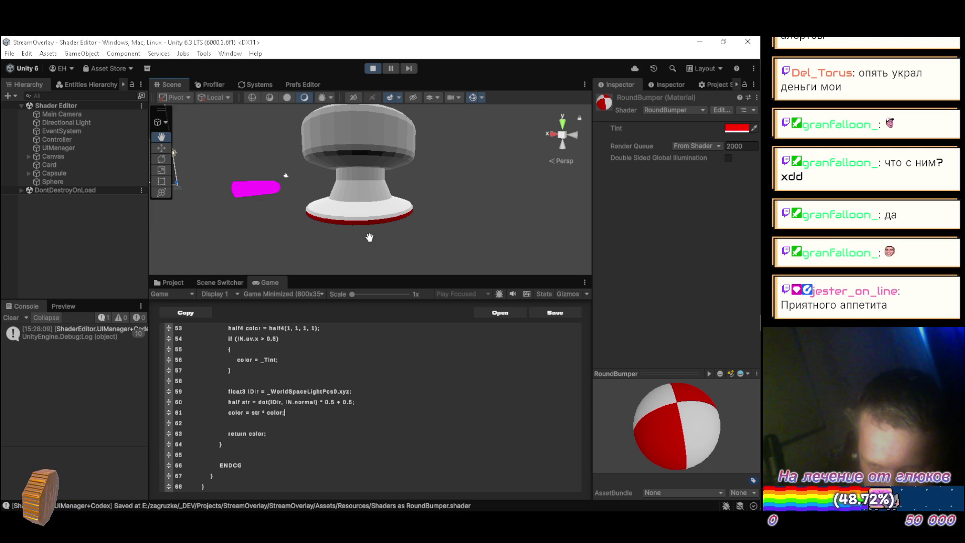
pyautogui.moveTo(384, 222)
pyautogui.mouseDown()
pyautogui.moveTo(389, 191)
pyautogui.moveTo(383, 219)
pyautogui.moveTo(447, 220)
pyautogui.mouseUp()
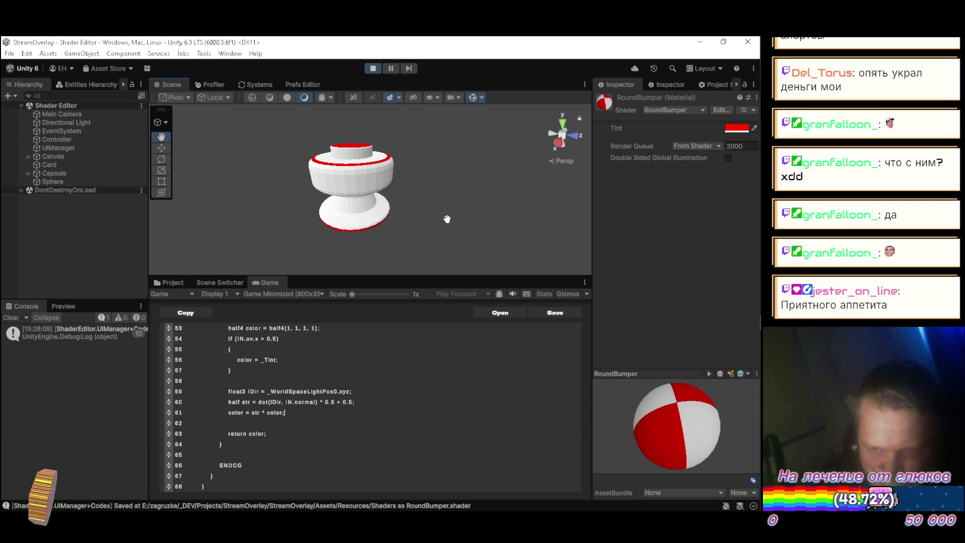
pyautogui.moveTo(463, 216)
pyautogui.mouseDown()
pyautogui.moveTo(255, 140)
pyautogui.moveTo(241, 121)
pyautogui.mouseUp()
pyautogui.click(66, 123)
pyautogui.moveTo(443, 211)
pyautogui.mouseDown()
pyautogui.moveTo(434, 224)
pyautogui.moveTo(457, 219)
pyautogui.moveTo(450, 182)
pyautogui.moveTo(356, 173)
pyautogui.moveTo(309, 213)
pyautogui.mouseUp()
pyautogui.press('e')
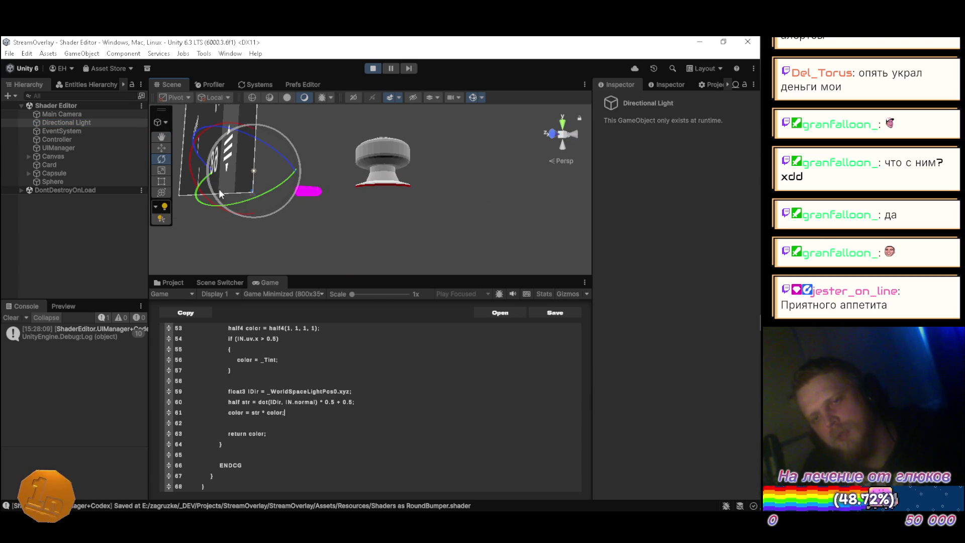
pyautogui.moveTo(236, 198)
pyautogui.mouseDown()
pyautogui.moveTo(415, 134)
pyautogui.moveTo(541, 108)
pyautogui.moveTo(214, 180)
pyautogui.moveTo(164, 182)
pyautogui.moveTo(234, 166)
pyautogui.moveTo(352, 221)
pyautogui.moveTo(589, 363)
pyautogui.moveTo(217, 166)
pyautogui.moveTo(189, 136)
pyautogui.moveTo(102, 258)
pyautogui.mouseUp()
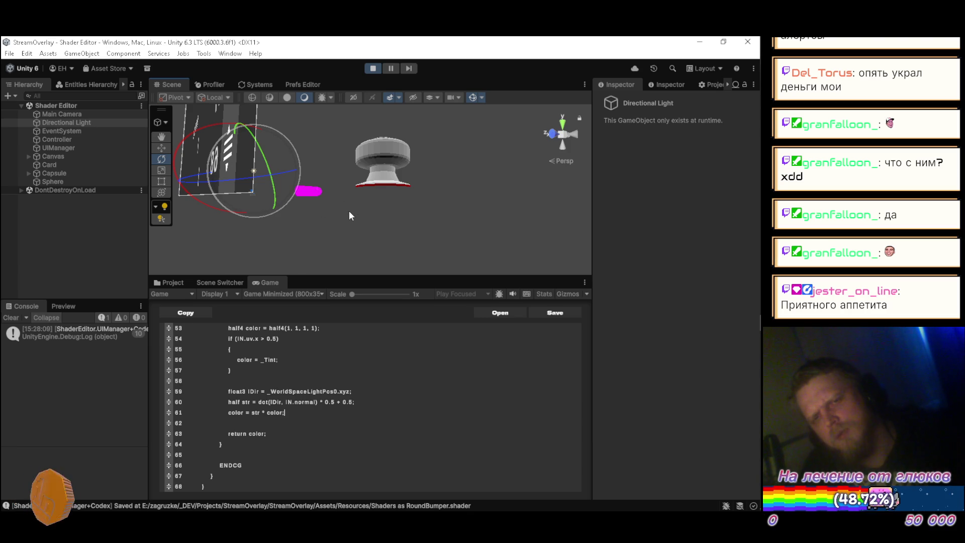
pyautogui.click(673, 85)
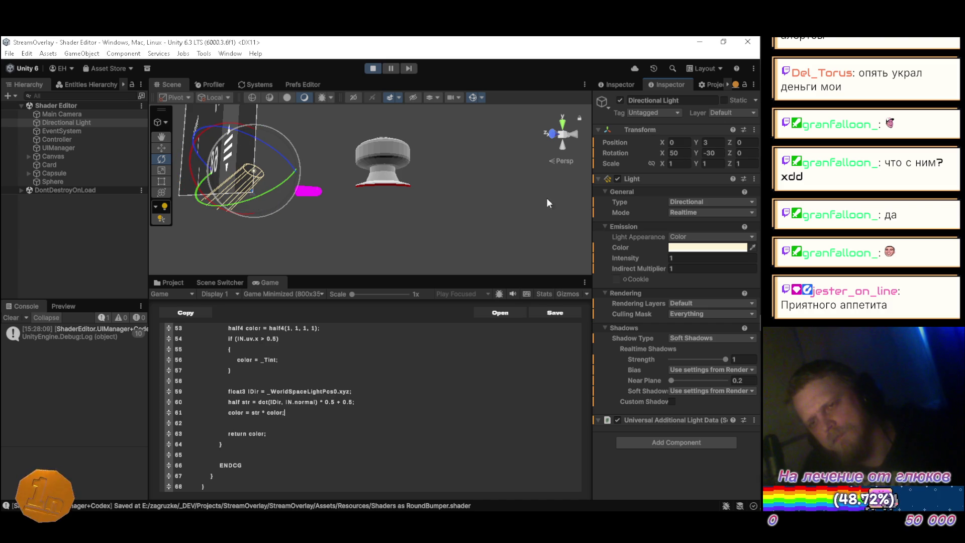
pyautogui.moveTo(660, 151)
pyautogui.mouseDown()
pyautogui.moveTo(221, 141)
pyautogui.moveTo(681, 496)
pyautogui.moveTo(191, 456)
pyautogui.moveTo(502, 312)
pyautogui.moveTo(176, 225)
pyautogui.moveTo(558, 159)
pyautogui.moveTo(323, 146)
pyautogui.moveTo(301, 150)
pyautogui.moveTo(595, 196)
pyautogui.mouseUp()
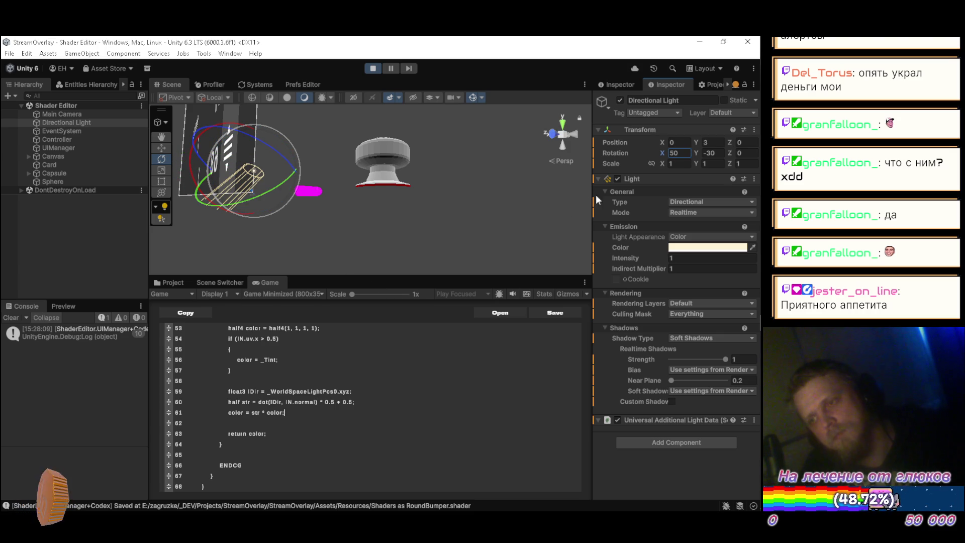
pyautogui.doubleClick(708, 143)
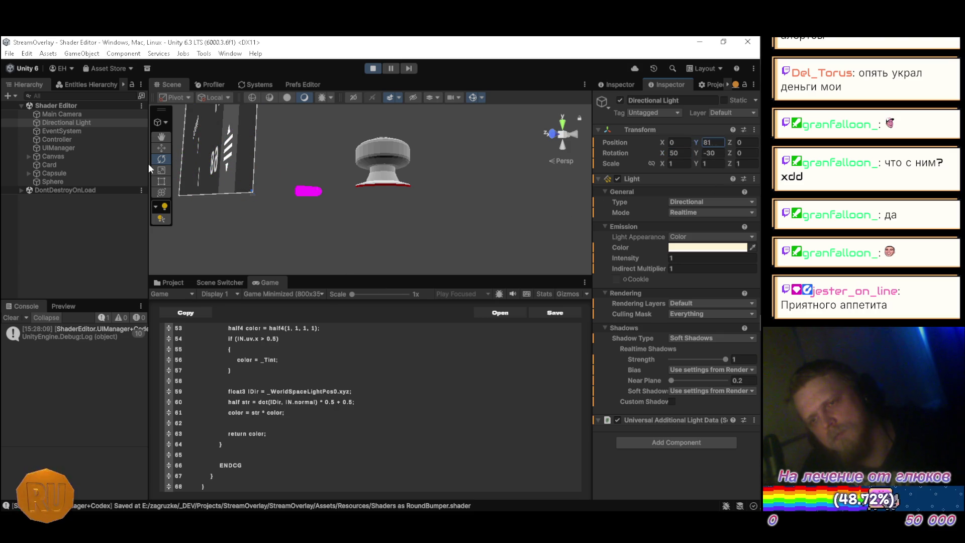
pyautogui.write('0.1')
pyautogui.moveTo(698, 152)
pyautogui.mouseDown()
pyautogui.moveTo(683, 258)
pyautogui.moveTo(458, 267)
pyautogui.moveTo(305, 237)
pyautogui.moveTo(551, 189)
pyautogui.mouseUp()
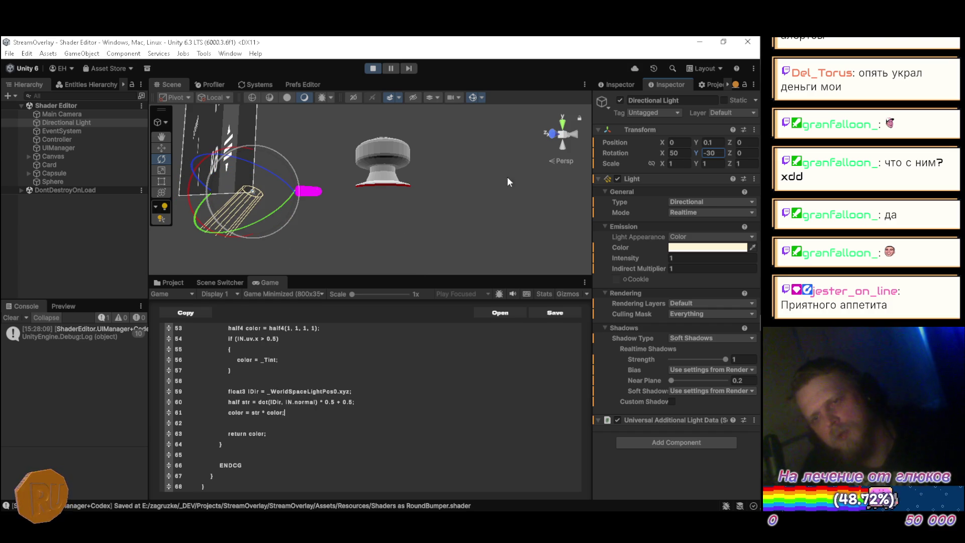
pyautogui.moveTo(484, 182)
pyautogui.mouseDown()
pyautogui.moveTo(350, 154)
pyautogui.moveTo(551, 189)
pyautogui.moveTo(302, 176)
pyautogui.moveTo(337, 170)
pyautogui.moveTo(506, 203)
pyautogui.mouseUp()
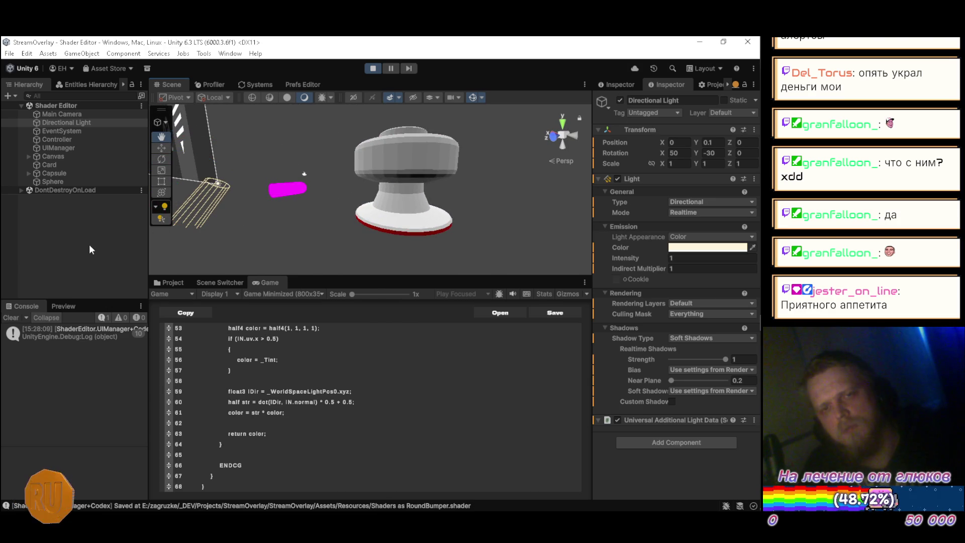
pyautogui.moveTo(428, 211)
pyautogui.mouseDown()
pyautogui.moveTo(386, 209)
pyautogui.moveTo(457, 187)
pyautogui.moveTo(347, 169)
pyautogui.moveTo(294, 137)
pyautogui.moveTo(245, 141)
pyautogui.moveTo(246, 114)
pyautogui.mouseUp()
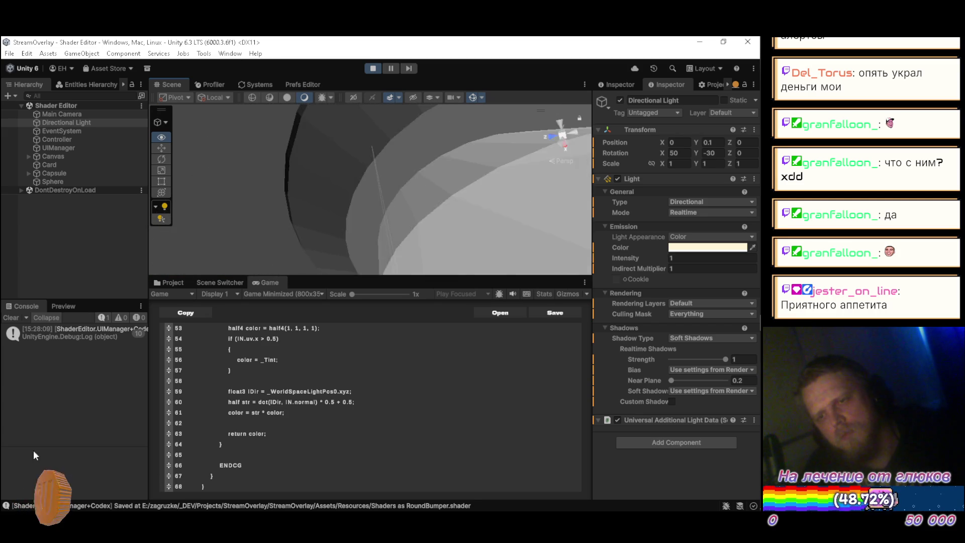
# In Blender, look through the Face, UV and Edge menus for a fix to the bumper
pyautogui.hotkey('alt', 'Tab')
pyautogui.click(263, 69)
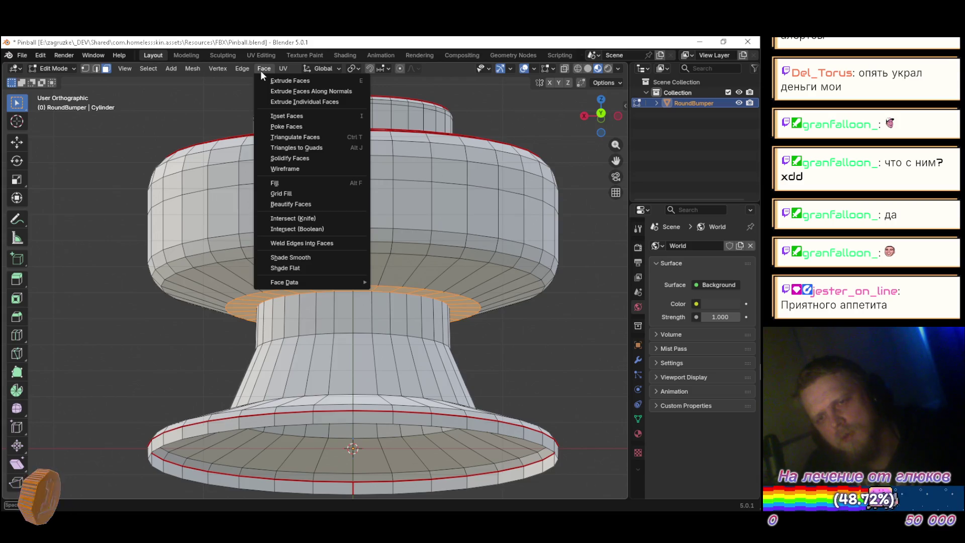
pyautogui.moveTo(330, 283)
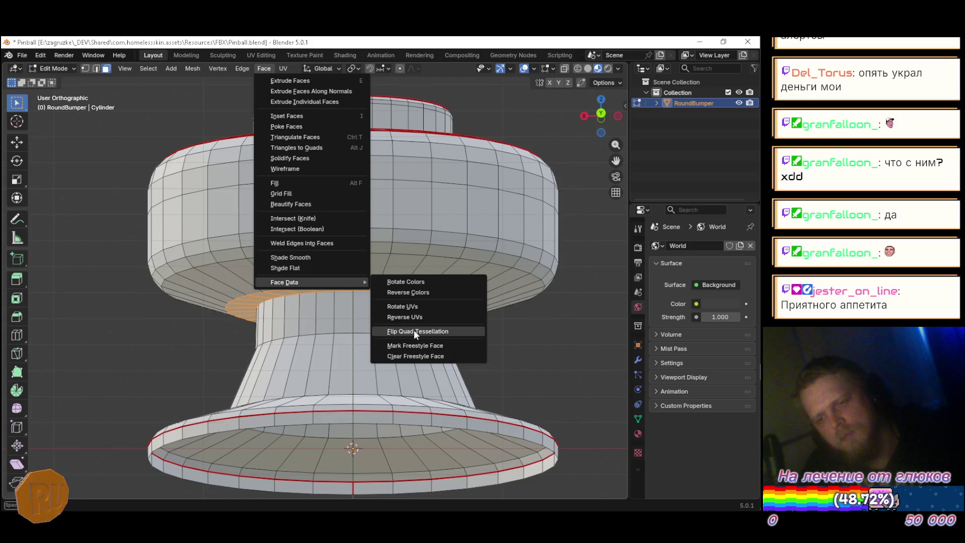
pyautogui.click(271, 68)
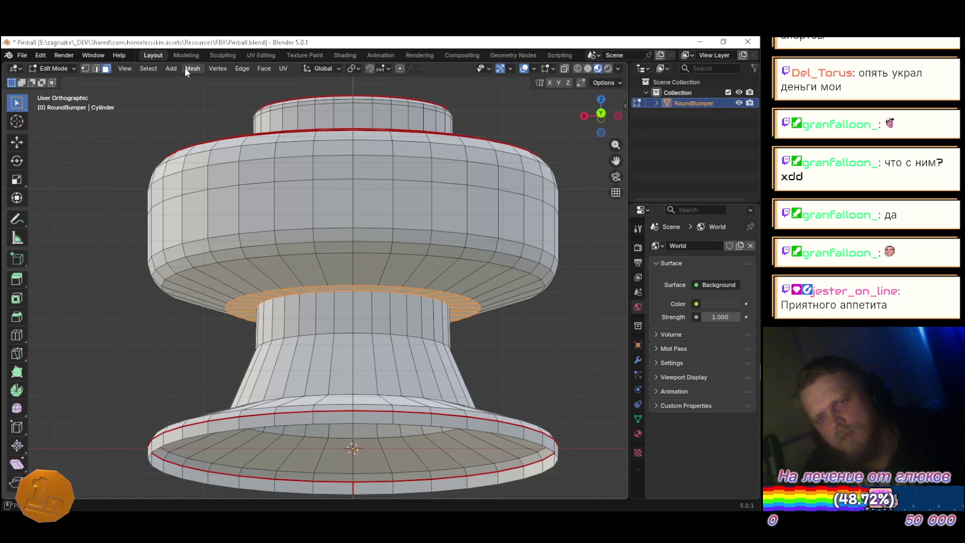
pyautogui.click(286, 67)
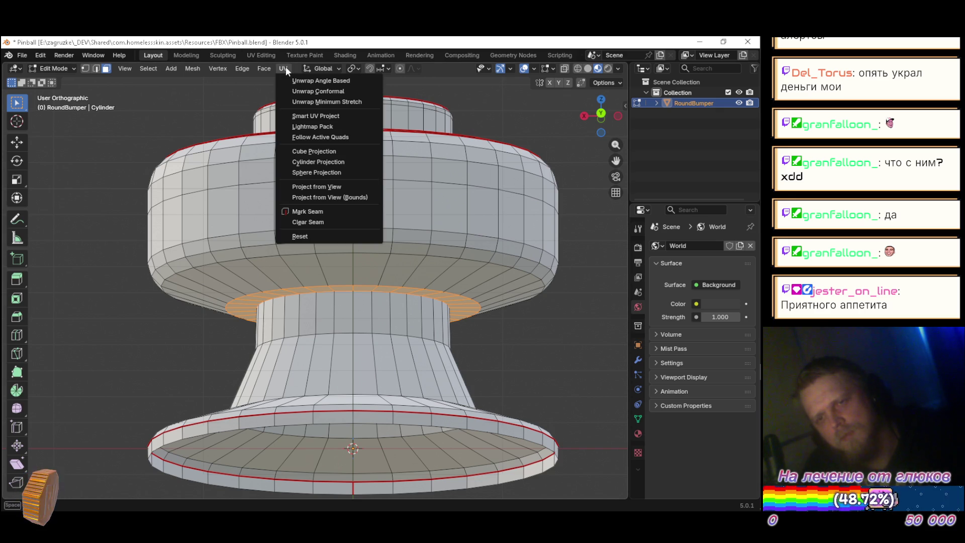
pyautogui.moveTo(254, 67)
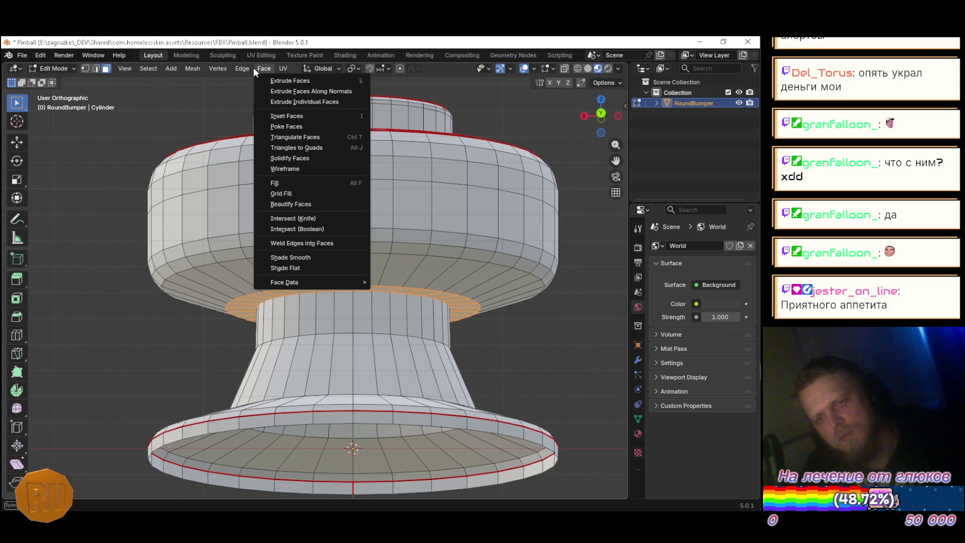
pyautogui.click(253, 67)
pyautogui.click(237, 67)
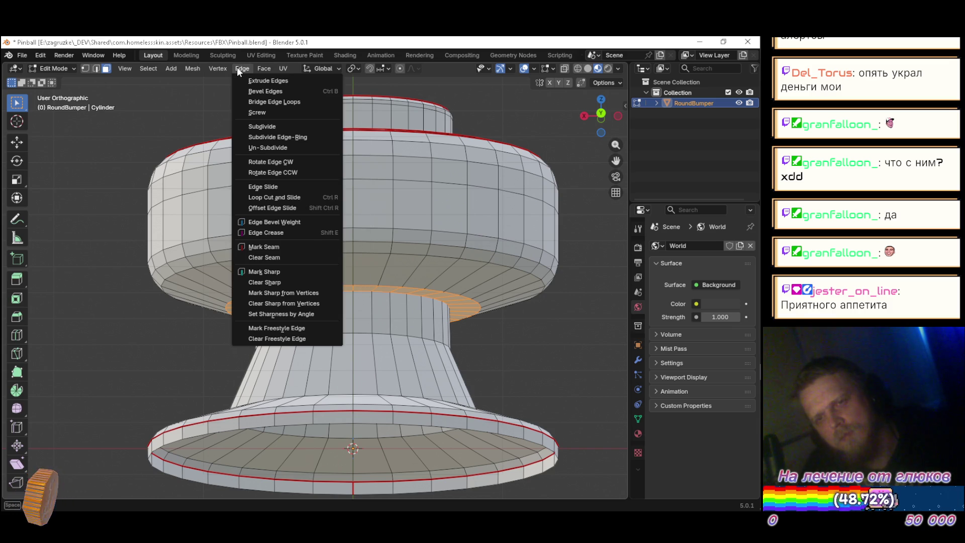
pyautogui.moveTo(220, 72)
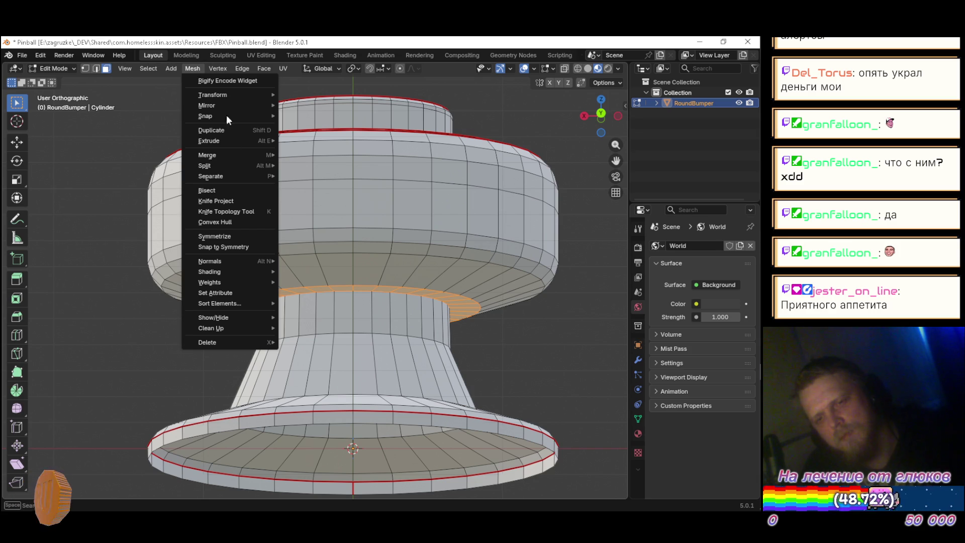
# Flip the RoundBumper mesh normals with Mesh > Normals > Flip and save the Pinball file
pyautogui.moveTo(248, 258)
pyautogui.click(310, 265)
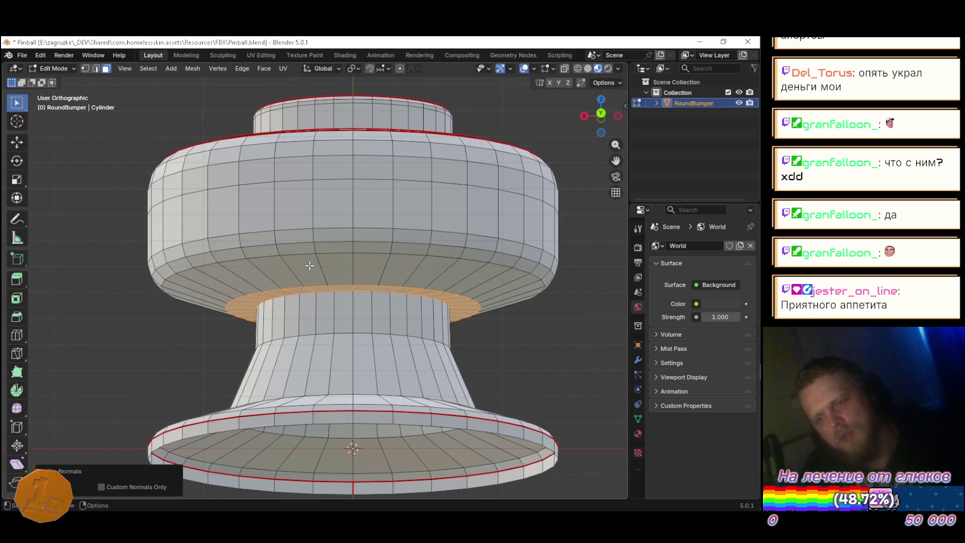
pyautogui.hotkey('ctrl', 's')
pyautogui.hotkey('alt', 'Tab')
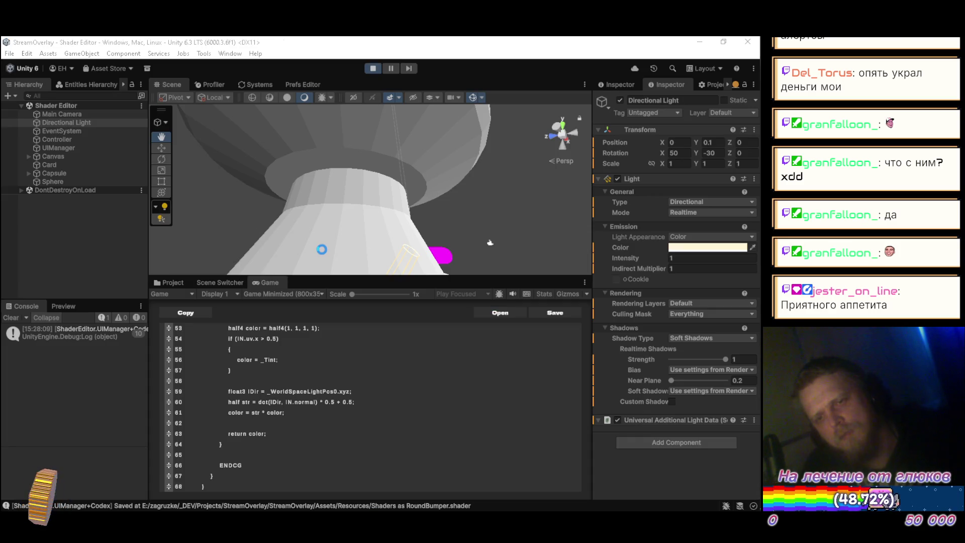
# Orbit around the re-imported bumper to confirm it renders lit white above its red rim
pyautogui.moveTo(312, 225)
pyautogui.mouseDown()
pyautogui.moveTo(408, 164)
pyautogui.moveTo(442, 158)
pyautogui.moveTo(513, 174)
pyautogui.moveTo(509, 160)
pyautogui.moveTo(446, 146)
pyautogui.moveTo(444, 236)
pyautogui.mouseUp()
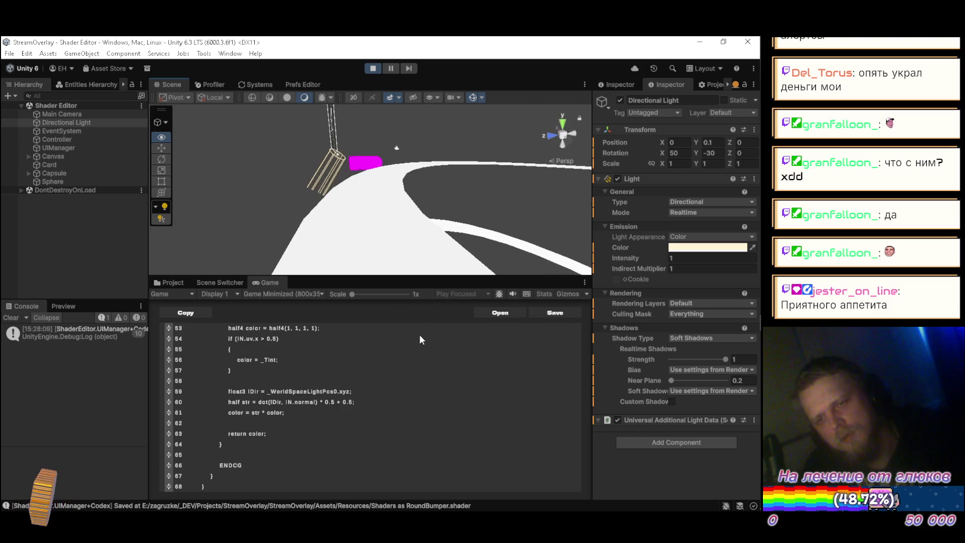
pyautogui.hotkey('alt', 'Tab')
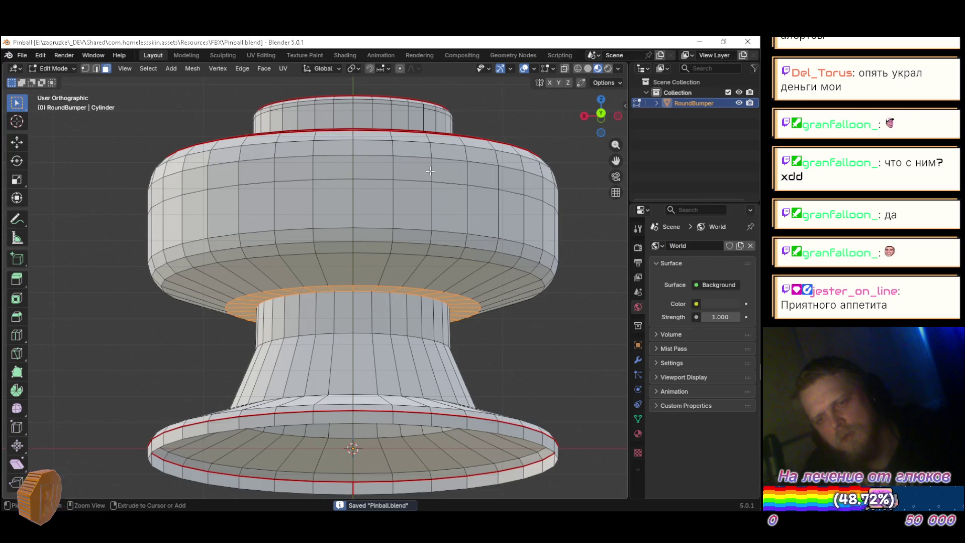
pyautogui.hotkey('alt', 'Tab')
pyautogui.moveTo(428, 173)
pyautogui.mouseDown()
pyautogui.moveTo(373, 149)
pyautogui.moveTo(541, 176)
pyautogui.moveTo(412, 149)
pyautogui.moveTo(402, 372)
pyautogui.moveTo(401, 146)
pyautogui.moveTo(356, 139)
pyautogui.moveTo(417, 154)
pyautogui.moveTo(308, 189)
pyautogui.moveTo(319, 222)
pyautogui.moveTo(420, 237)
pyautogui.moveTo(347, 237)
pyautogui.moveTo(376, 253)
pyautogui.mouseUp()
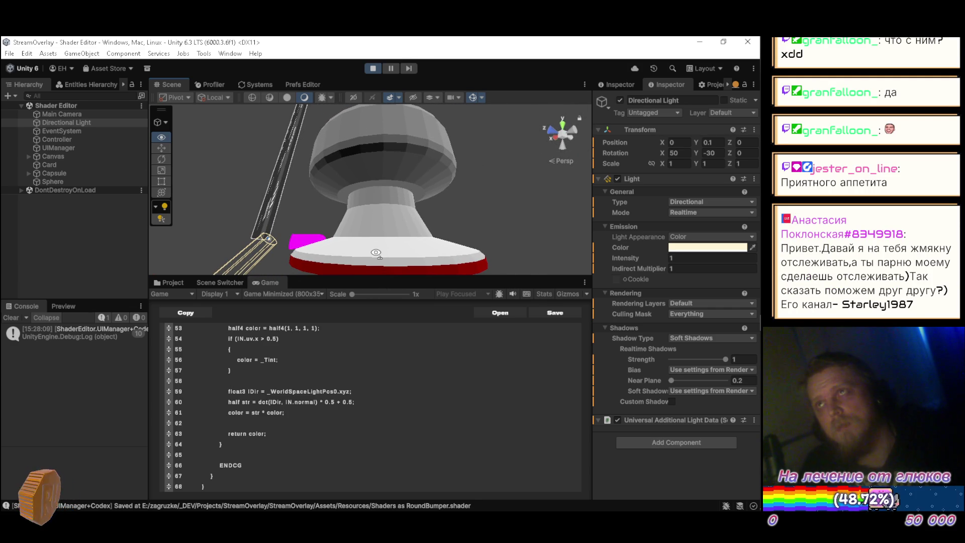
pyautogui.moveTo(376, 253); pyautogui.dragTo(380, 242)
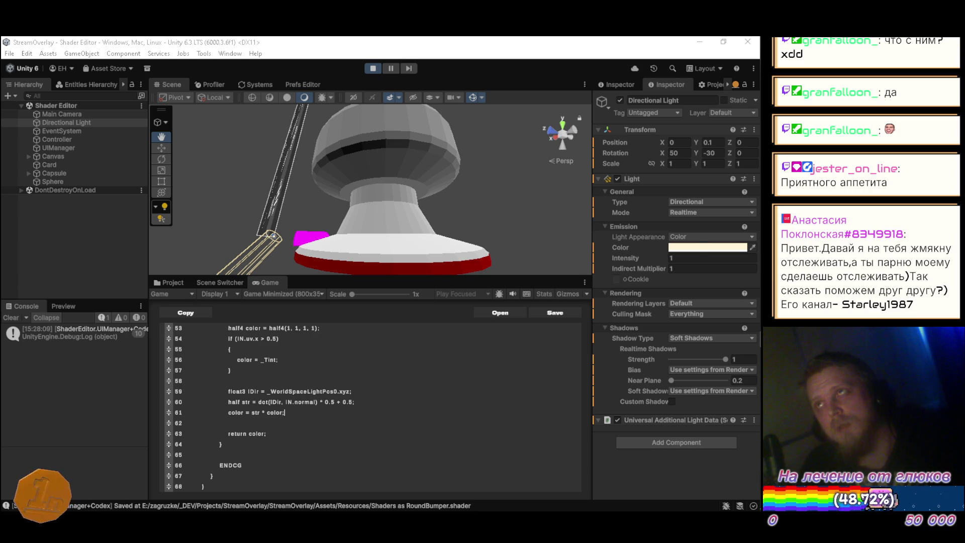
pyautogui.hotkey('alt', 'Tab')
pyautogui.hotkey('alt', 'Tab')
pyautogui.hotkey('alt', 'Tab')
pyautogui.hotkey('alt', 'Tab')
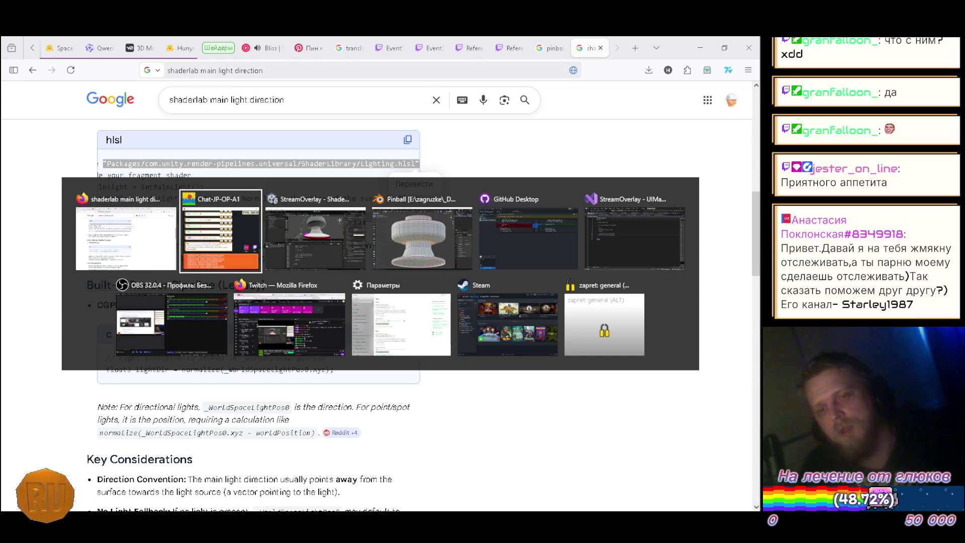
# Leave the shaderlab light-direction search results in Firefox for Unity's Shader Editor
pyautogui.moveTo(760, 192)
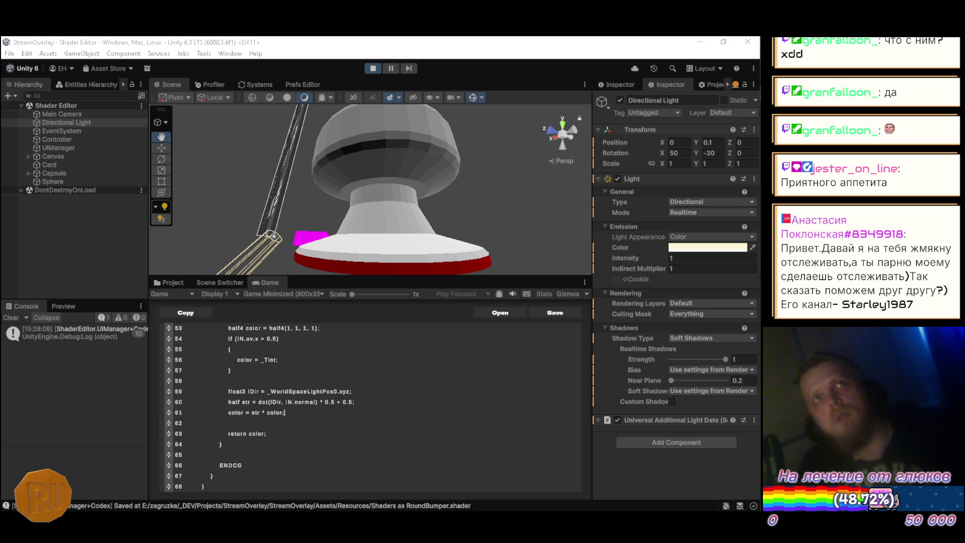
pyautogui.press('F12')
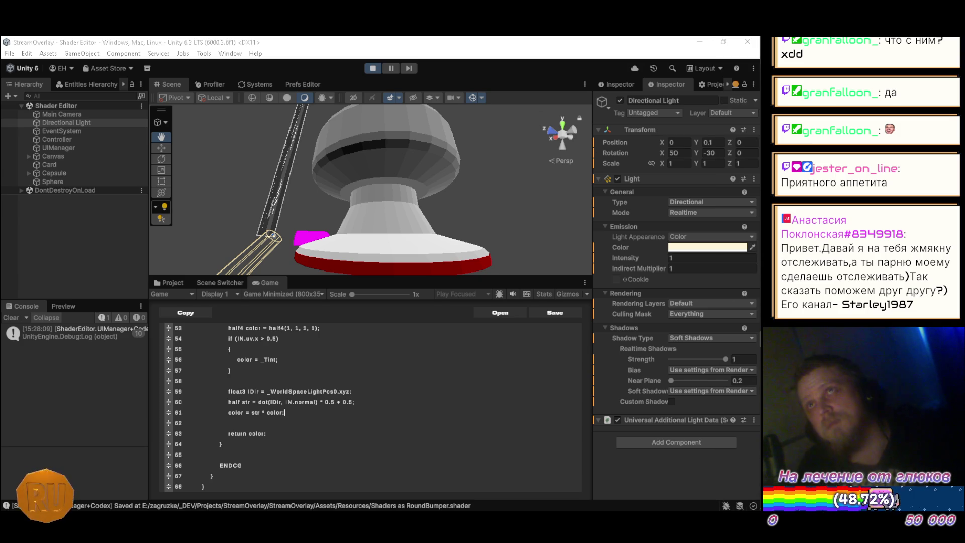
pyautogui.moveTo(761, 158)
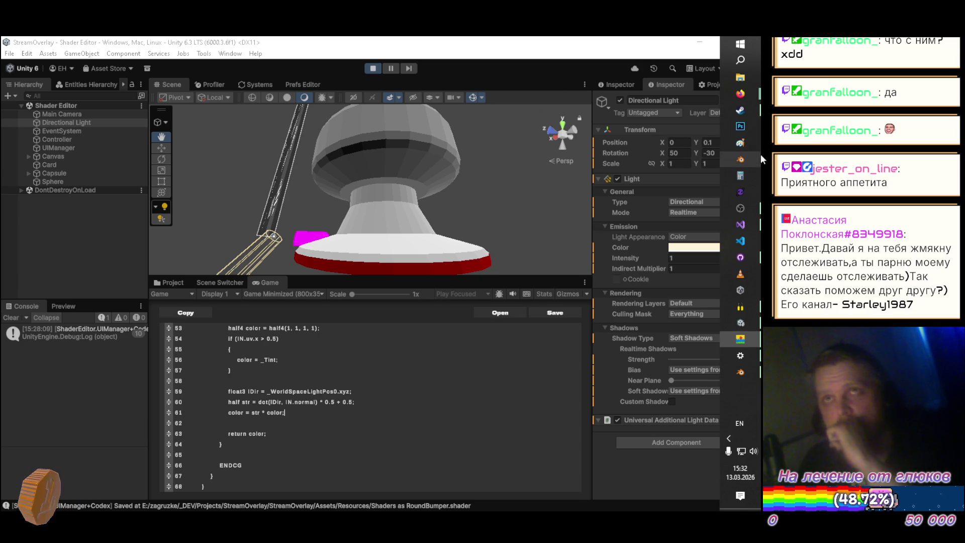
# Go to E:\zagruzke\_DEV\Projects\Chat-JP-OP-A-1\Build and launch Chat-JP-OP-A1.exe
pyautogui.click(751, 77)
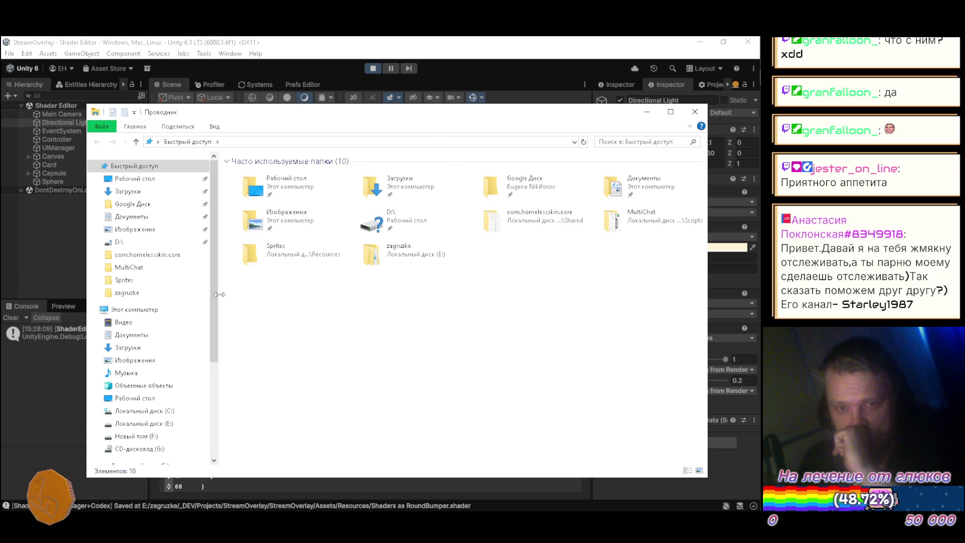
pyautogui.click(173, 426)
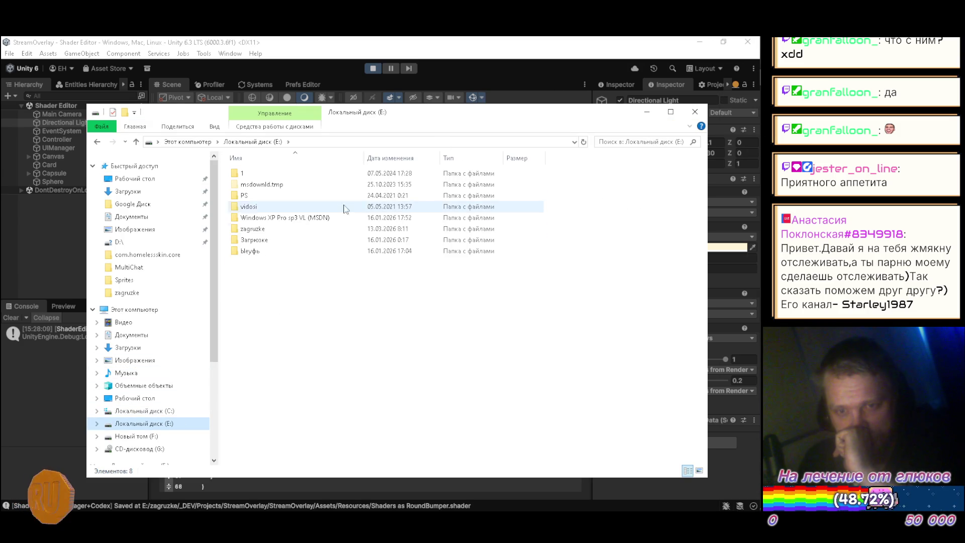
pyautogui.doubleClick(280, 208)
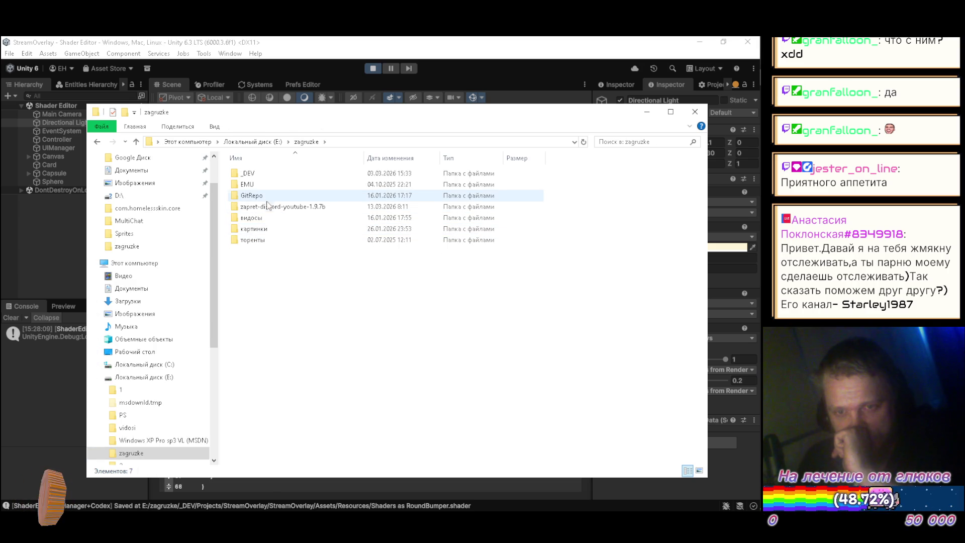
pyautogui.doubleClick(265, 176)
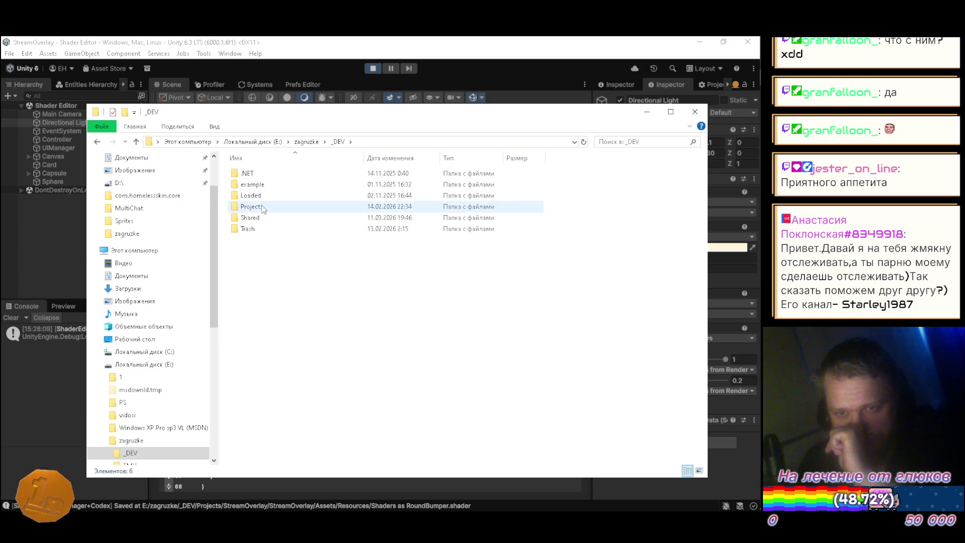
pyautogui.doubleClick(261, 204)
pyautogui.doubleClick(263, 195)
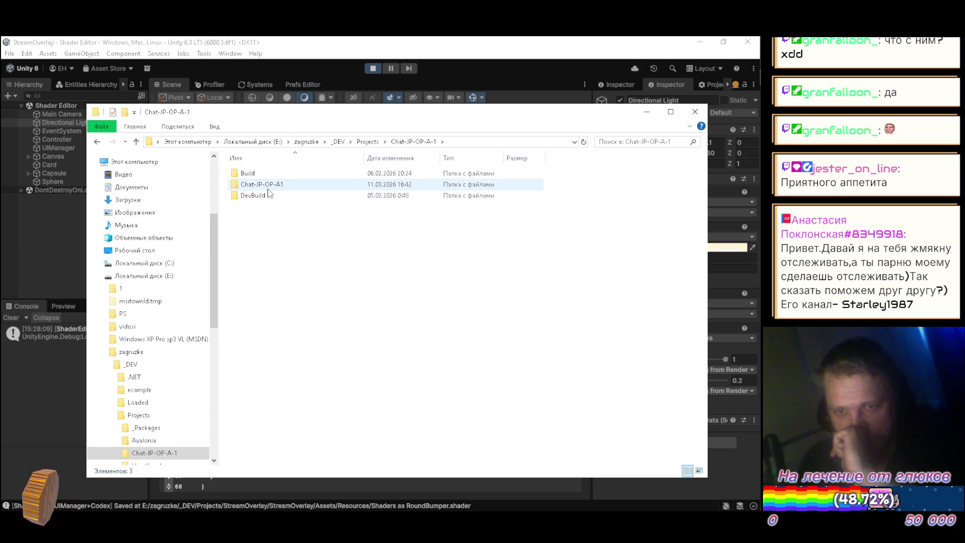
pyautogui.doubleClick(252, 173)
pyautogui.doubleClick(269, 240)
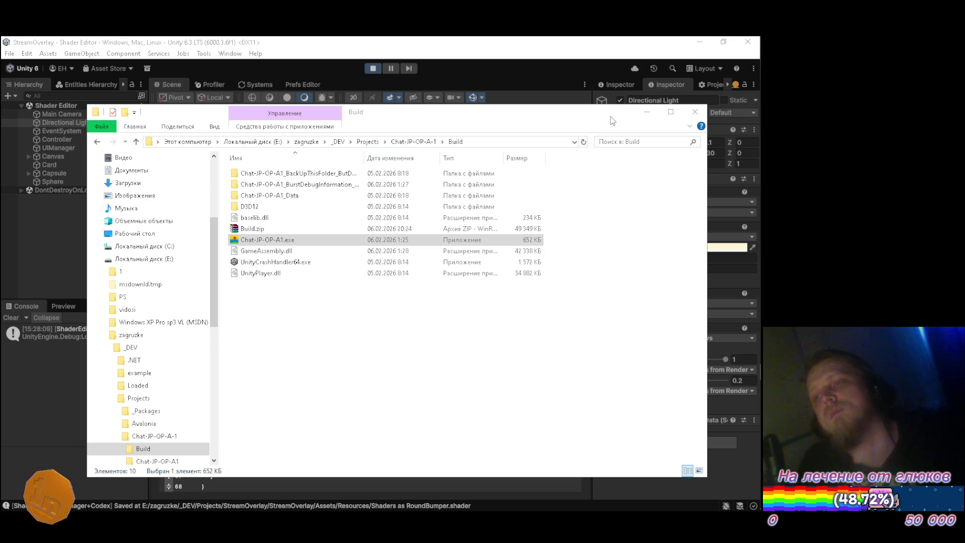
# Close File Explorer and switch to another open window
pyautogui.click(695, 112)
pyautogui.hotkey('alt', 'Tab')
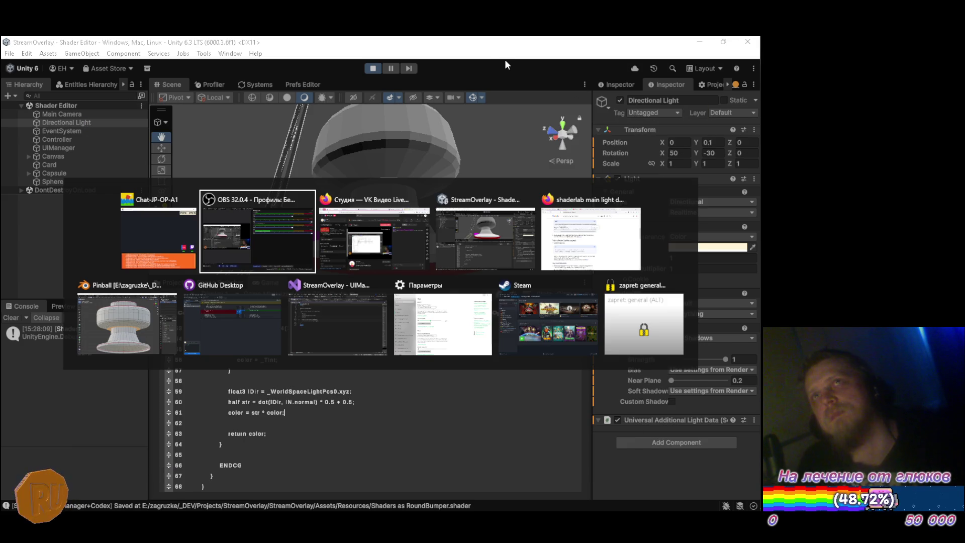
pyautogui.hotkey('alt', 'Tab')
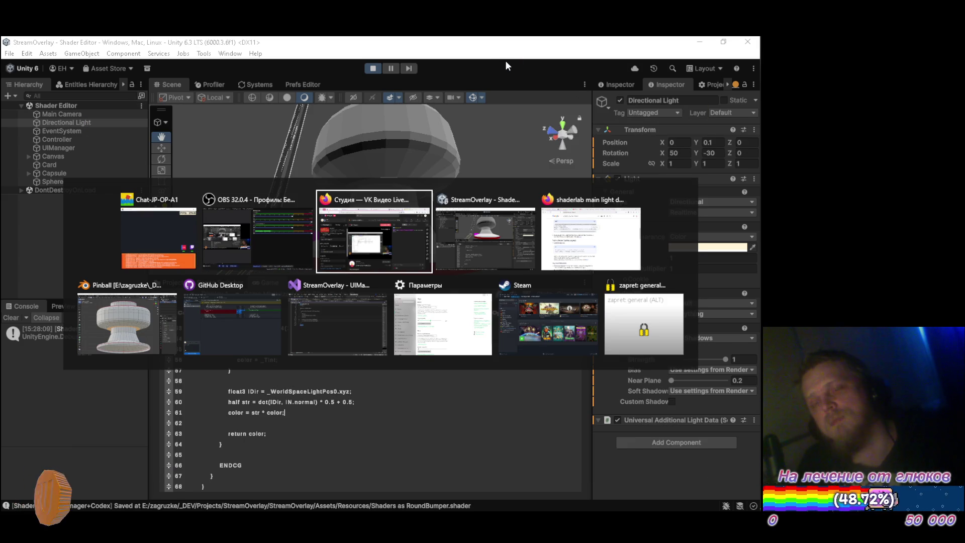
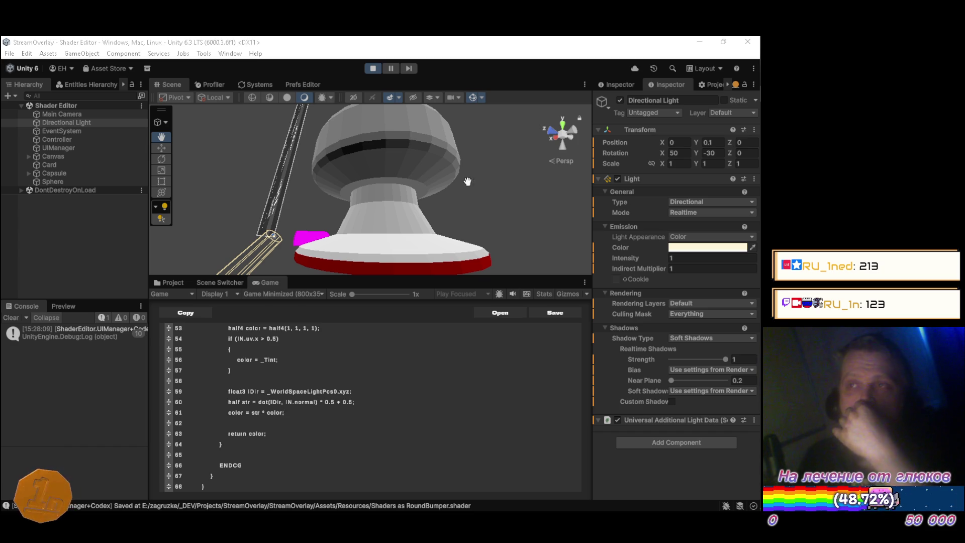
# Show the RoundBumper material from the Materials folder in the Inspector, then return to the shader code
pyautogui.moveTo(762, 243)
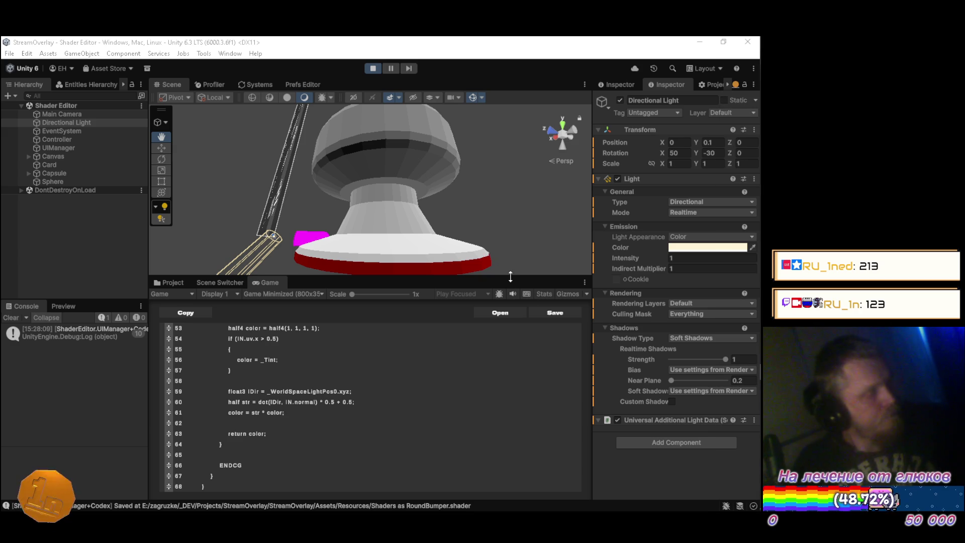
pyautogui.press('F12')
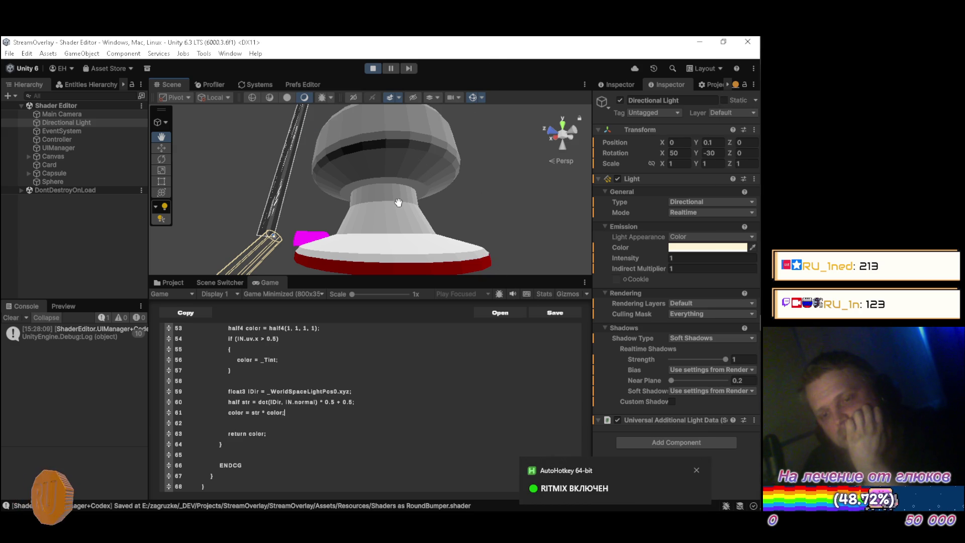
pyautogui.scroll(3, 382, 390)
pyautogui.scroll(-5, 382, 395)
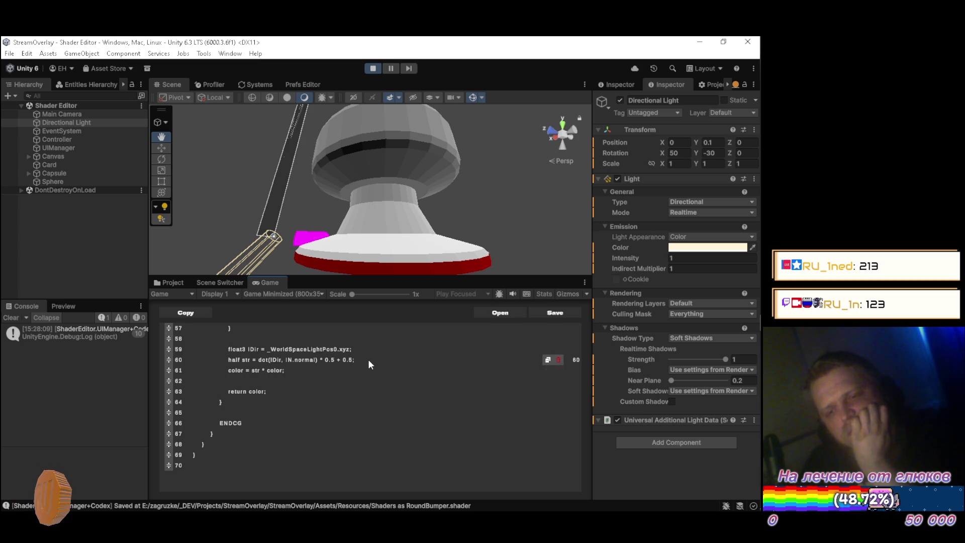
pyautogui.scroll(7, 367, 358)
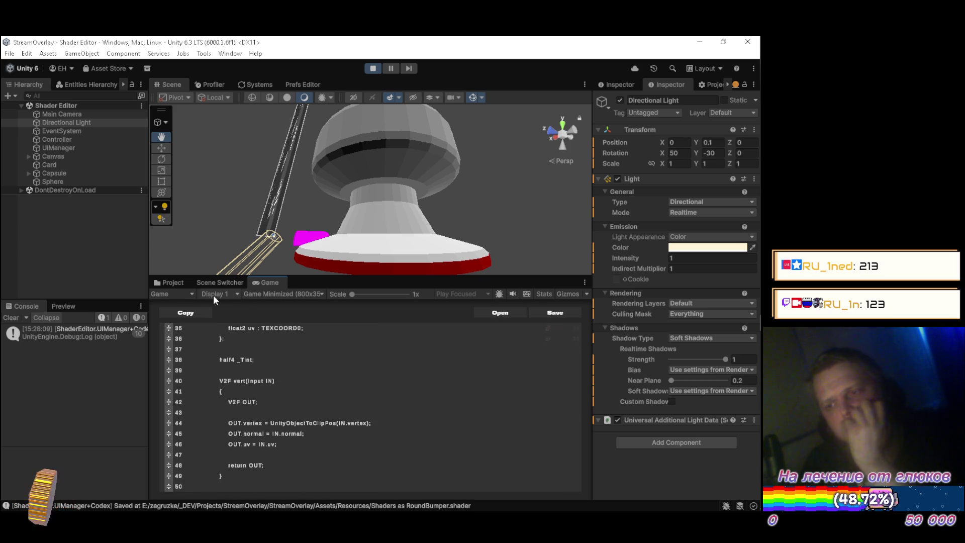
pyautogui.click(172, 283)
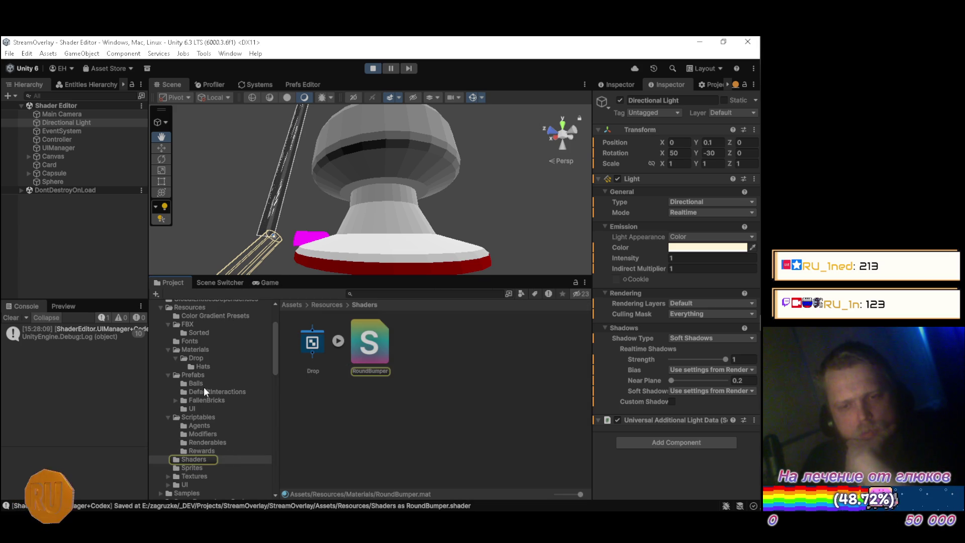
pyautogui.click(211, 351)
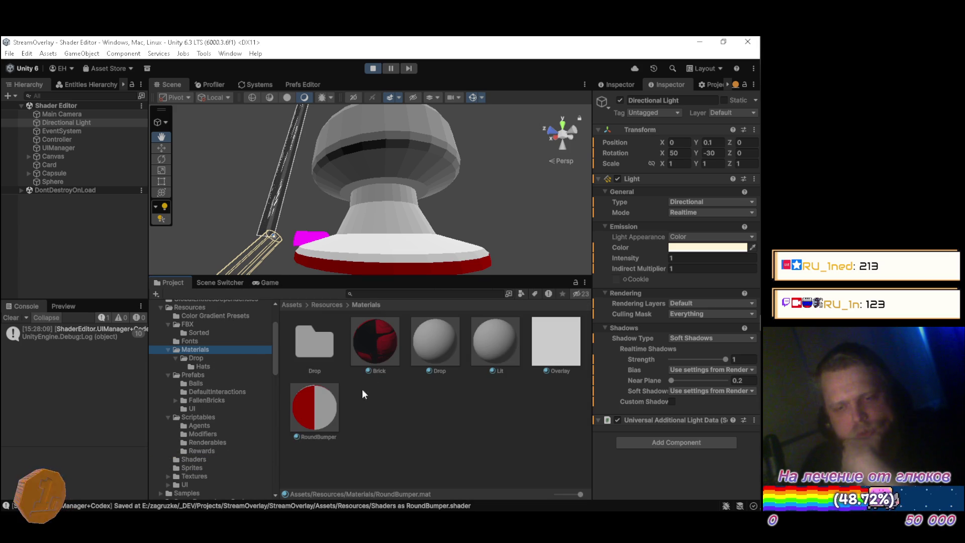
pyautogui.click(317, 407)
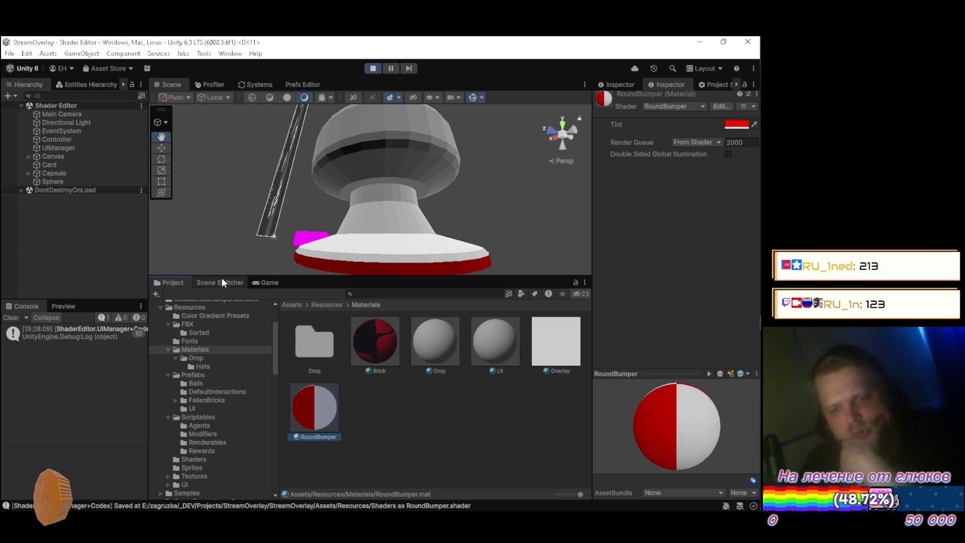
pyautogui.click(265, 283)
pyautogui.scroll(10, 288, 347)
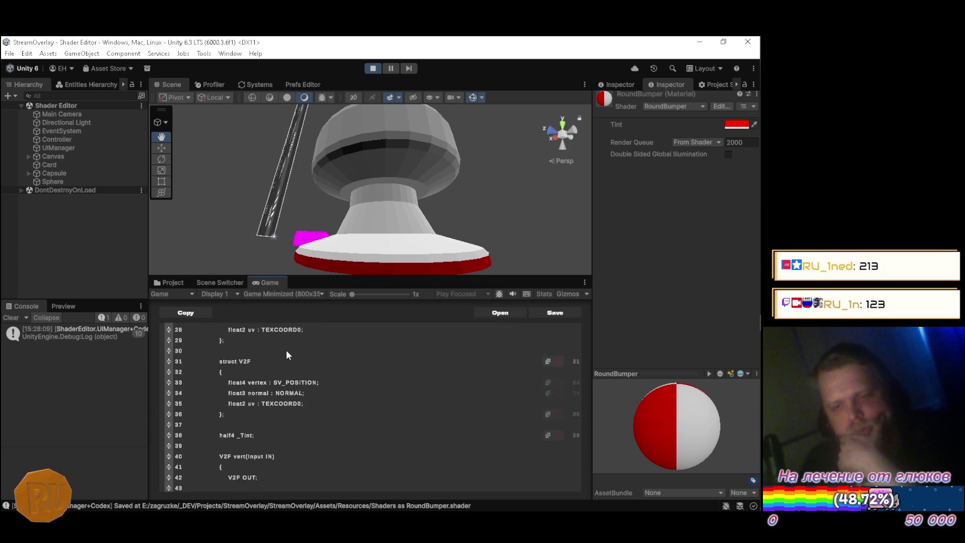
# Insert an empty line right after the _Tint colour property in the Properties block
pyautogui.scroll(2, 290, 385)
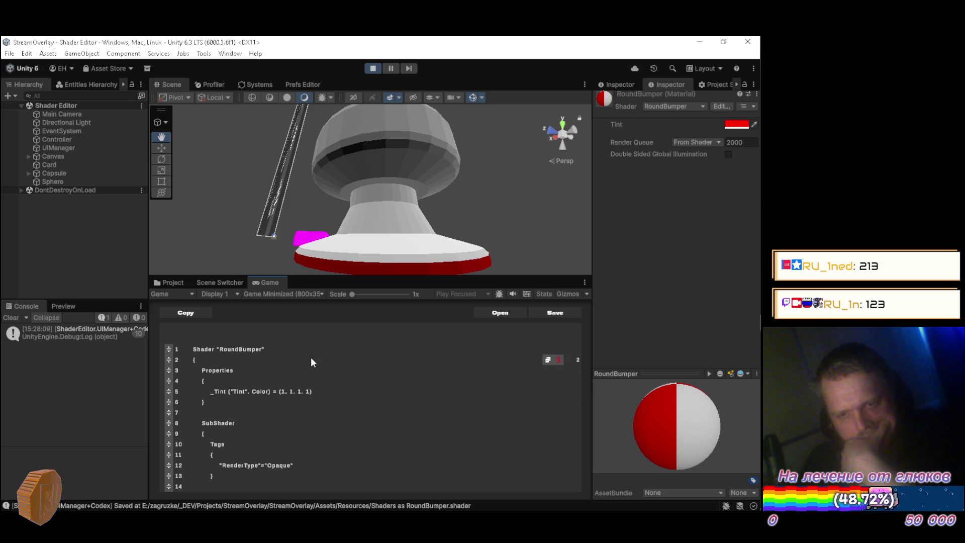
pyautogui.scroll(1, 324, 381)
pyautogui.scroll(-1, 325, 381)
pyautogui.click(301, 391)
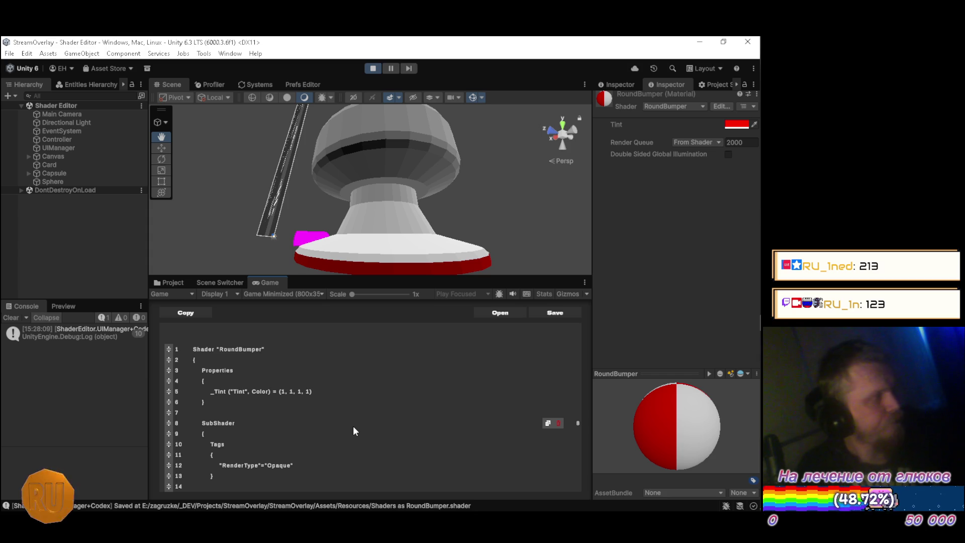
pyautogui.press('Pause')
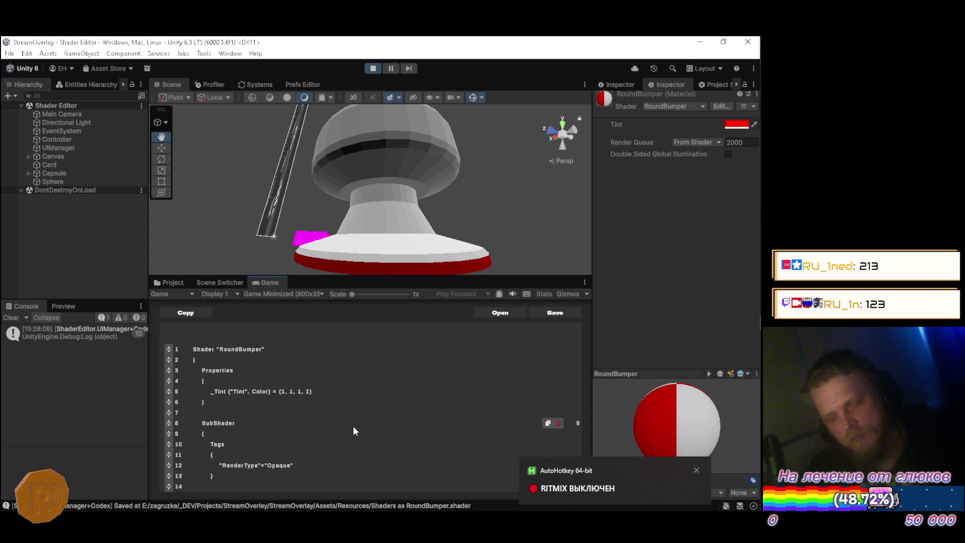
pyautogui.press('Return')
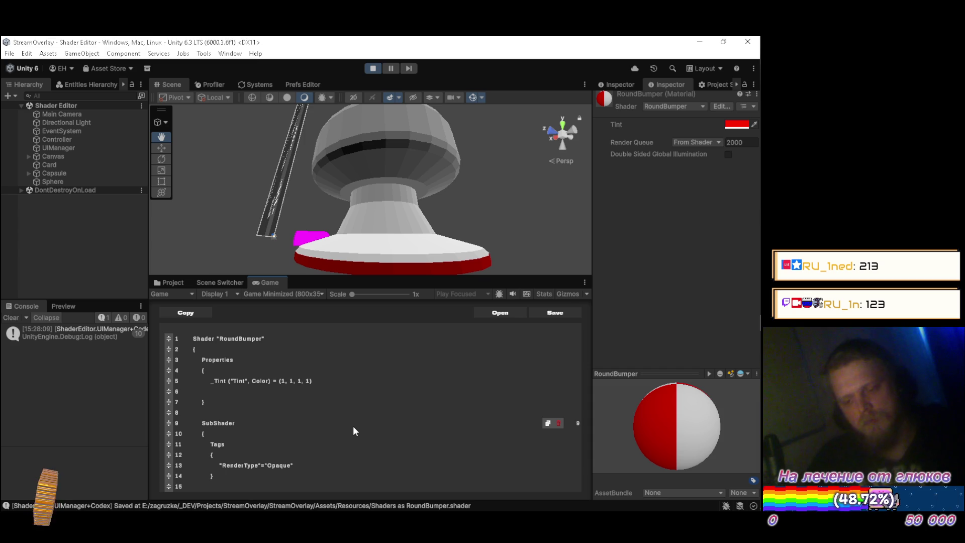
# Add _MidTint ("Mid Tint", Color) = (0.7, 0.7, 0.7, 0.7) below _Tint, leaving a new line after it
pyautogui.write('_M')
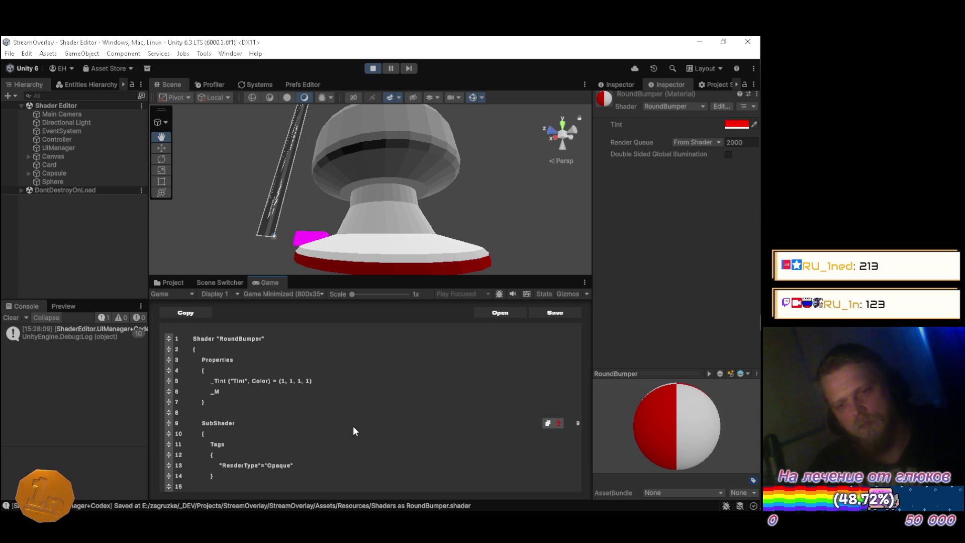
pyautogui.write('idTint')
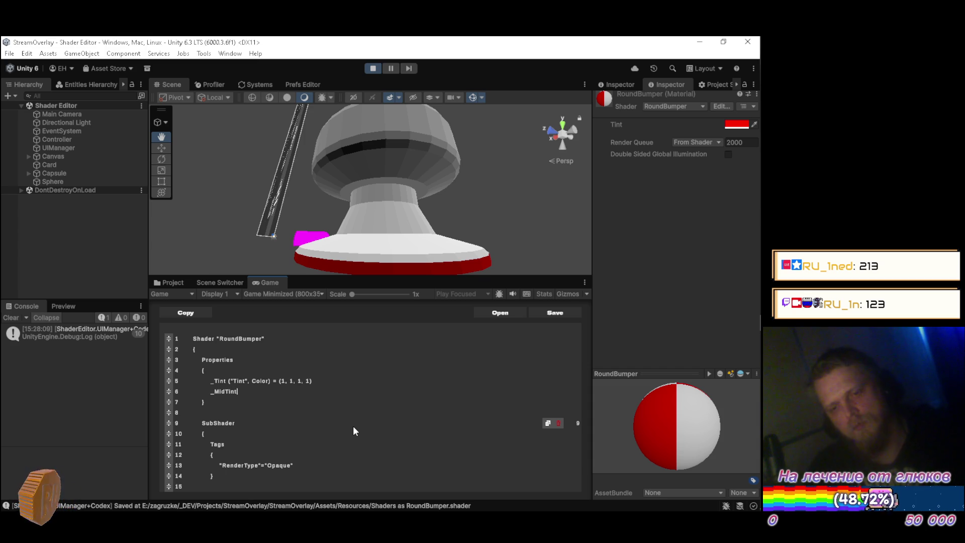
pyautogui.write(' (')
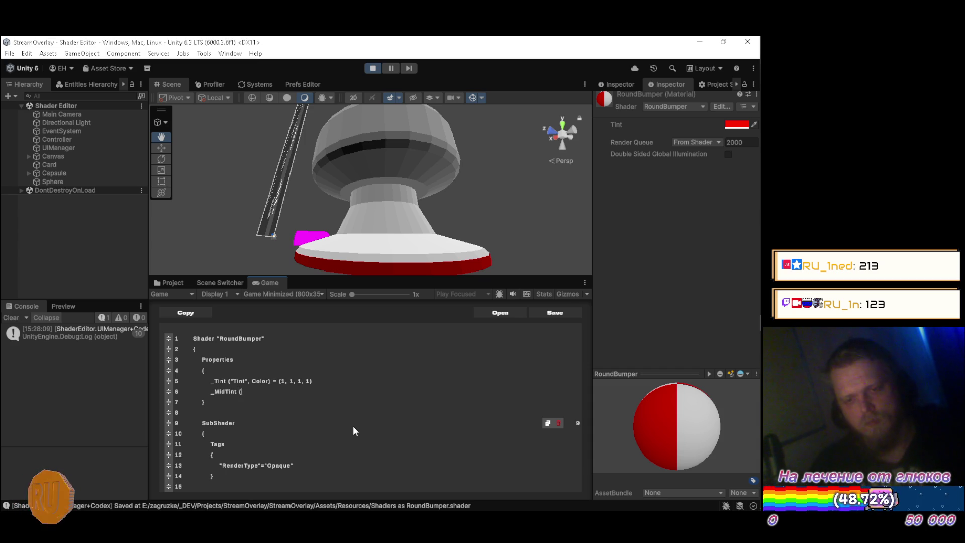
pyautogui.write('"Mid')
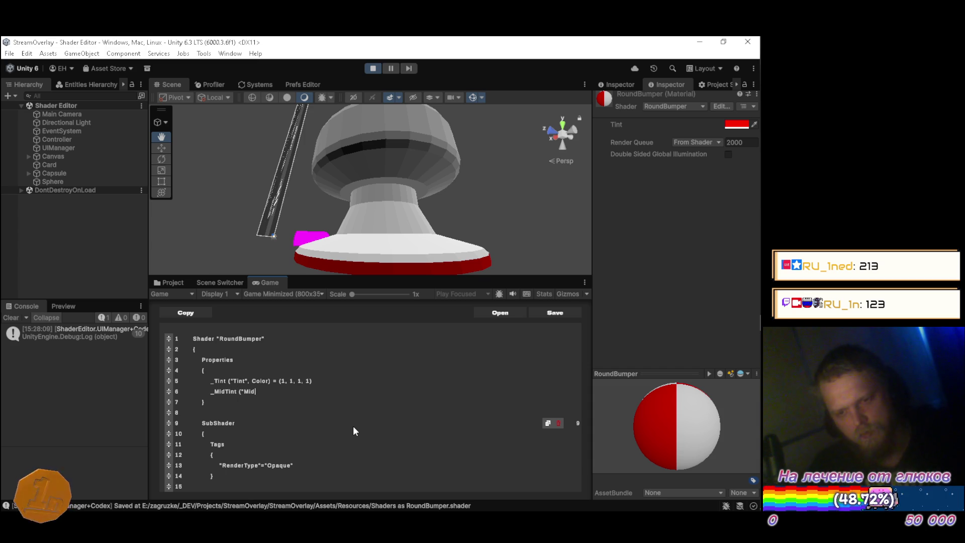
pyautogui.write(' Tint')
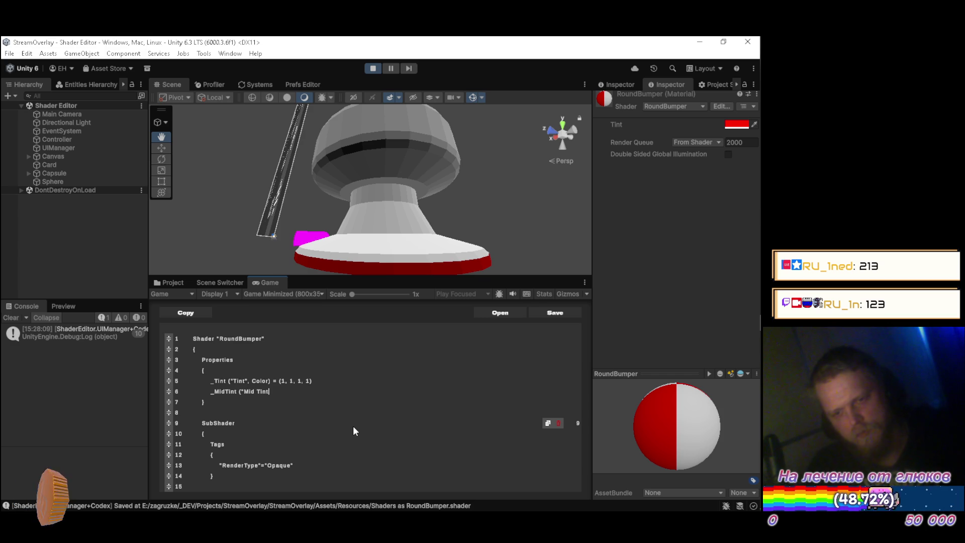
pyautogui.write('", Color')
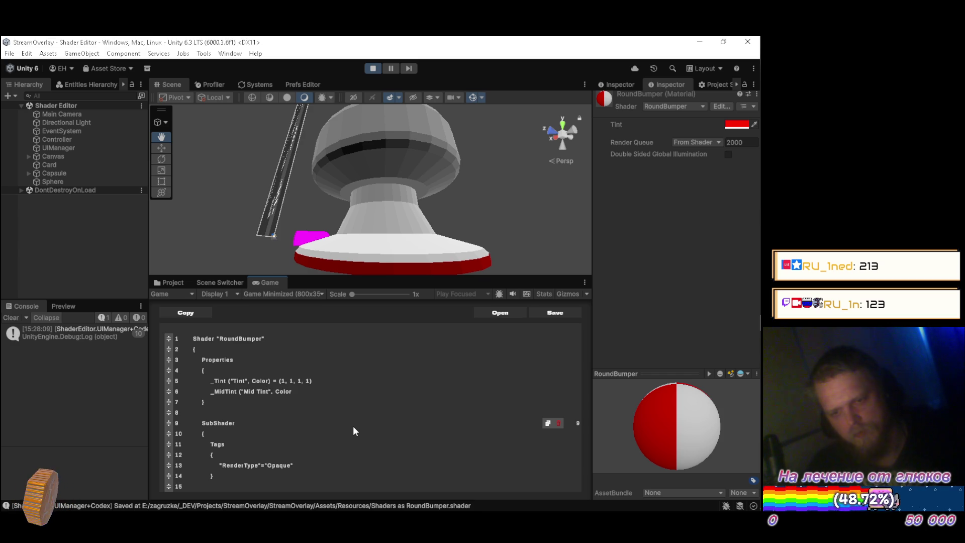
pyautogui.write(') ')
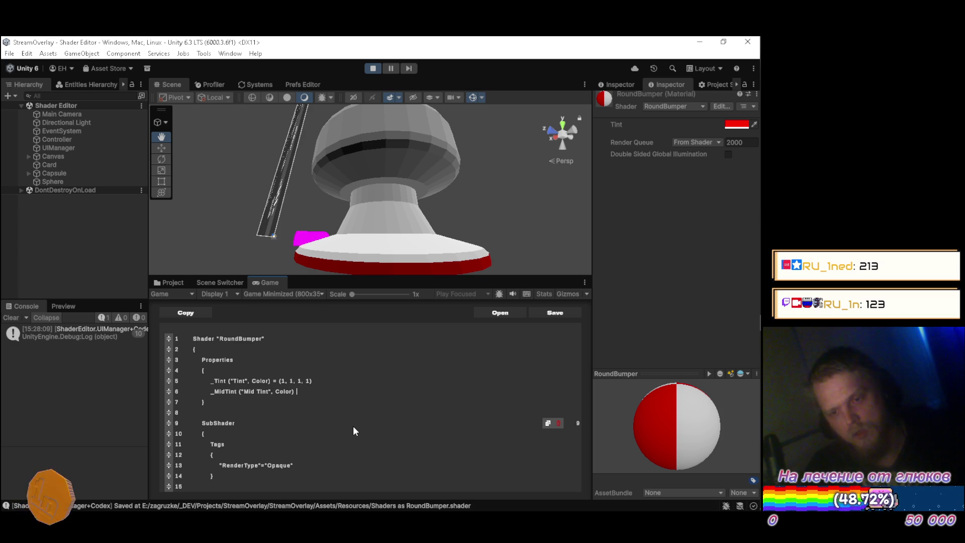
pyautogui.write('= (')
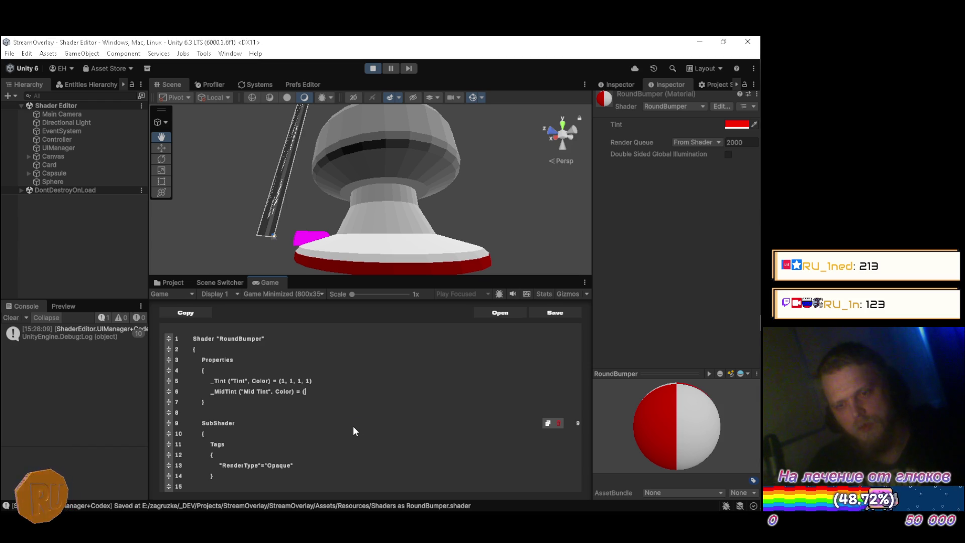
pyautogui.write('0.')
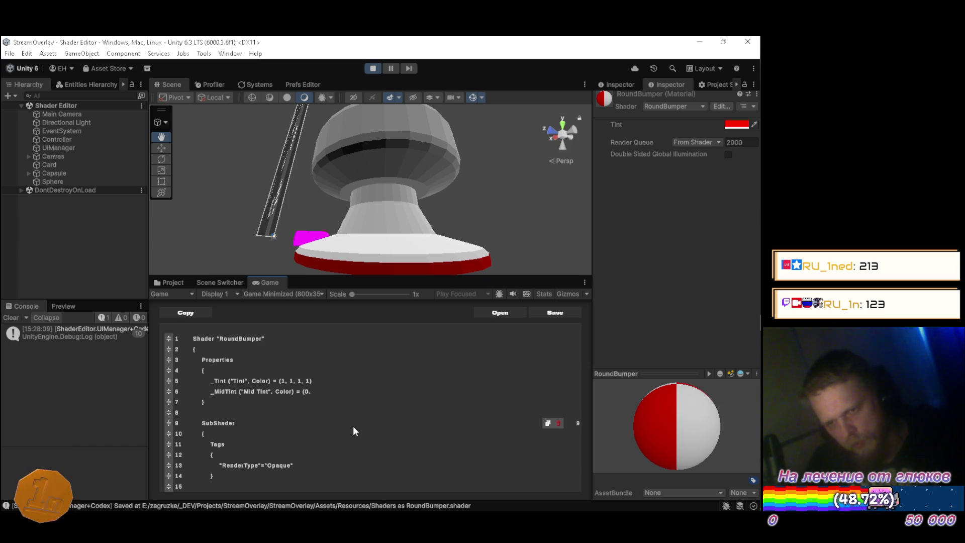
pyautogui.write('7')
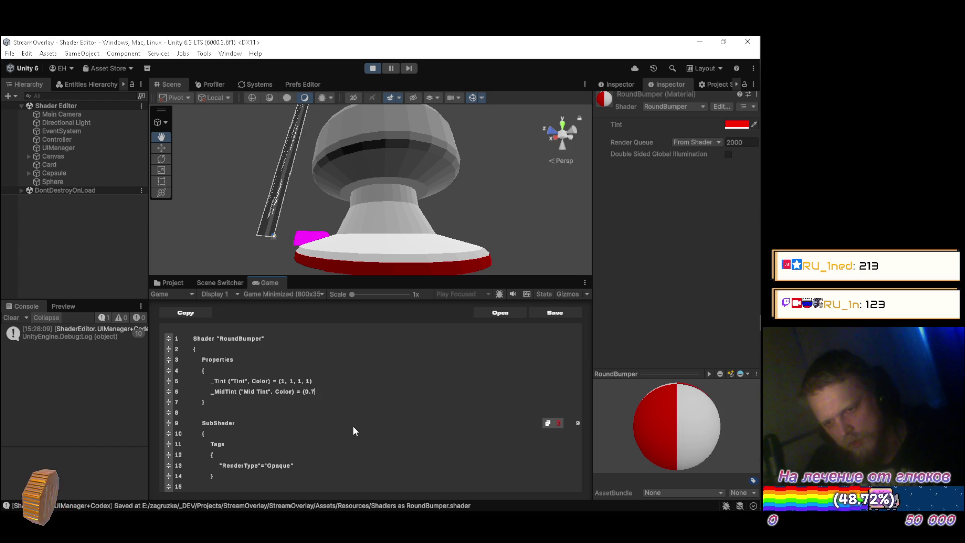
pyautogui.write(', 0')
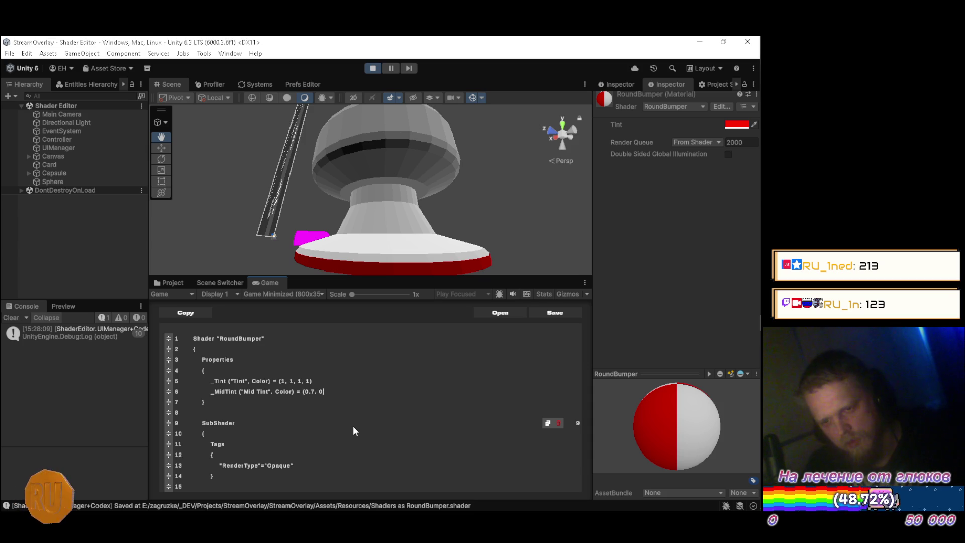
pyautogui.write('.7, 0.7, 0')
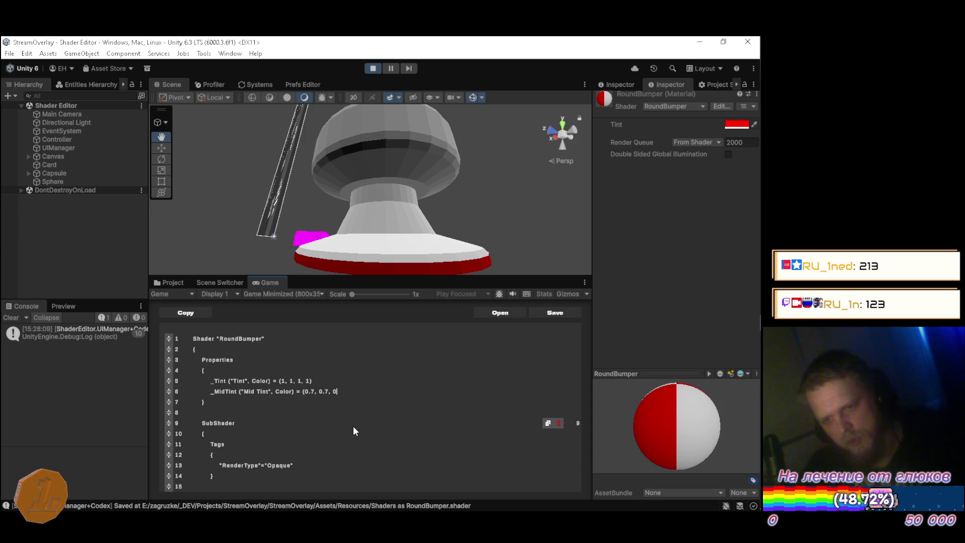
pyautogui.write('.7,')
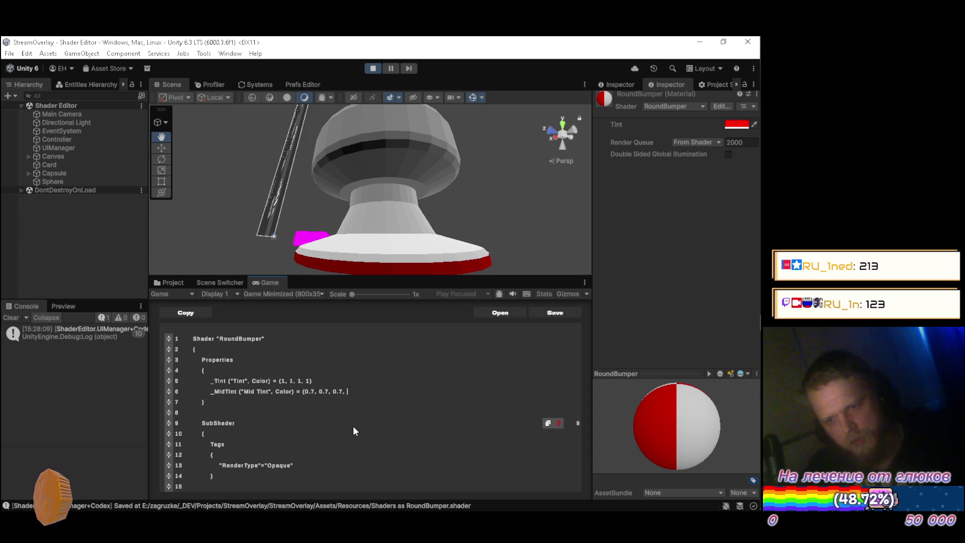
pyautogui.write(')')
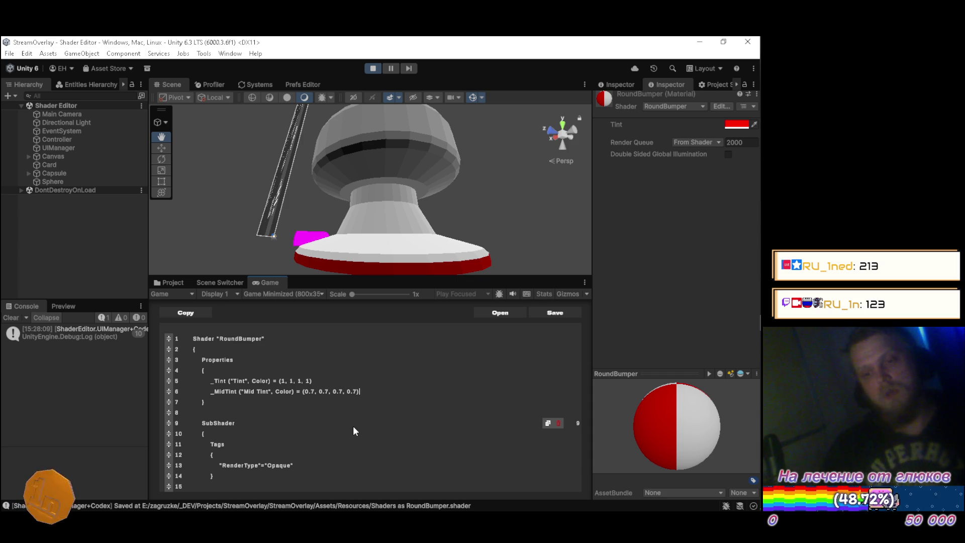
pyautogui.press('Return')
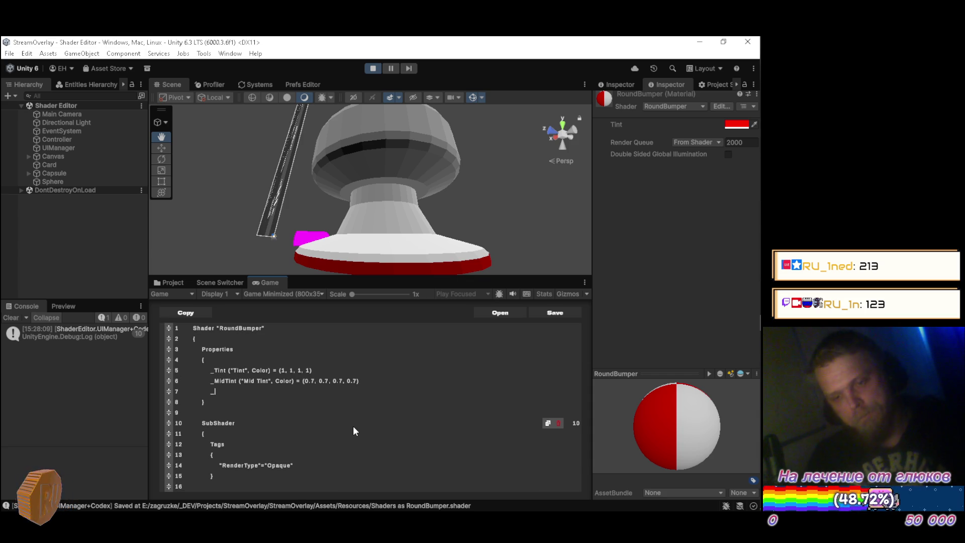
# Add _DarkTint ("Dark Tint", Color) = (0.5, 0.5, 0.5, 1) and set _MidTint's alpha to 1
pyautogui.write('_Dat')
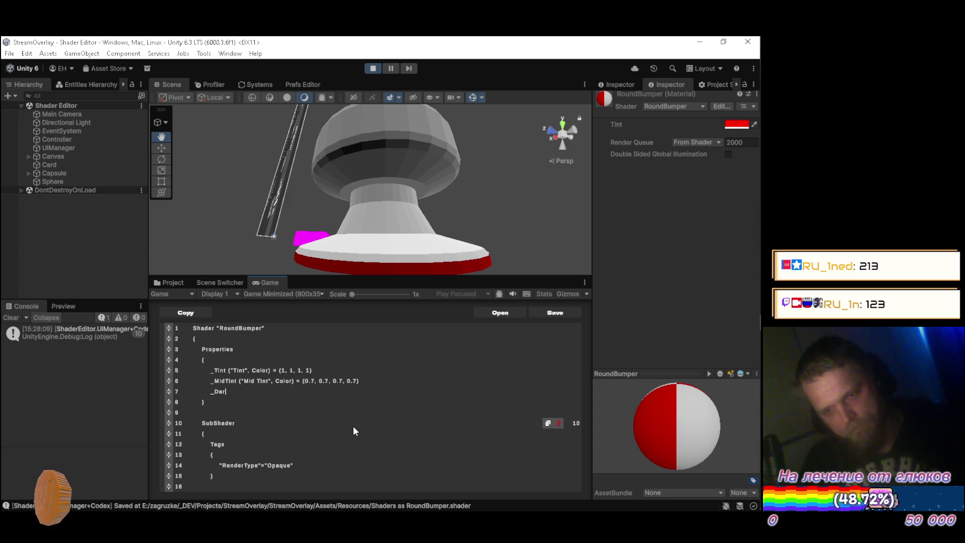
pyautogui.write('Tint')
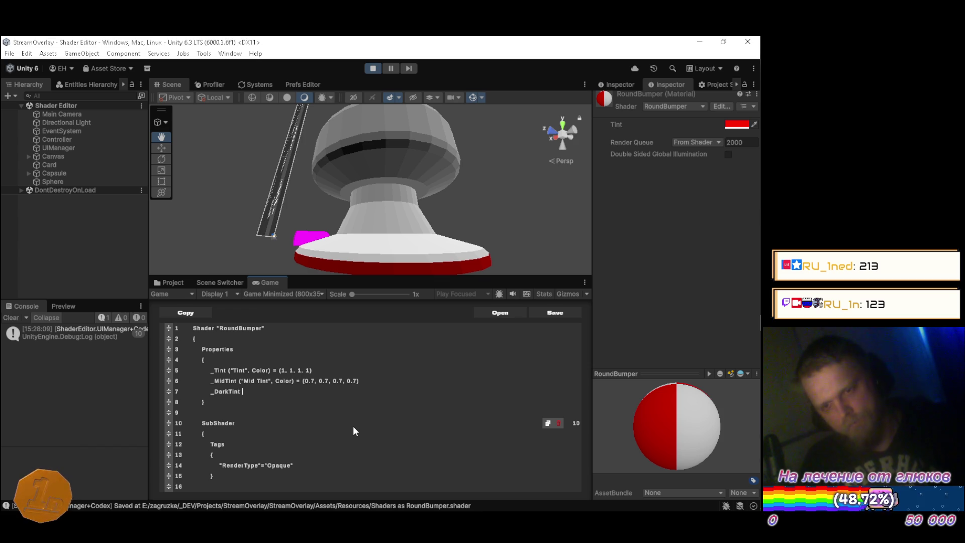
pyautogui.write('(')
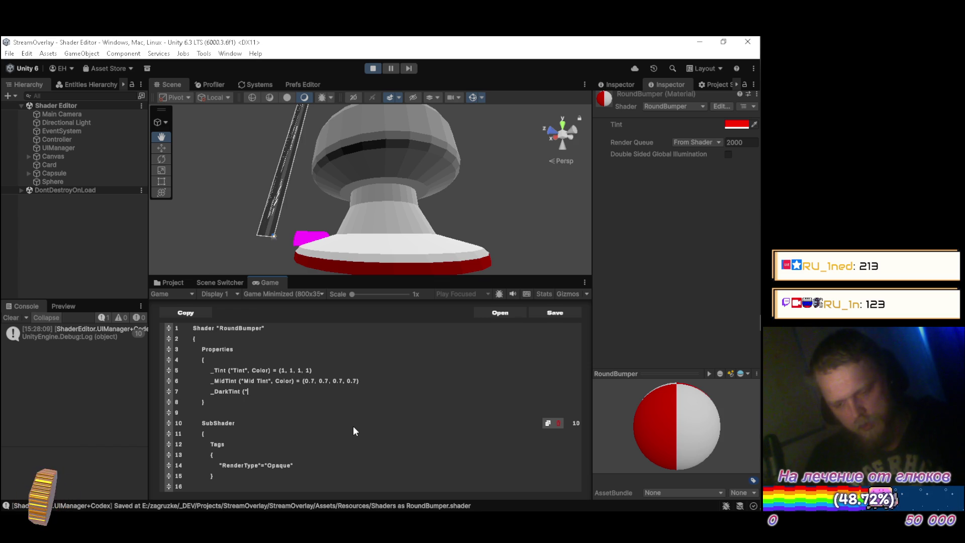
pyautogui.write('Dat')
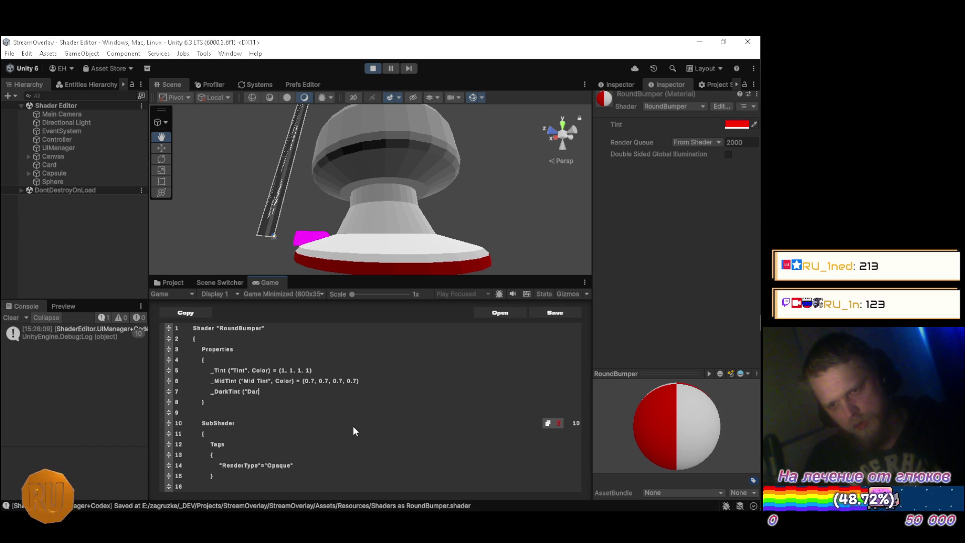
pyautogui.write('k Tint')
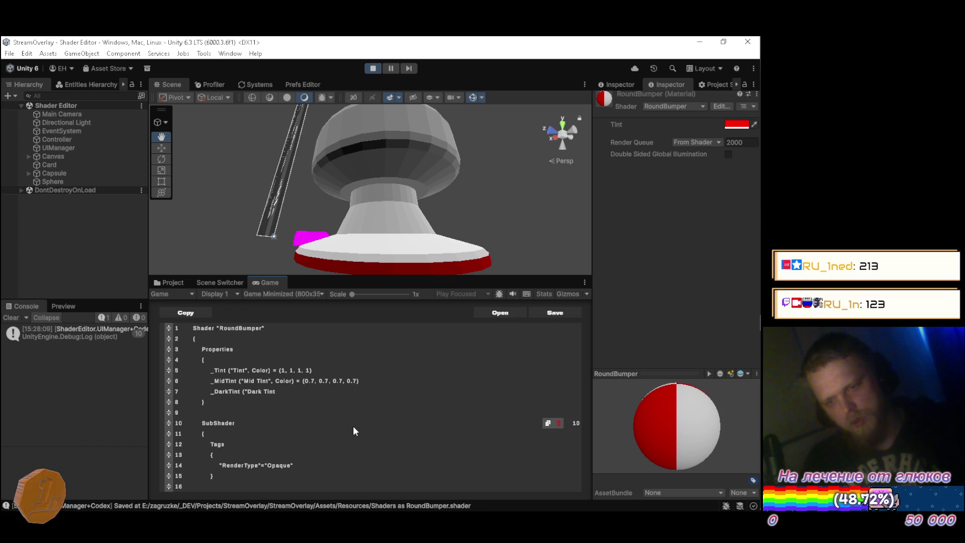
pyautogui.write('", Color) = ')
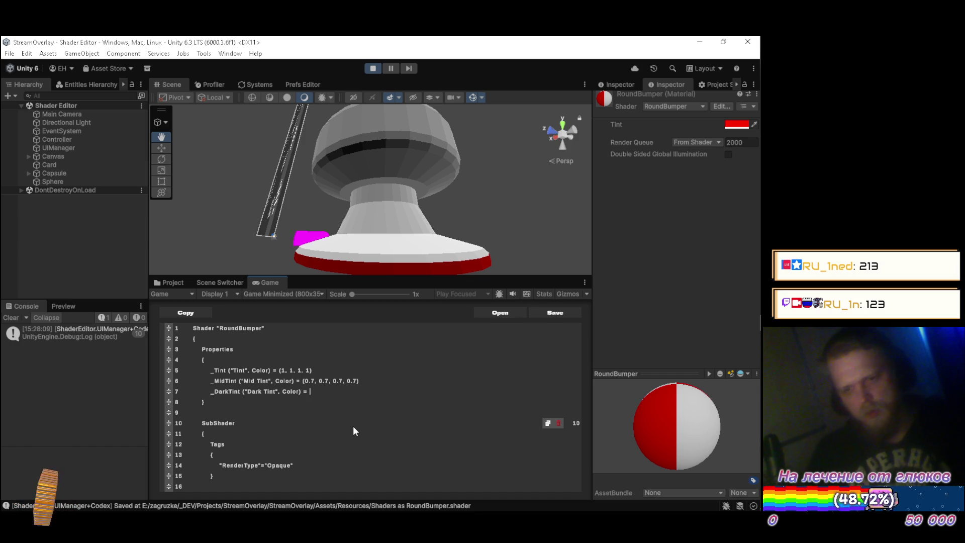
pyautogui.write('(0')
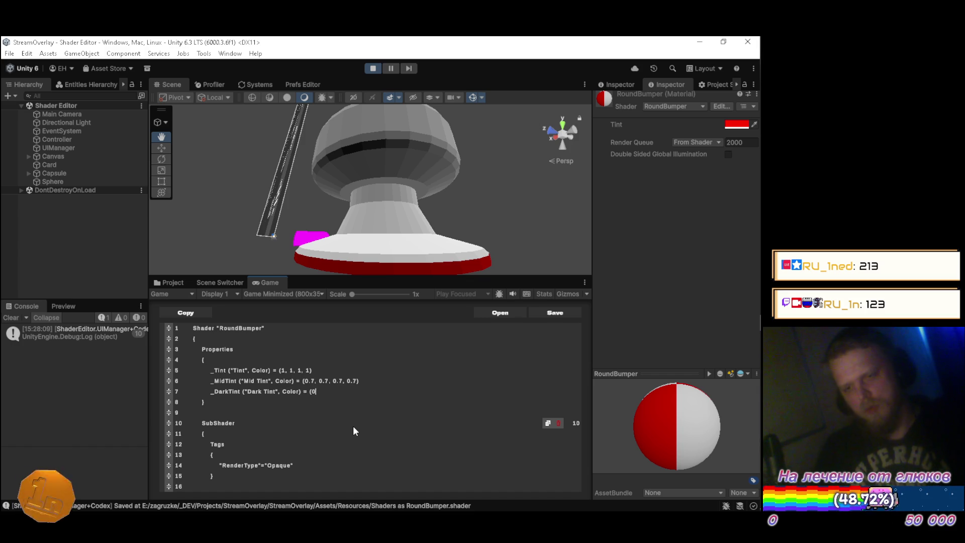
pyautogui.write('.5, 0.')
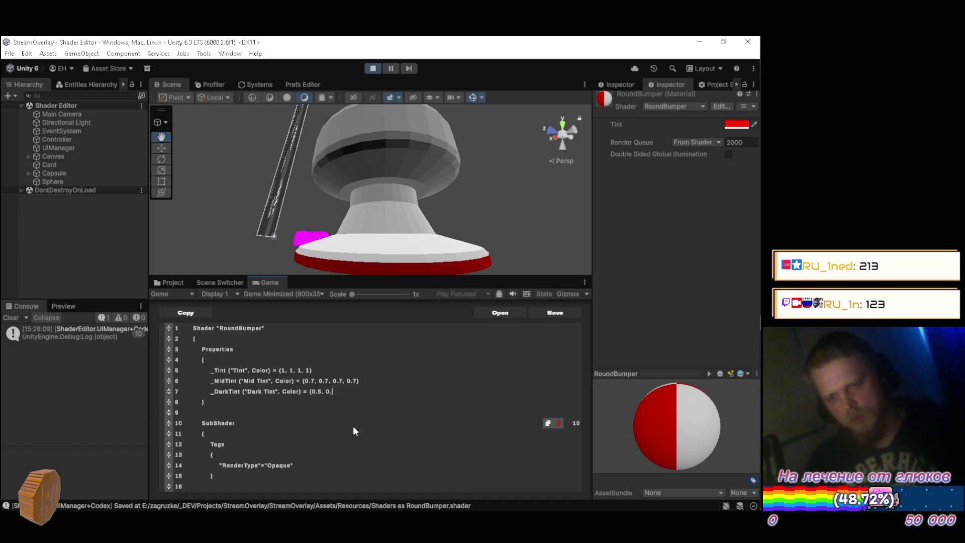
pyautogui.write('5, 0.5')
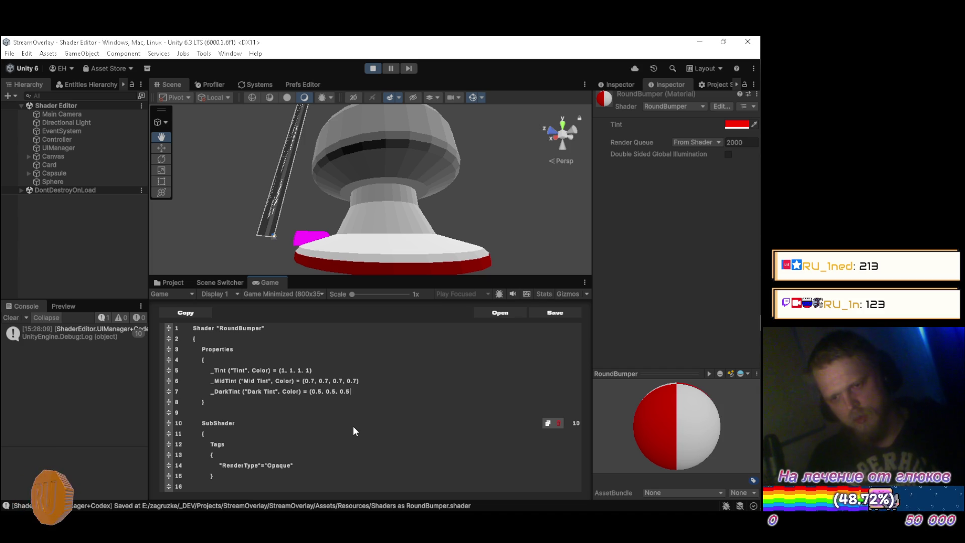
pyautogui.write(', 1')
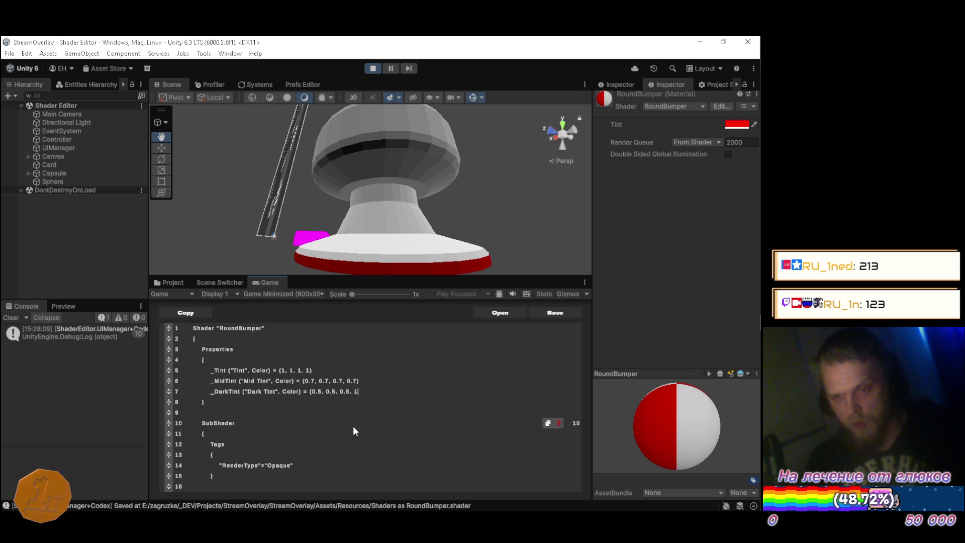
pyautogui.write(')')
pyautogui.press('Up')
pyautogui.press('Left')
pyautogui.press('BackSpace')
pyautogui.press('BackSpace')
pyautogui.press('BackSpace')
pyautogui.write('1')
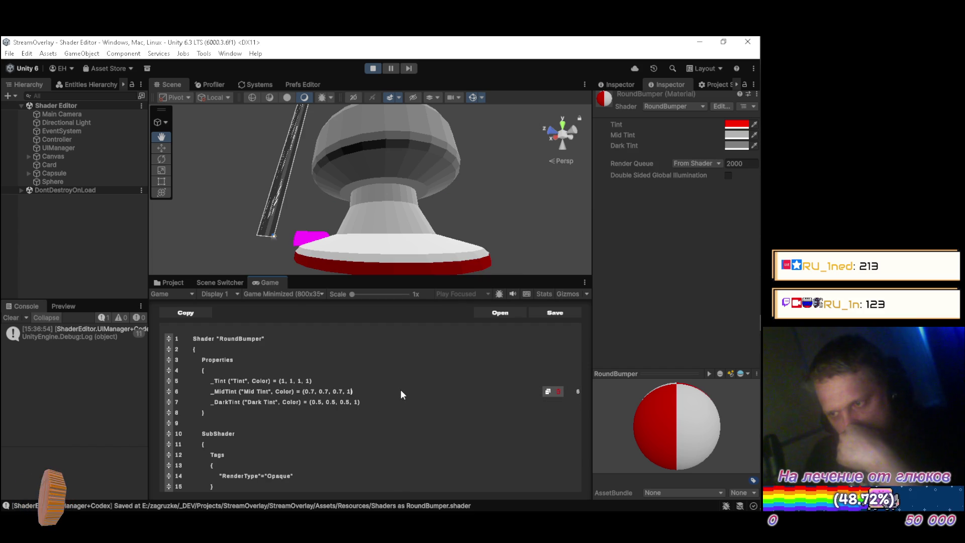
# Add a _MidTintBorder ("Mid Border", Float) property below Mid Tint, defaulting to 0.7
pyautogui.scroll(-5, 401, 390)
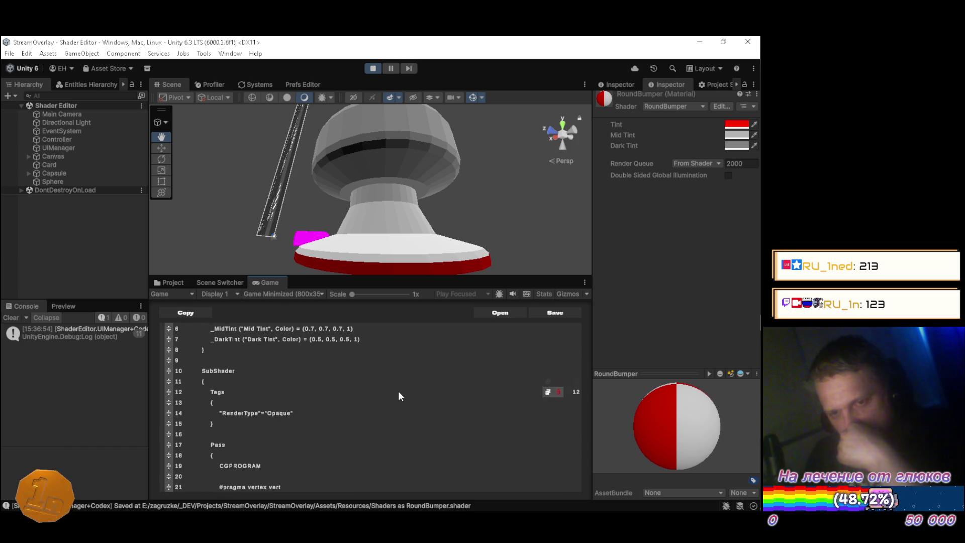
pyautogui.scroll(-9, 398, 398)
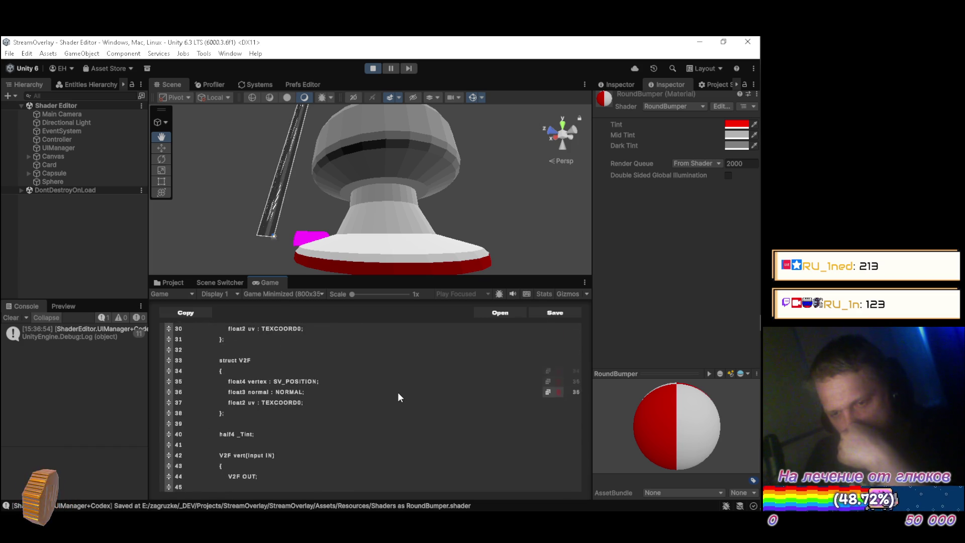
pyautogui.scroll(-3, 398, 394)
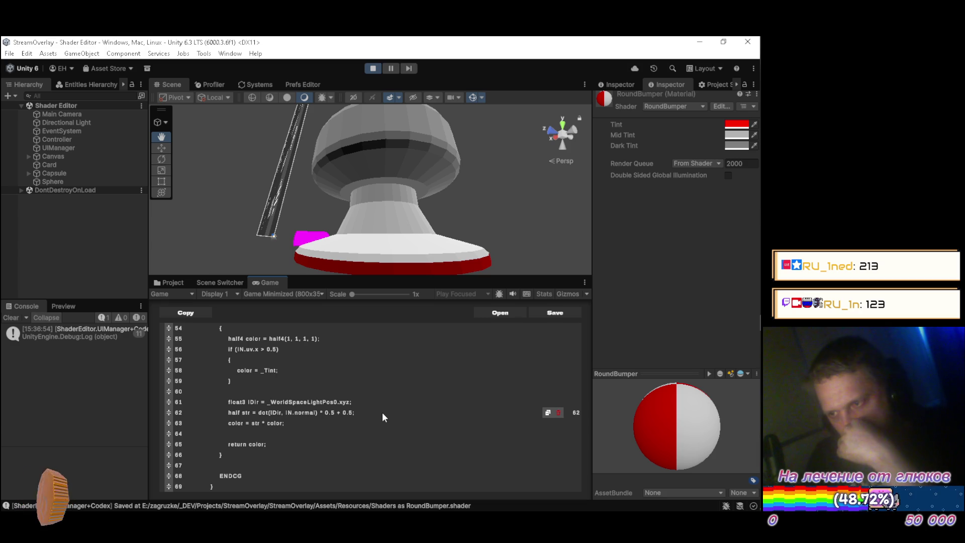
pyautogui.scroll(5, 382, 415)
pyautogui.scroll(12, 379, 407)
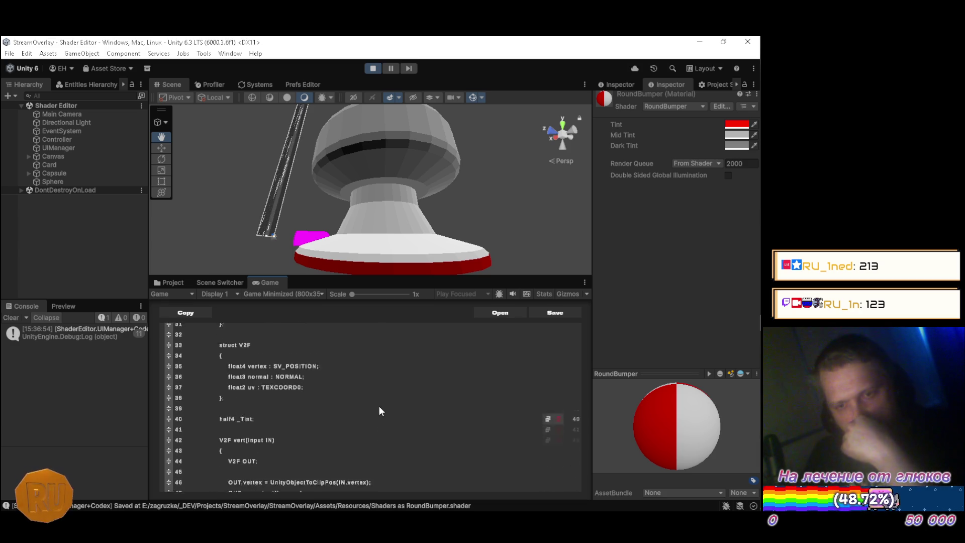
pyautogui.scroll(2, 366, 403)
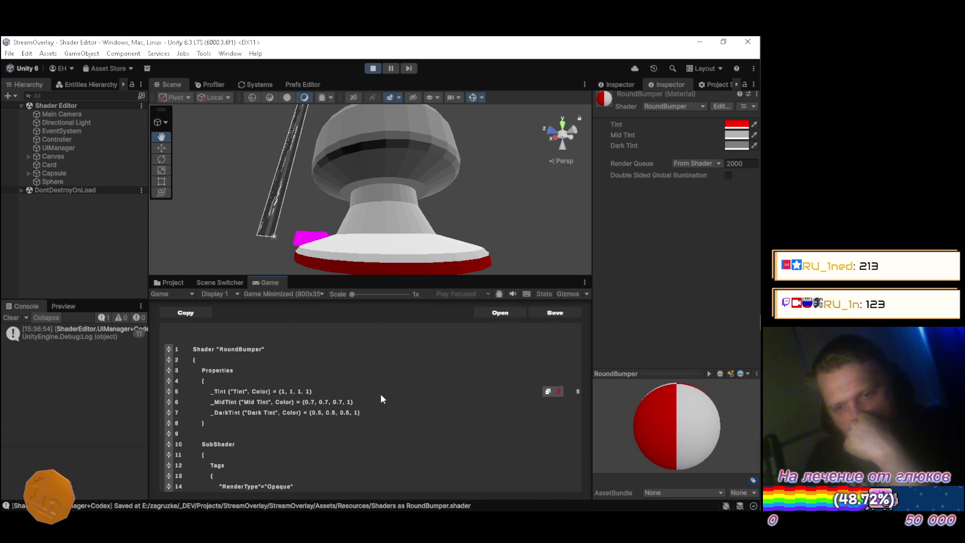
pyautogui.click(380, 402)
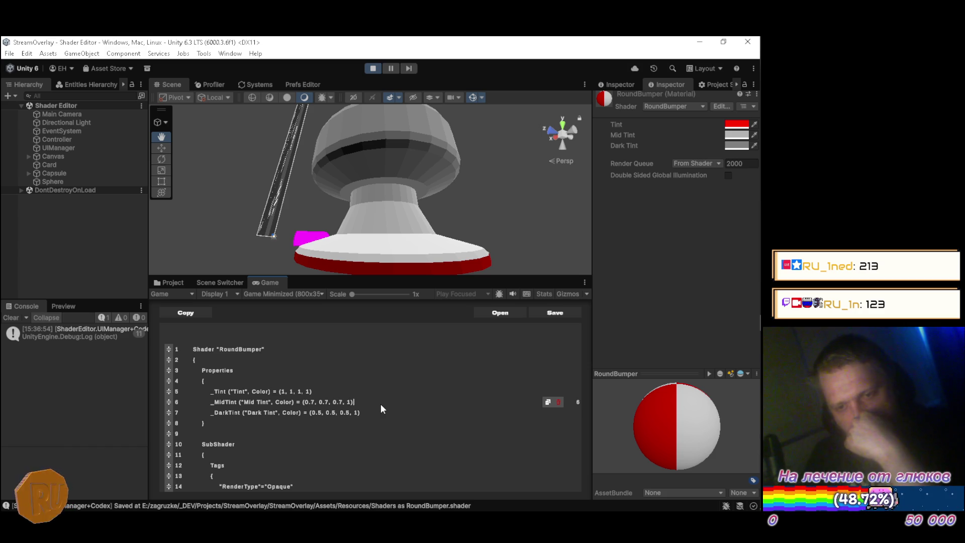
pyautogui.press('Return')
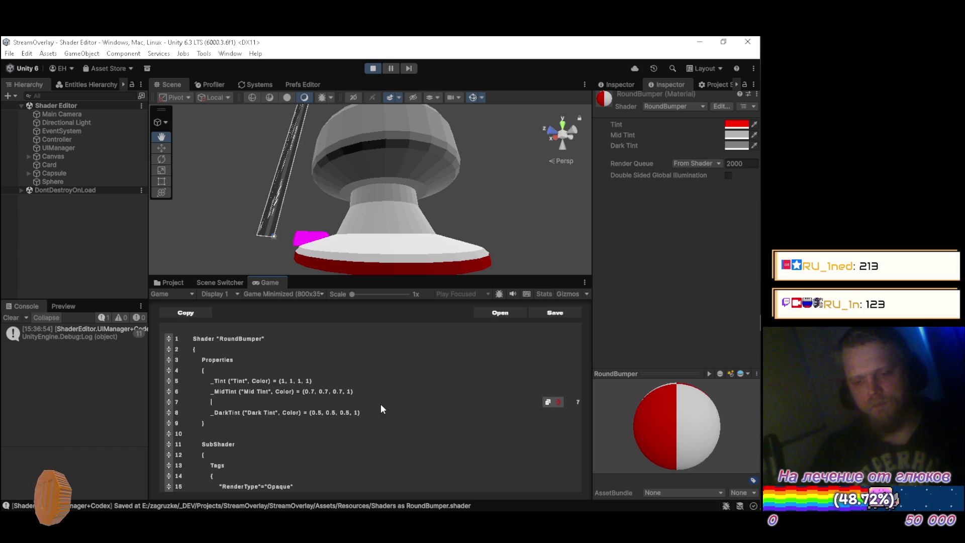
pyautogui.write('_MidTintBorder ("')
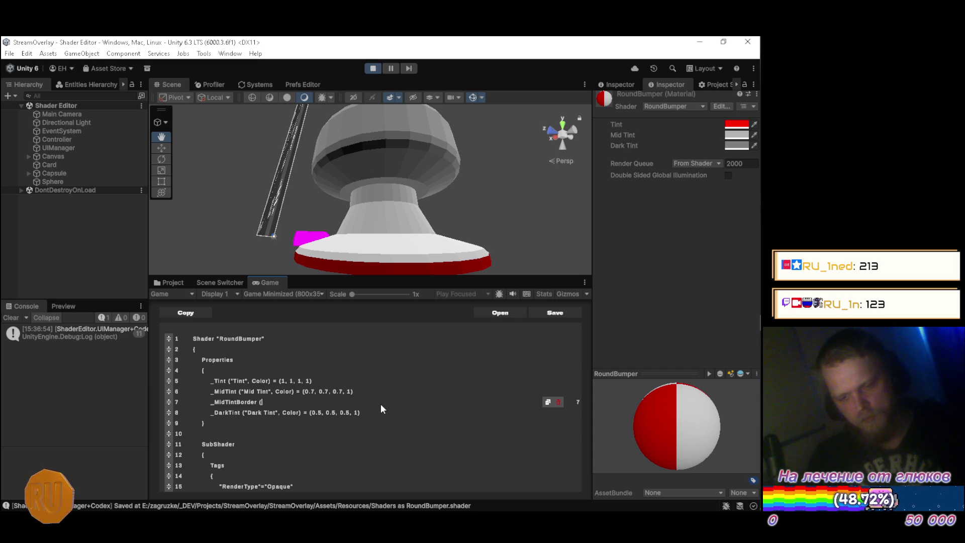
pyautogui.write('Mid Border", Float')
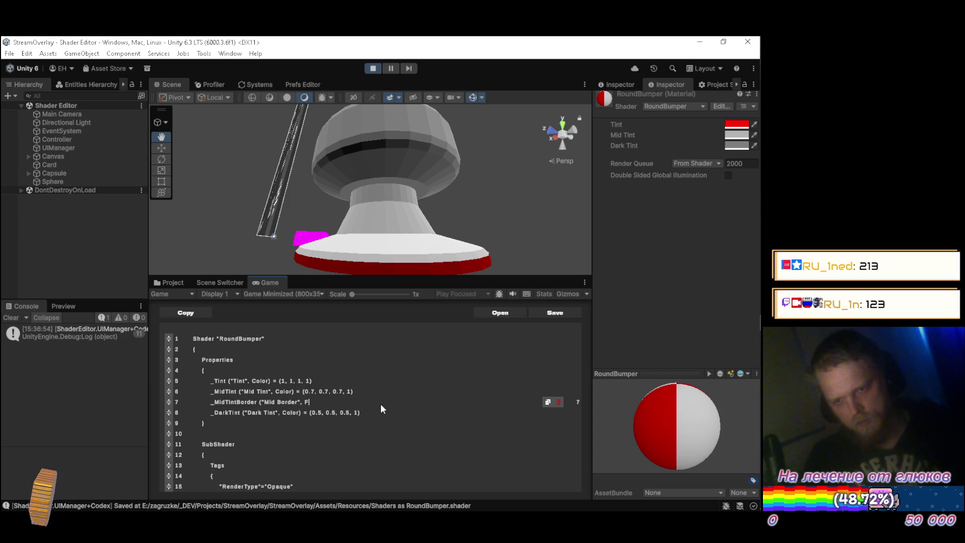
pyautogui.write(') = ')
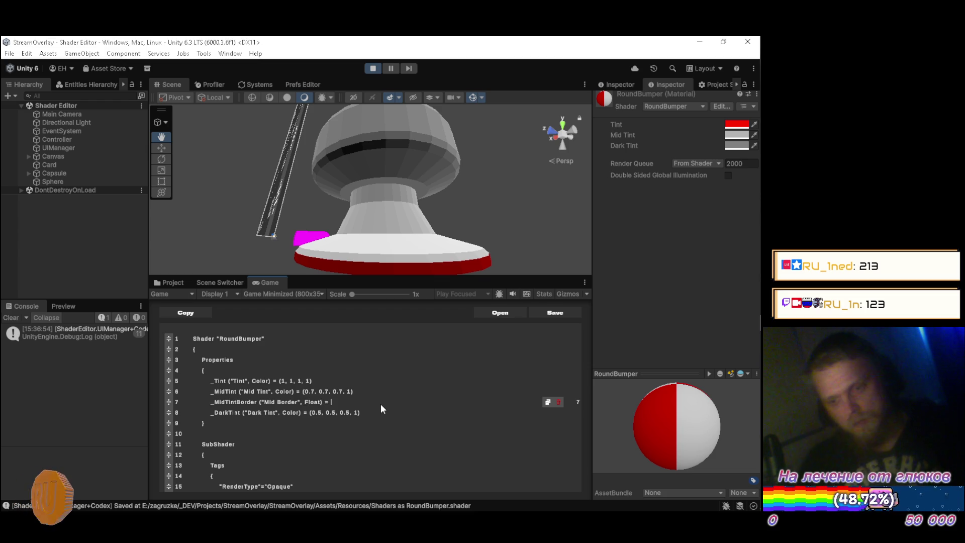
pyautogui.write('0.5')
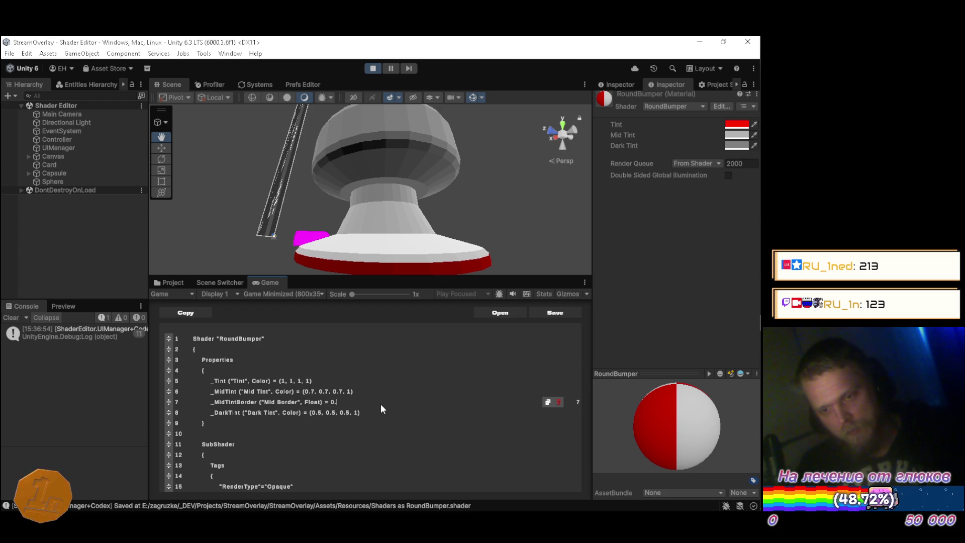
# Add a _DarkTintBorder ("Dark Border", Float) property defaulting to 0.3 below Dark Tint, and save
pyautogui.press('Down')
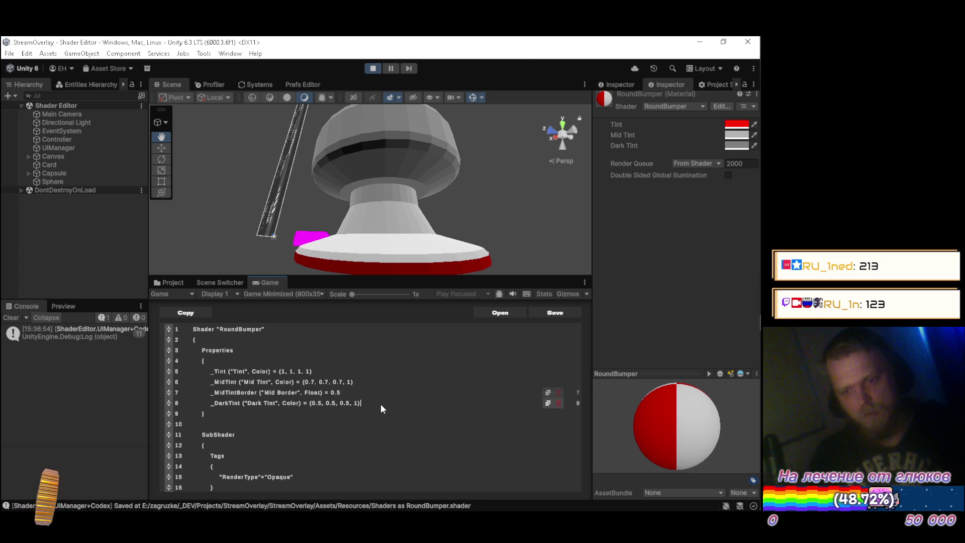
pyautogui.press('End')
pyautogui.press('Return')
pyautogui.write('_D')
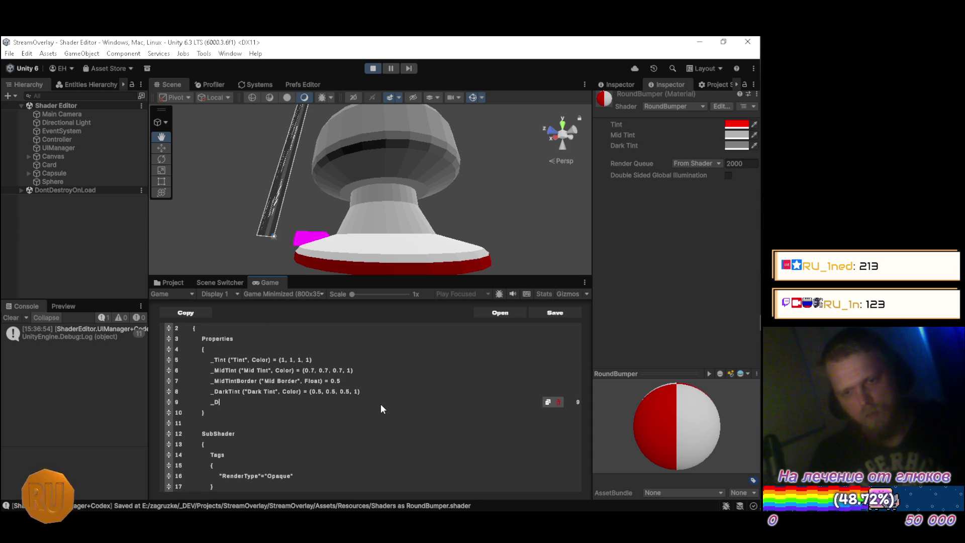
pyautogui.write('atk')
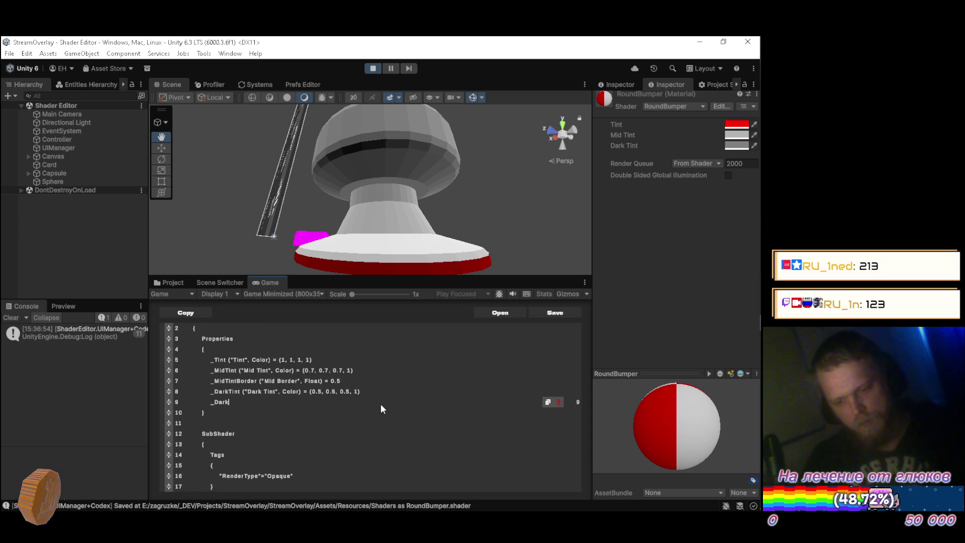
pyautogui.write('TintBorder (')
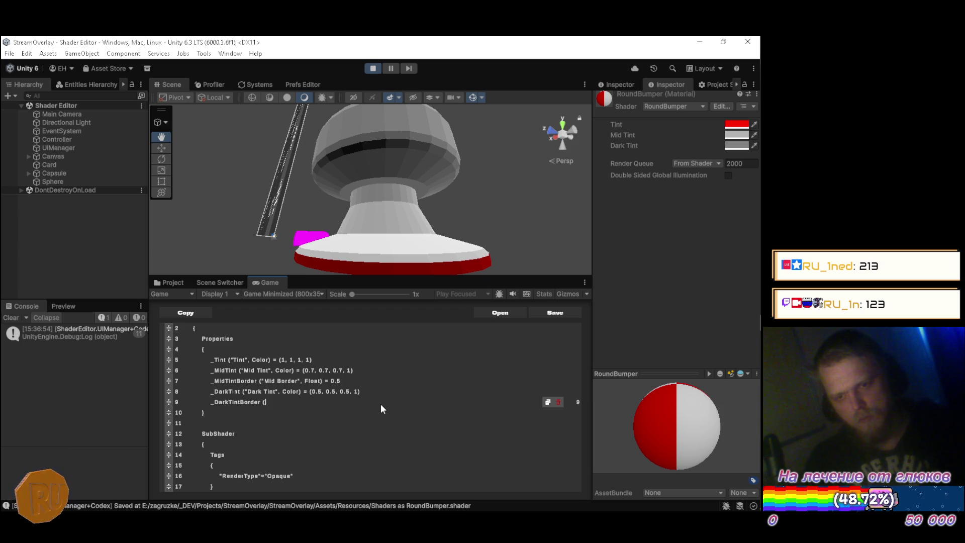
pyautogui.write('"Da')
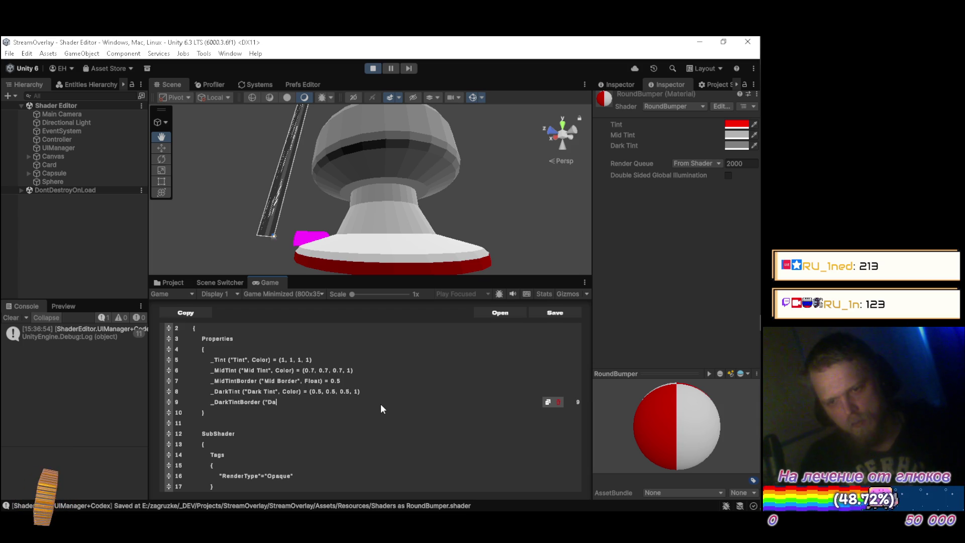
pyautogui.write('rk Borde')
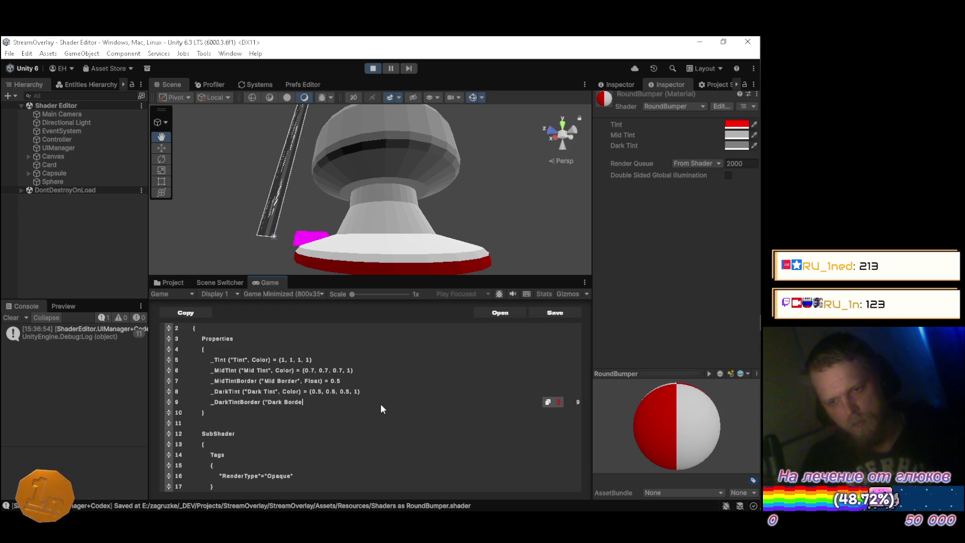
pyautogui.write('r"')
pyautogui.write(' Float) = ')
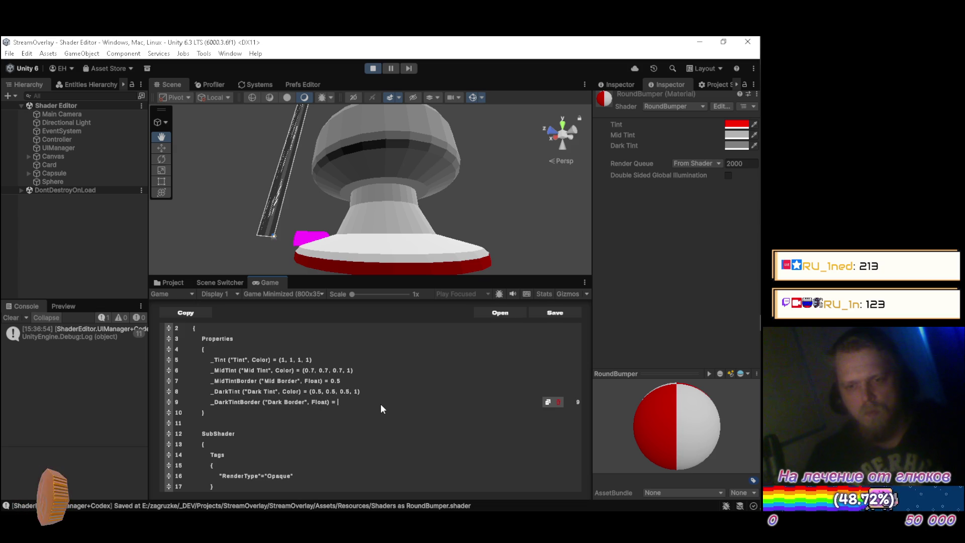
pyautogui.write('0.')
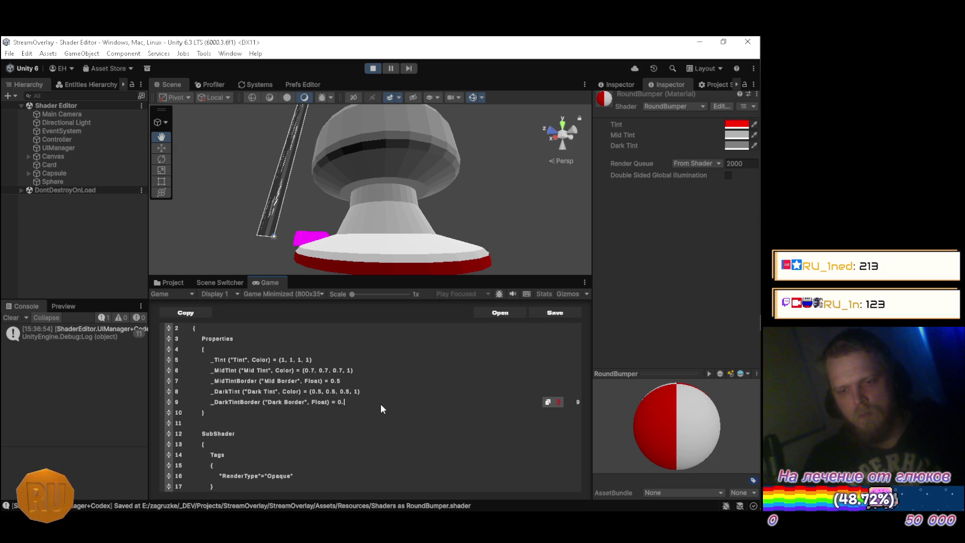
pyautogui.write('3')
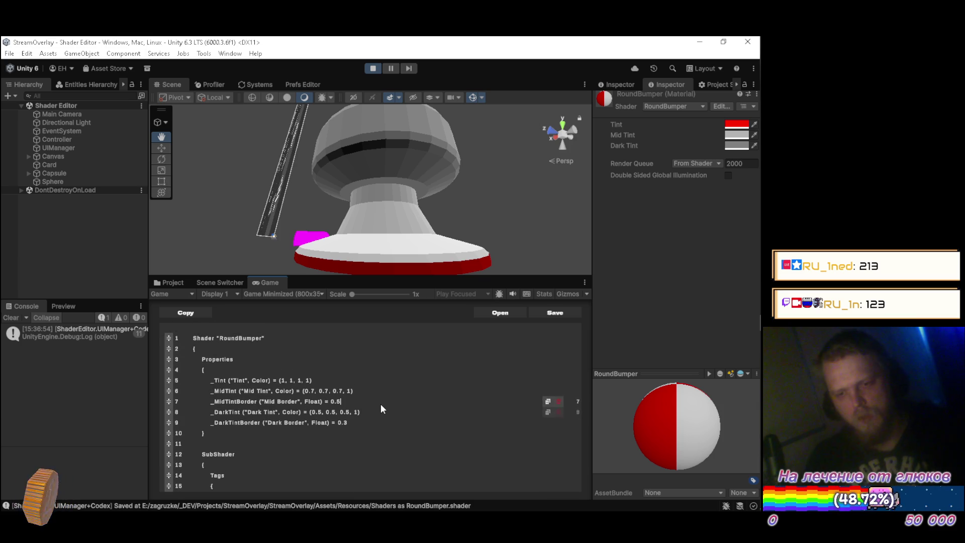
pyautogui.write('7')
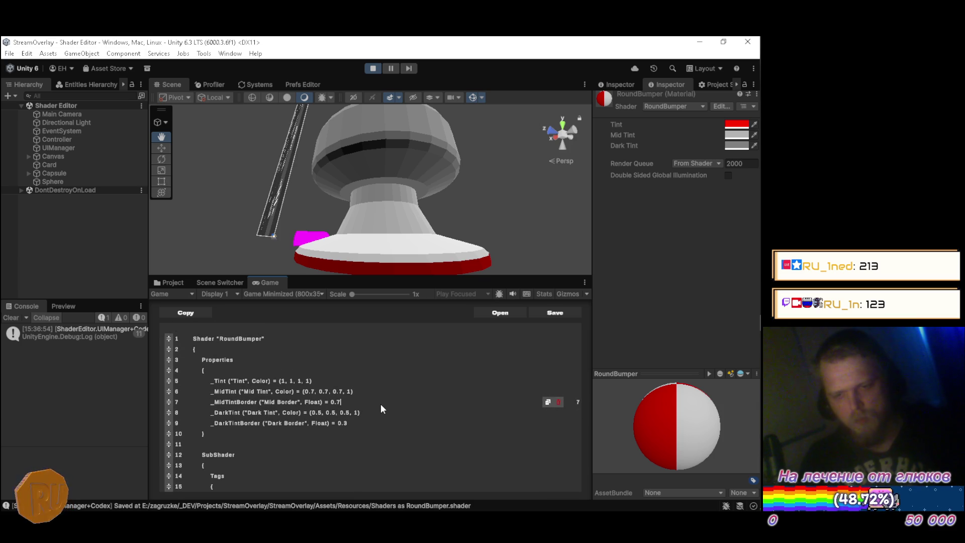
pyautogui.hotkey('ctrl', 's')
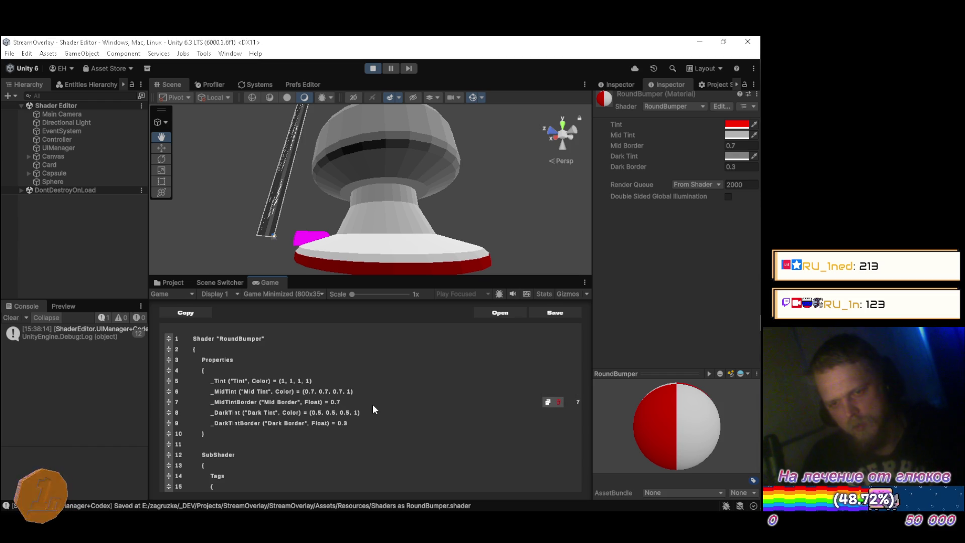
# Declare half4 _MidTint and half4 _DarkTint variables below the _Tint declaration
pyautogui.scroll(-3, 363, 388)
pyautogui.scroll(-8, 347, 385)
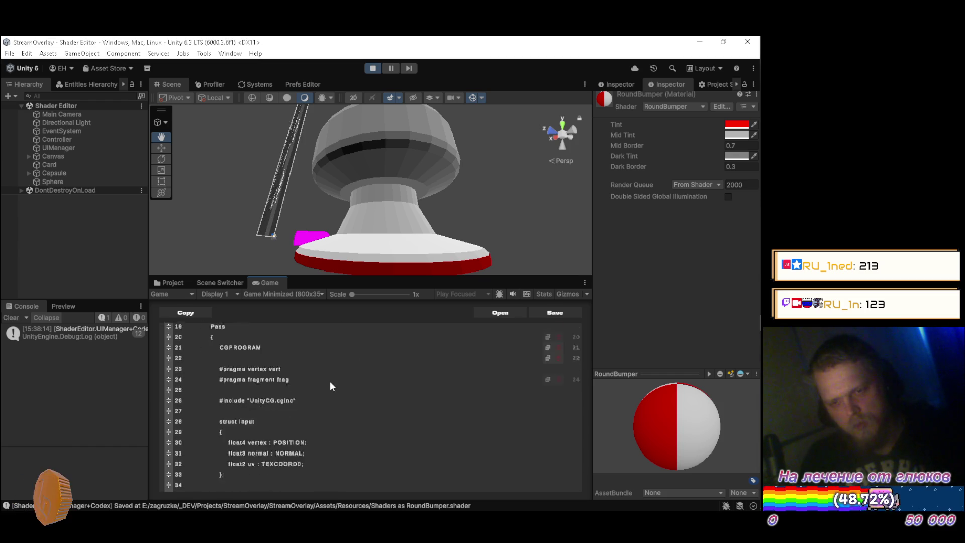
pyautogui.click(273, 411)
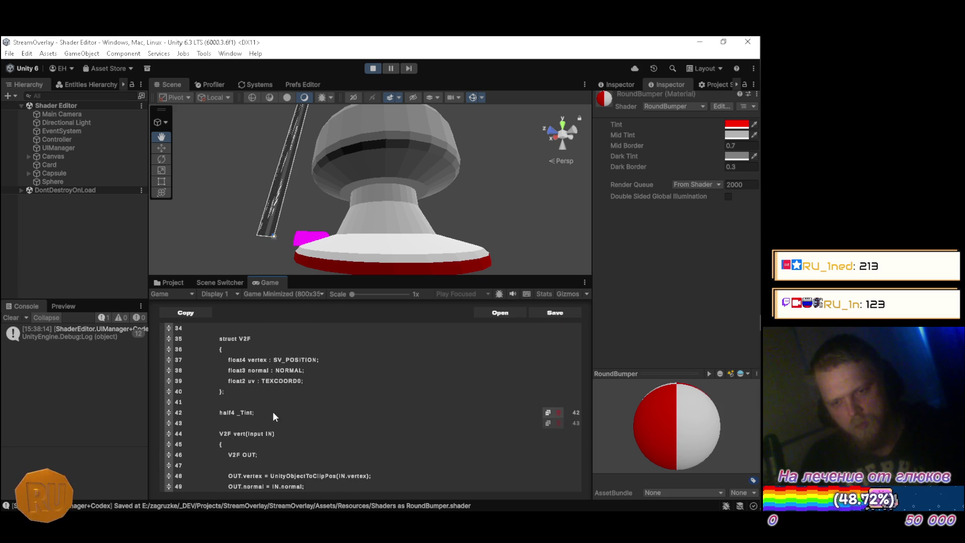
pyautogui.press('Return')
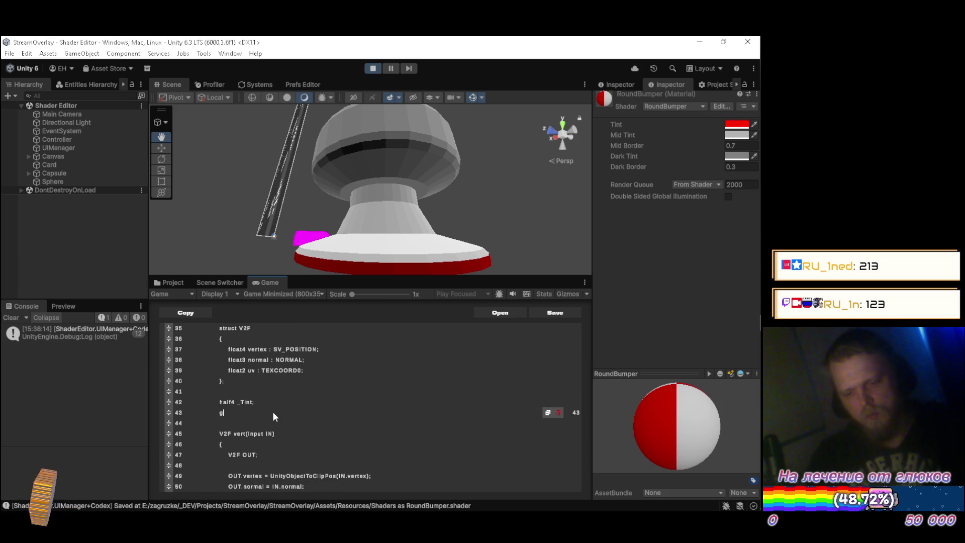
pyautogui.write('half4 _MidTin')
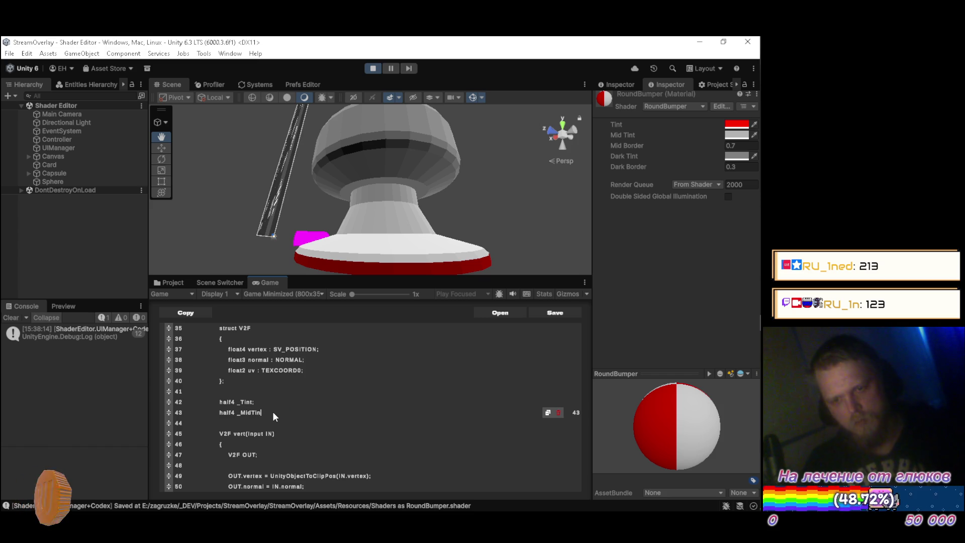
pyautogui.write('t;')
pyautogui.press('Return')
pyautogui.write('h')
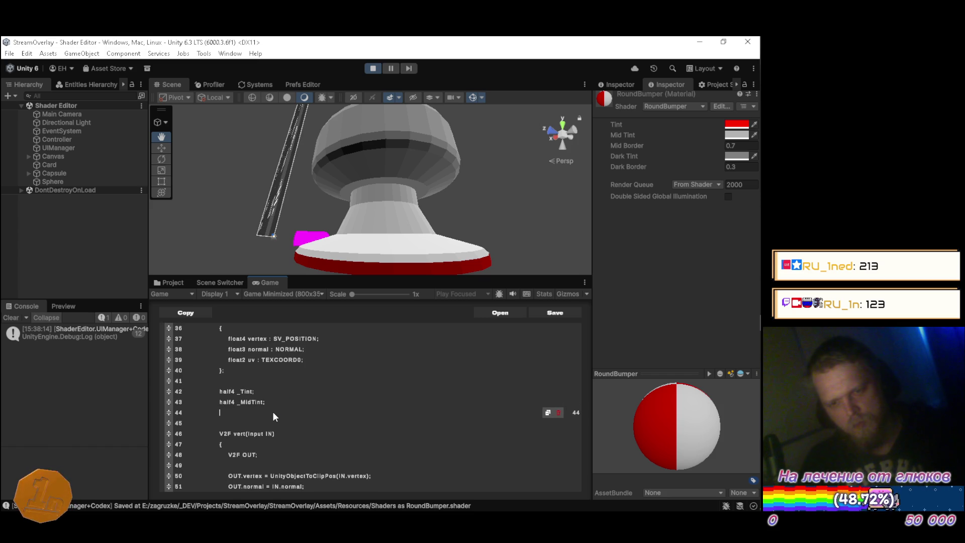
pyautogui.write('alf4 _DarkTint;')
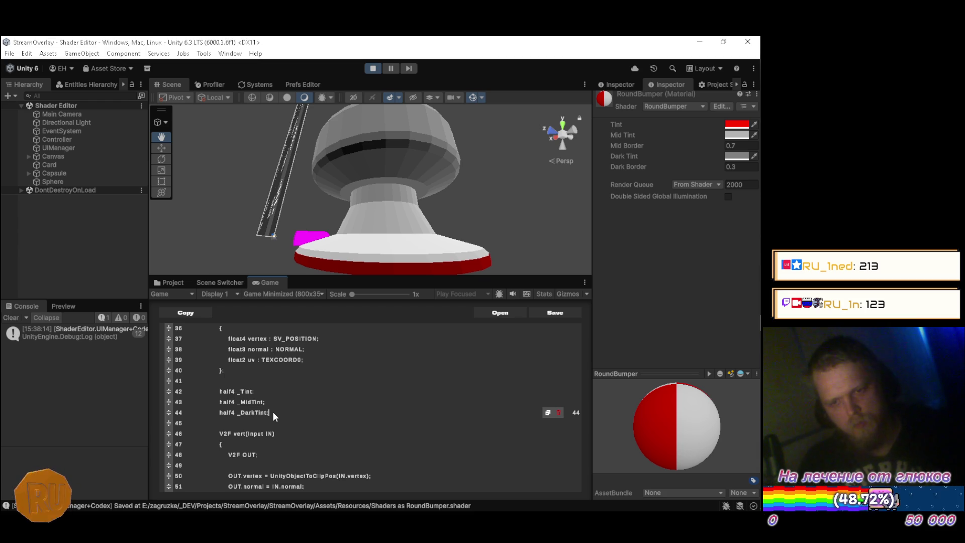
pyautogui.press('Return')
# Declare half _MidTintBorder and half _DarkTintBorder, then save to recompile the shader
pyautogui.write('half Mid')
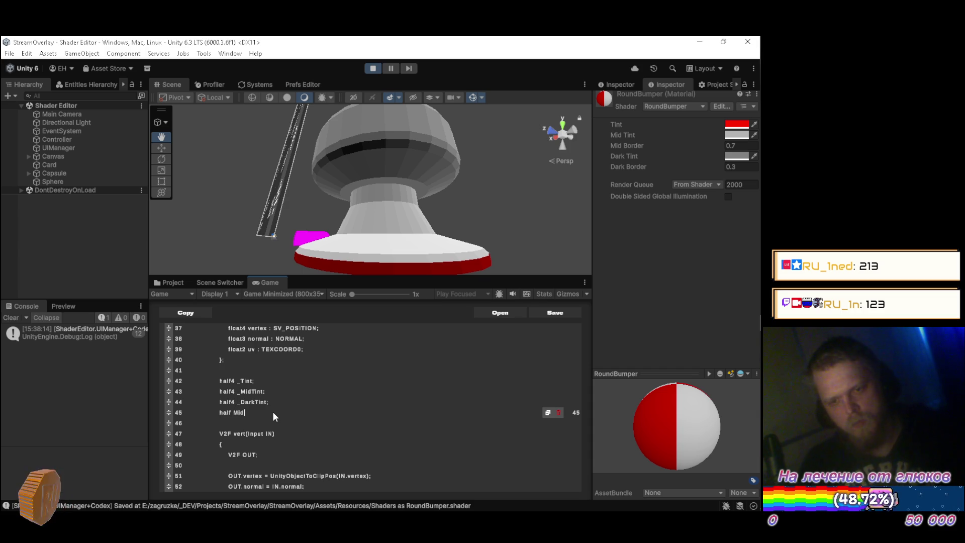
pyautogui.press('BackSpace')
pyautogui.press('BackSpace')
pyautogui.press('BackSpace')
pyautogui.write('_MidTin')
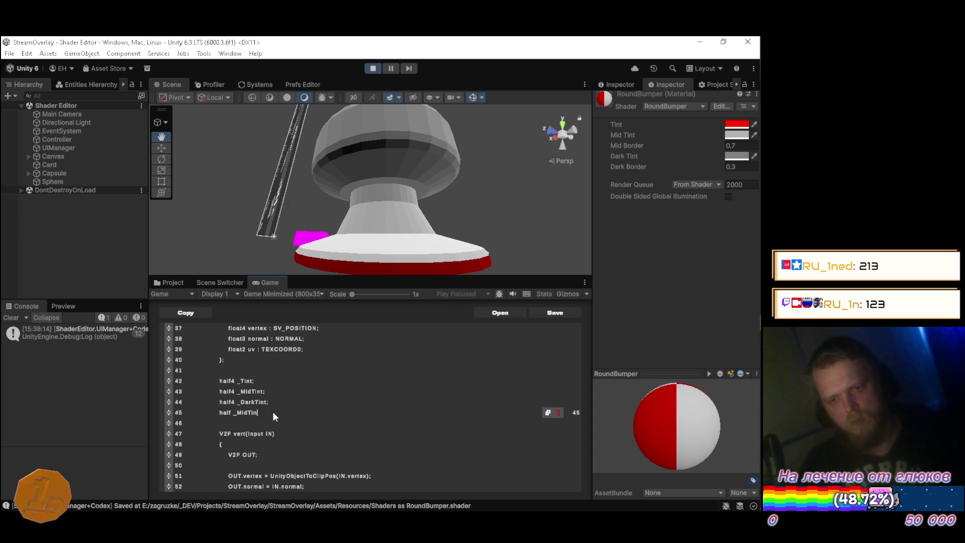
pyautogui.write('tBorder;')
pyautogui.press('Return')
pyautogui.write('half _Dark')
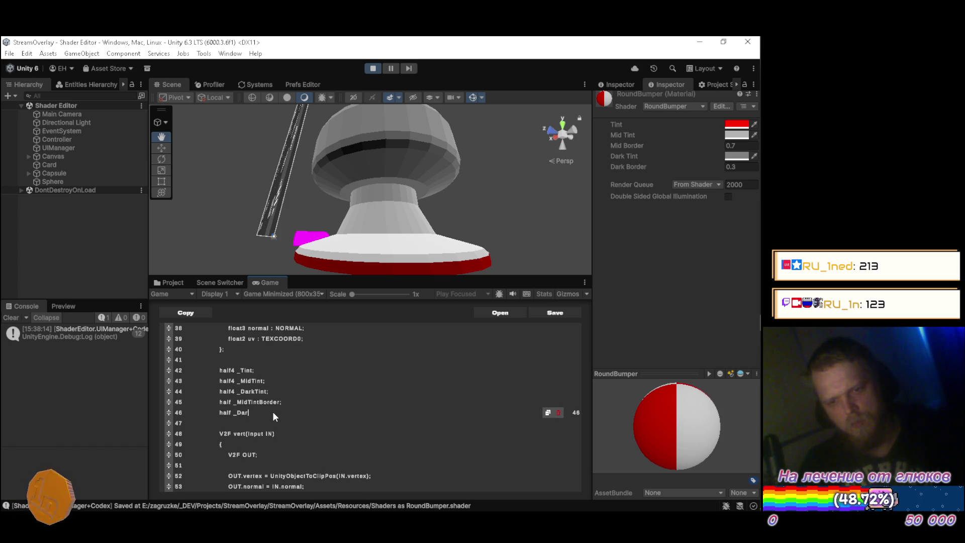
pyautogui.write('Tint')
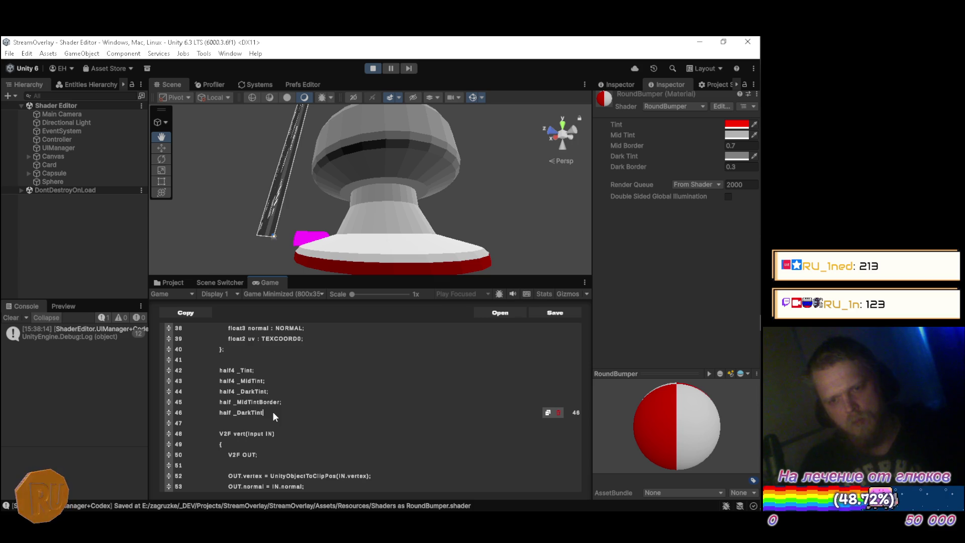
pyautogui.write('Border;')
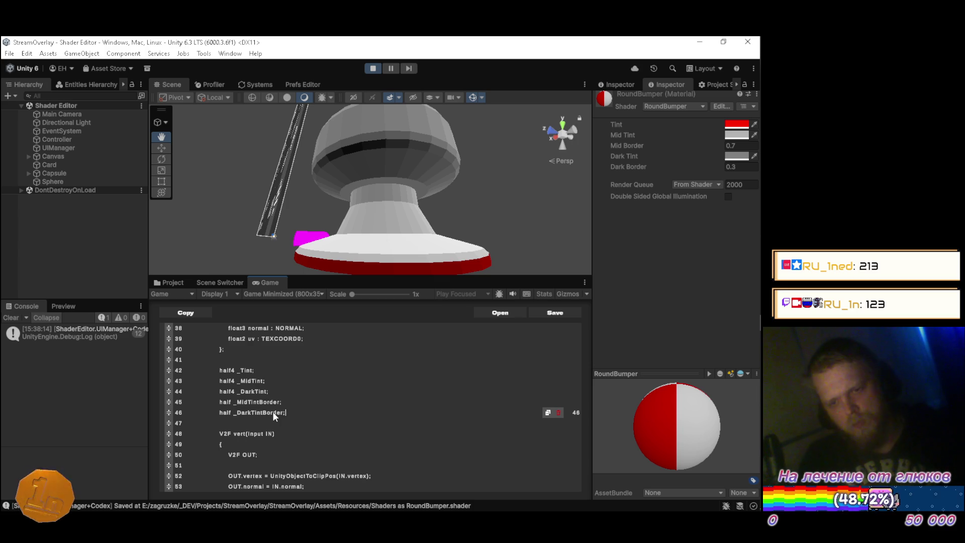
pyautogui.click(297, 405)
pyautogui.hotkey('ctrl', 's')
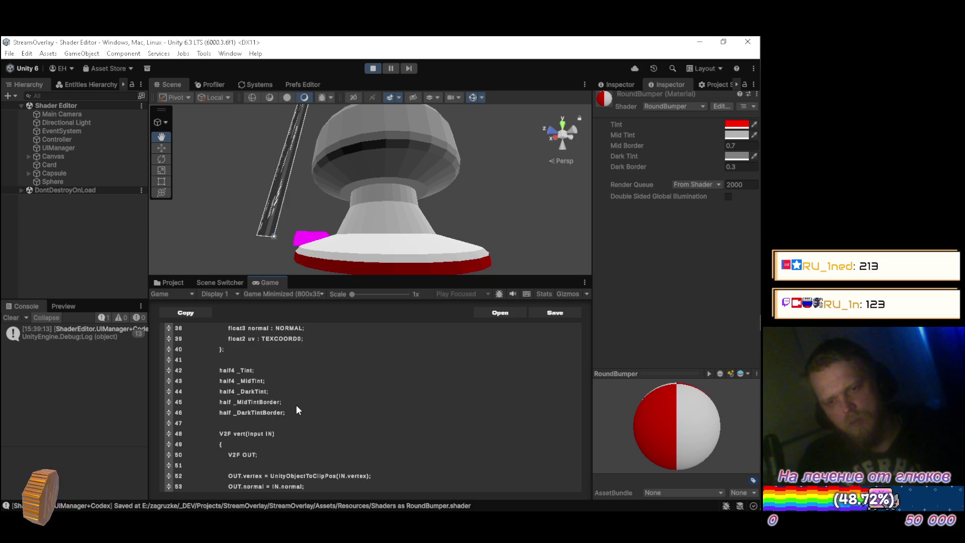
pyautogui.scroll(-8, 292, 400)
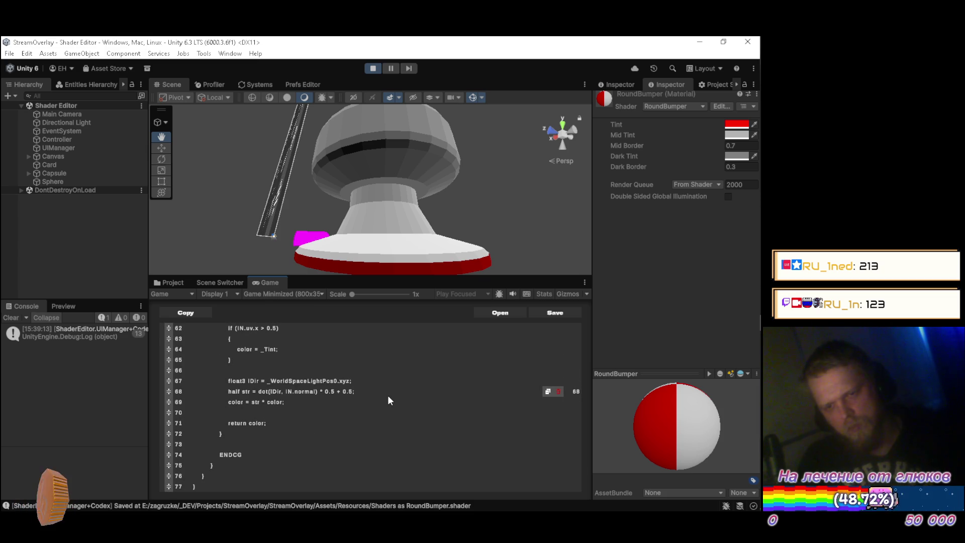
pyautogui.scroll(2, 372, 392)
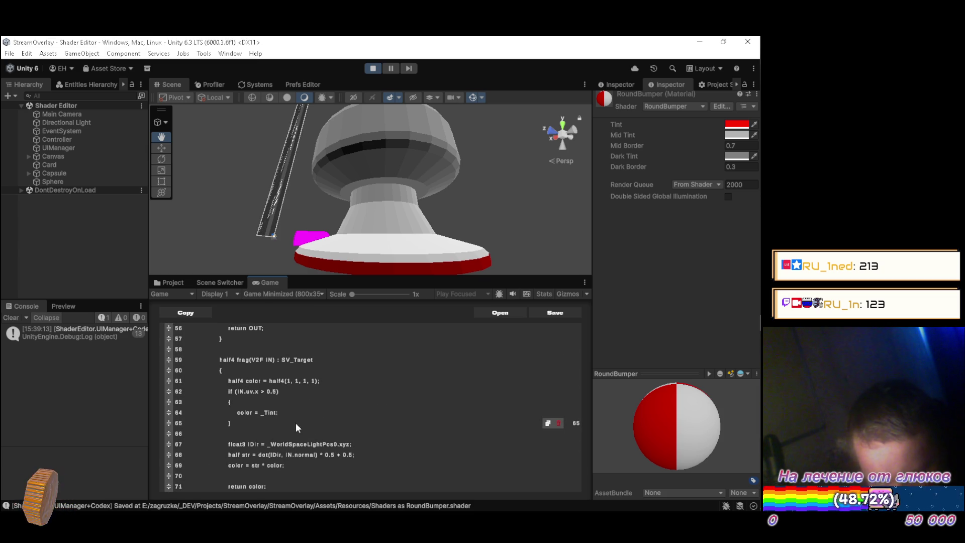
pyautogui.scroll(-2, 198, 427)
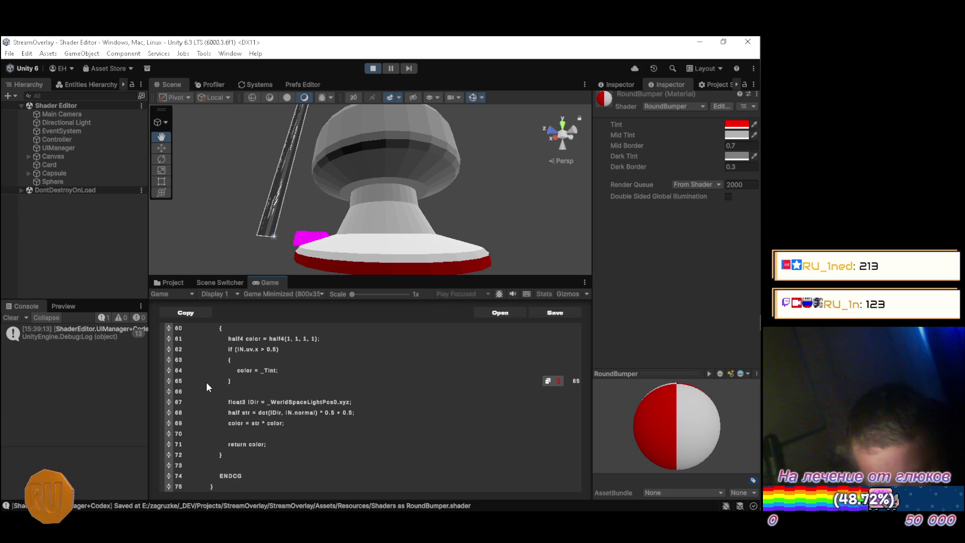
pyautogui.scroll(6, 206, 382)
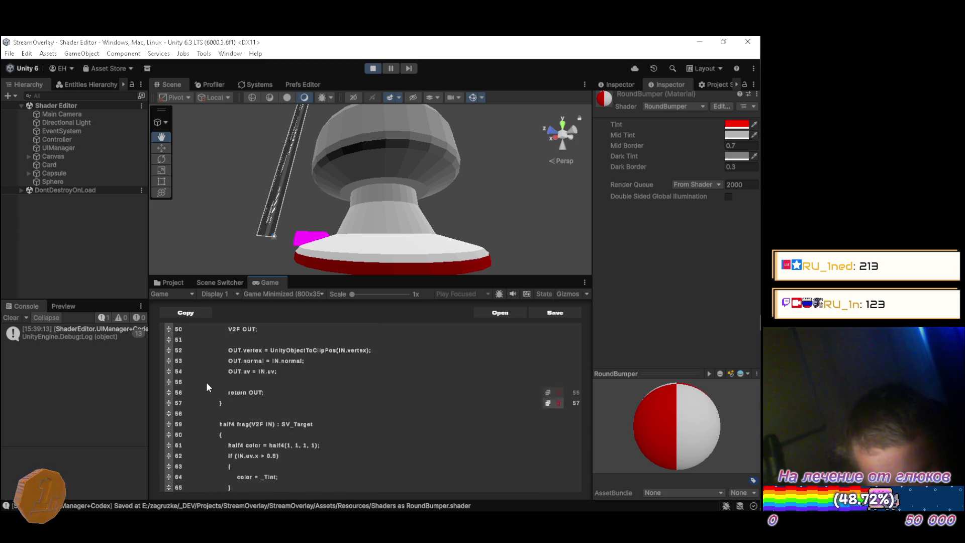
pyautogui.scroll(2, 207, 385)
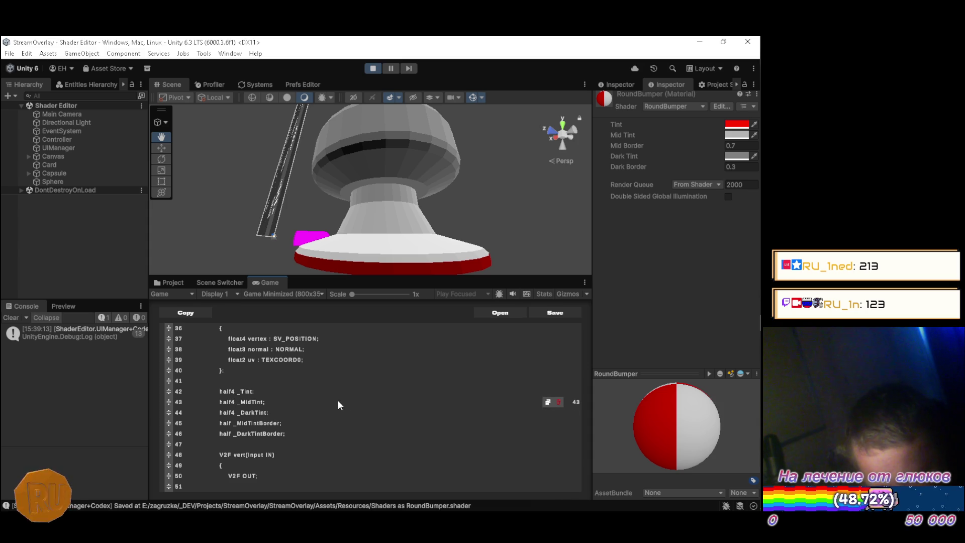
pyautogui.click(559, 402)
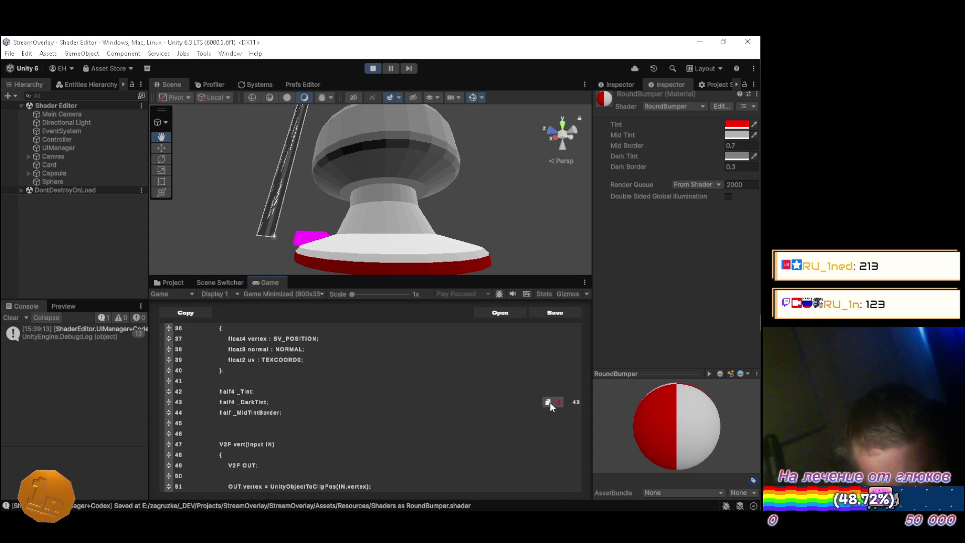
# Delete the _DarkTint declaration and retype 'half _DarkTintBorder;' below _MidTintBorder
pyautogui.click(559, 401)
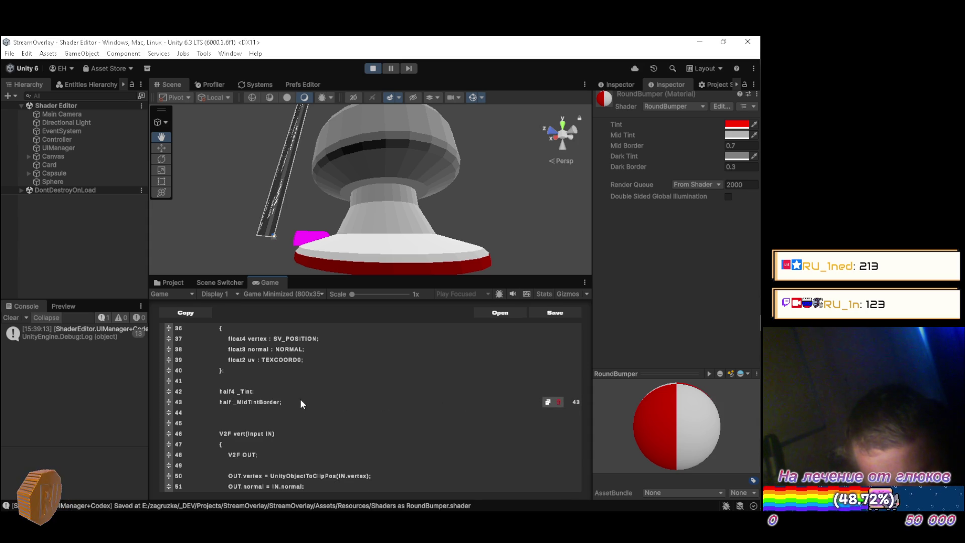
pyautogui.press('Return')
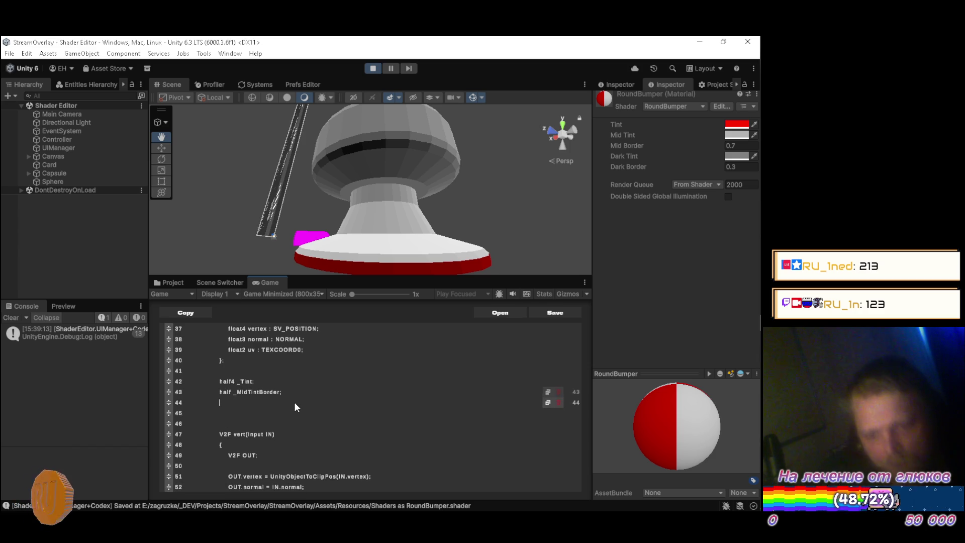
pyautogui.write('half ')
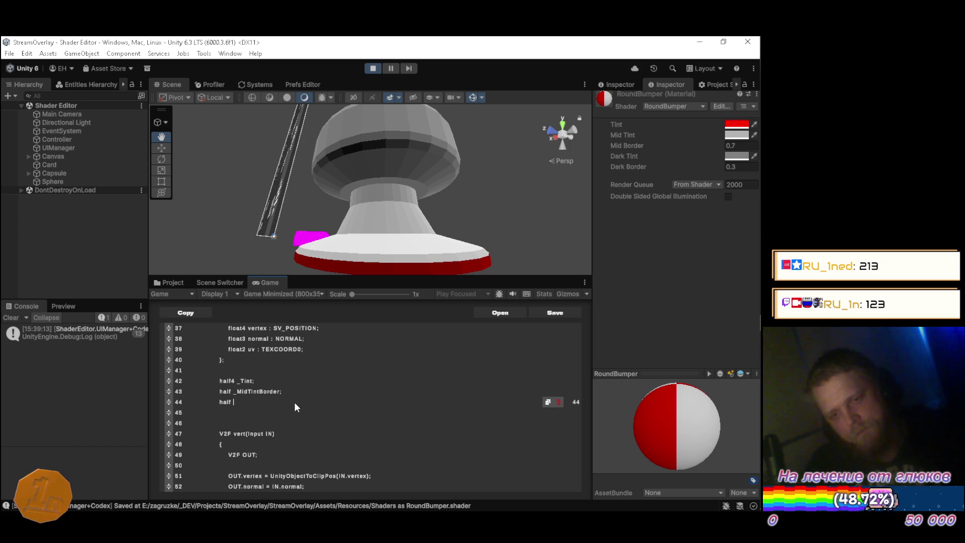
pyautogui.write('_Tint')
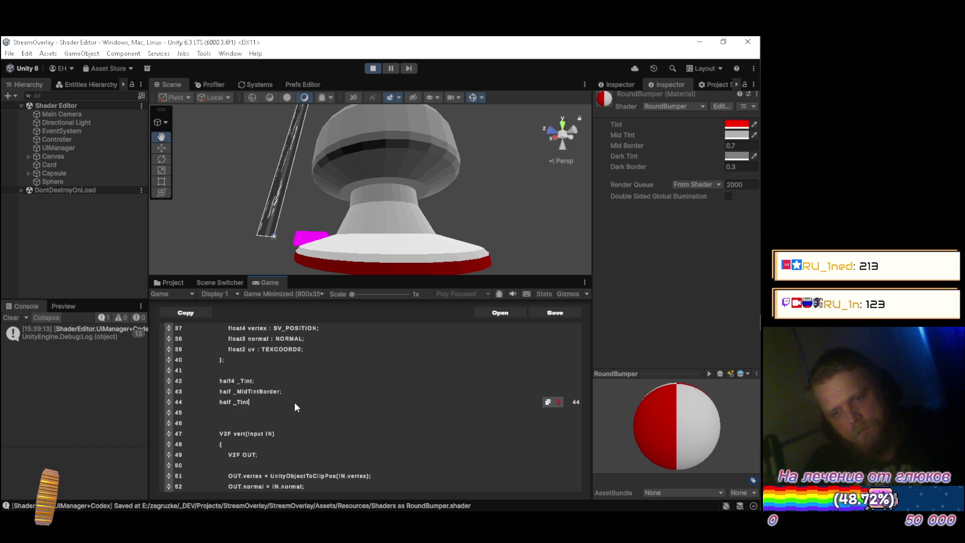
pyautogui.write('Border;')
pyautogui.press('BackSpace')
pyautogui.write('Dar')
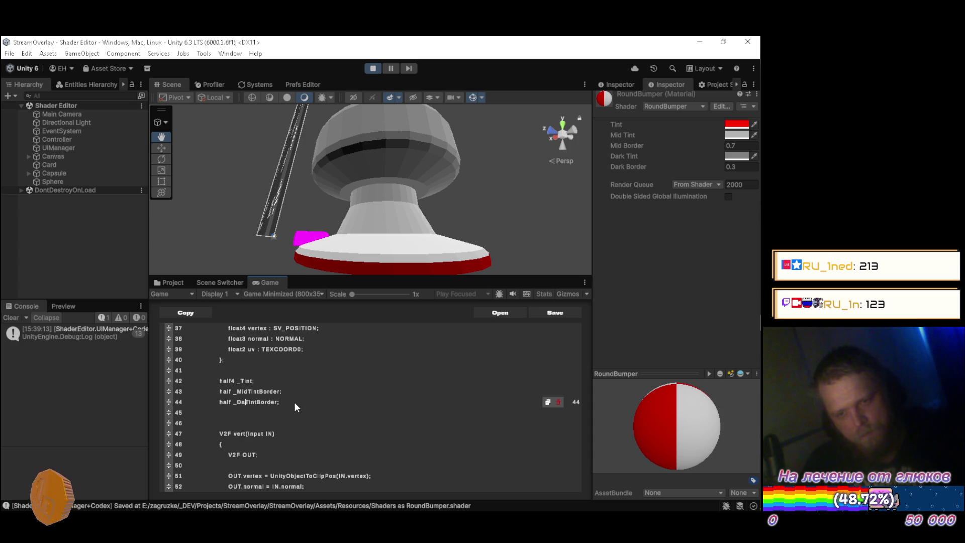
pyautogui.write('k')
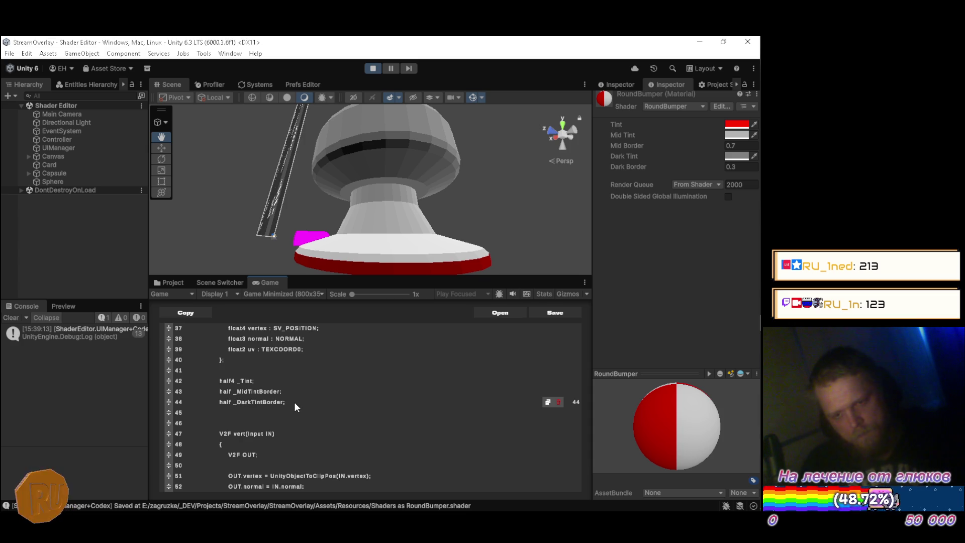
pyautogui.scroll(2, 303, 402)
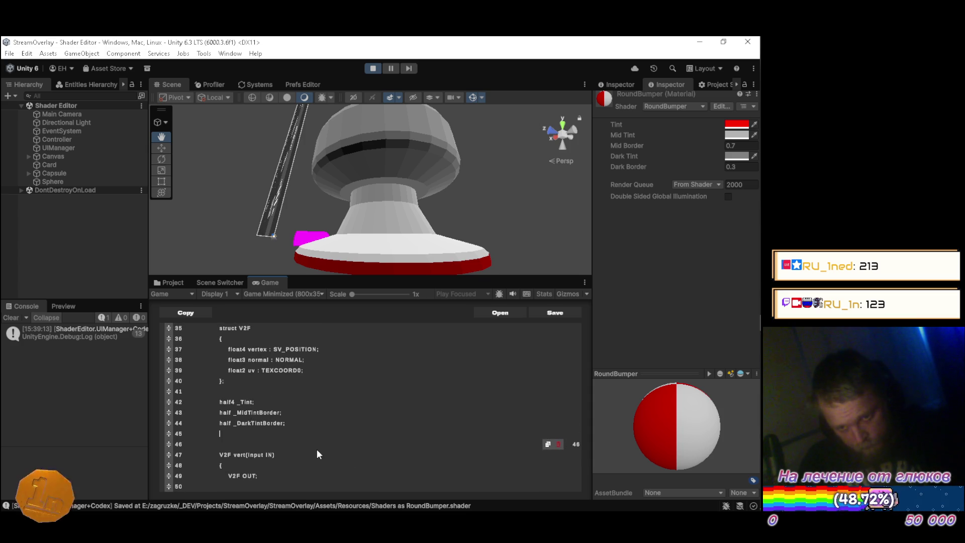
pyautogui.click(529, 443)
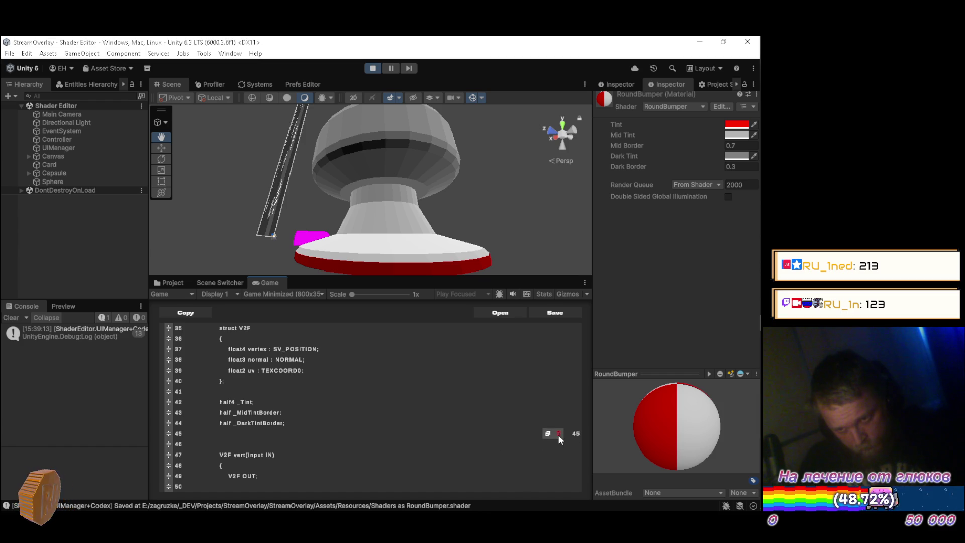
pyautogui.scroll(8, 360, 417)
pyautogui.scroll(4, 323, 407)
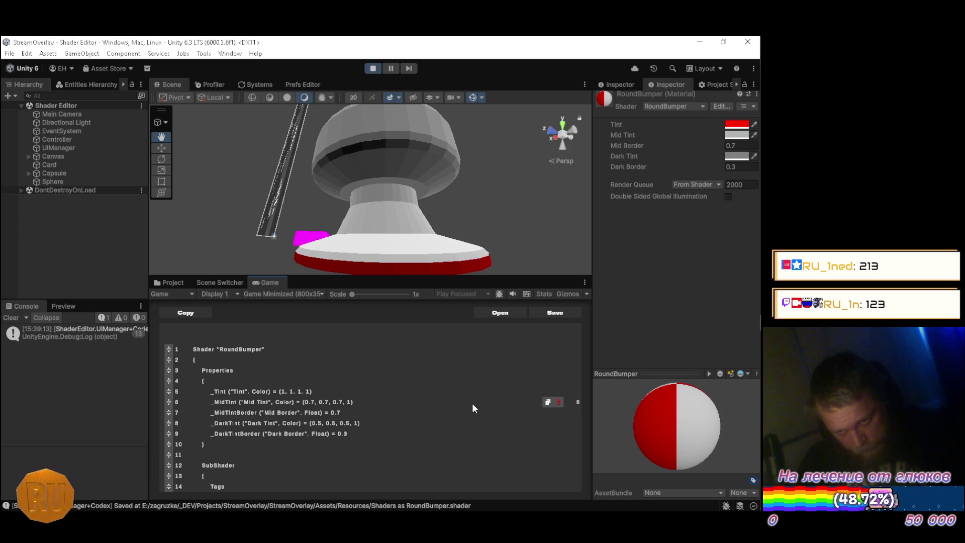
# Delete the _MidTint and _DarkTint property lines and start a _MidMul property after Mid Border
pyautogui.click(560, 402)
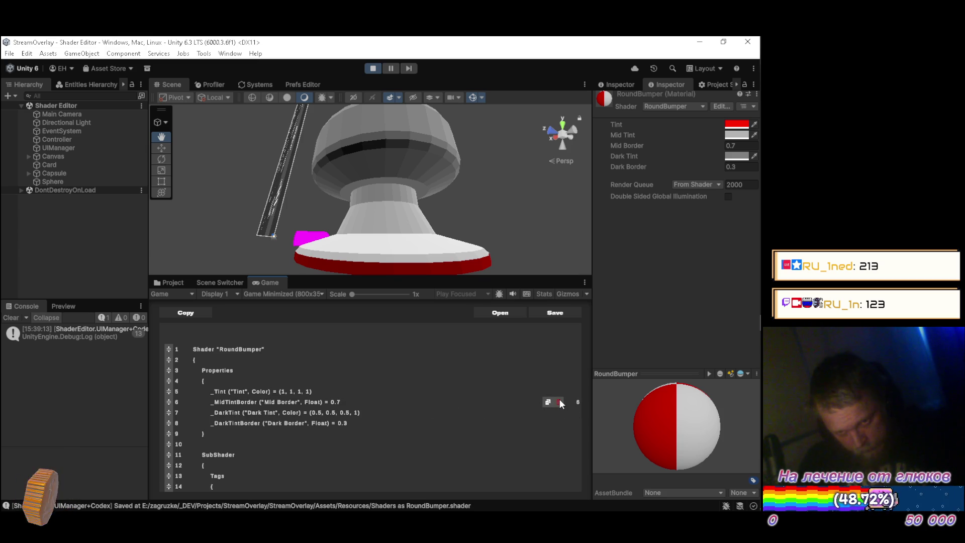
pyautogui.click(560, 412)
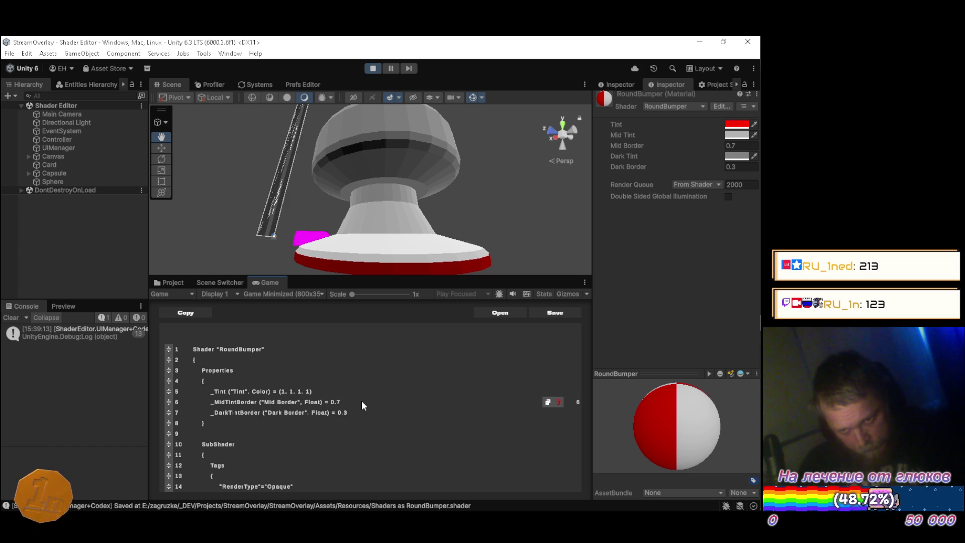
pyautogui.press('Return')
pyautogui.write('_')
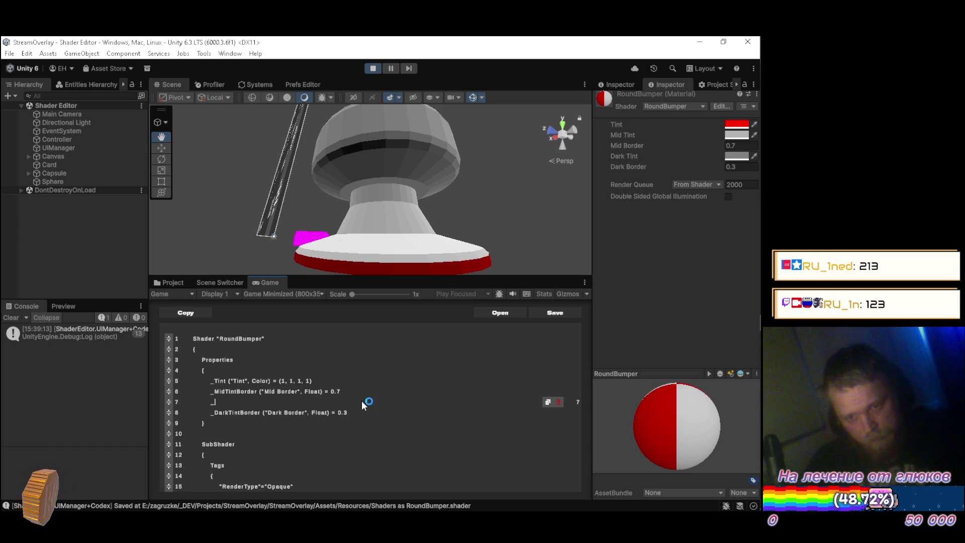
pyautogui.write('Mid')
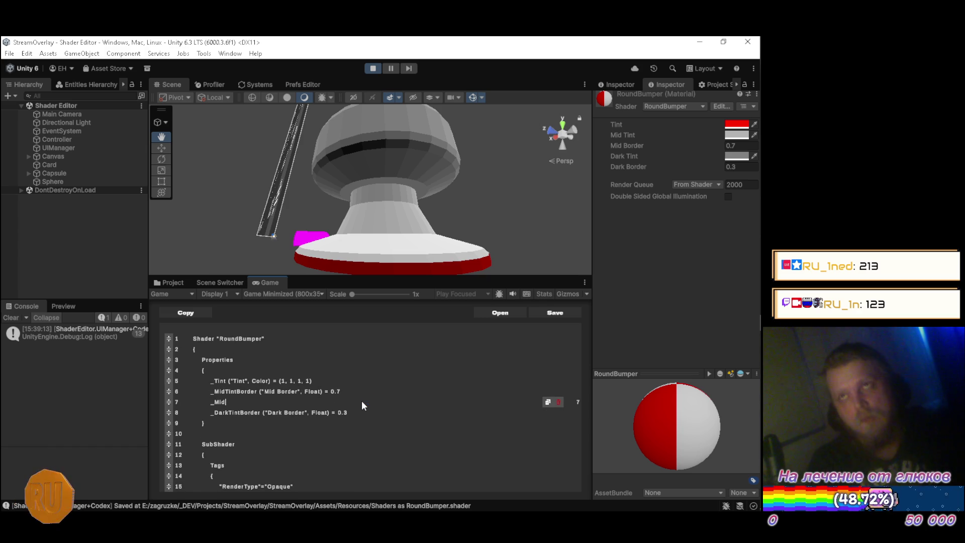
pyautogui.write('Offset ("Mid Off')
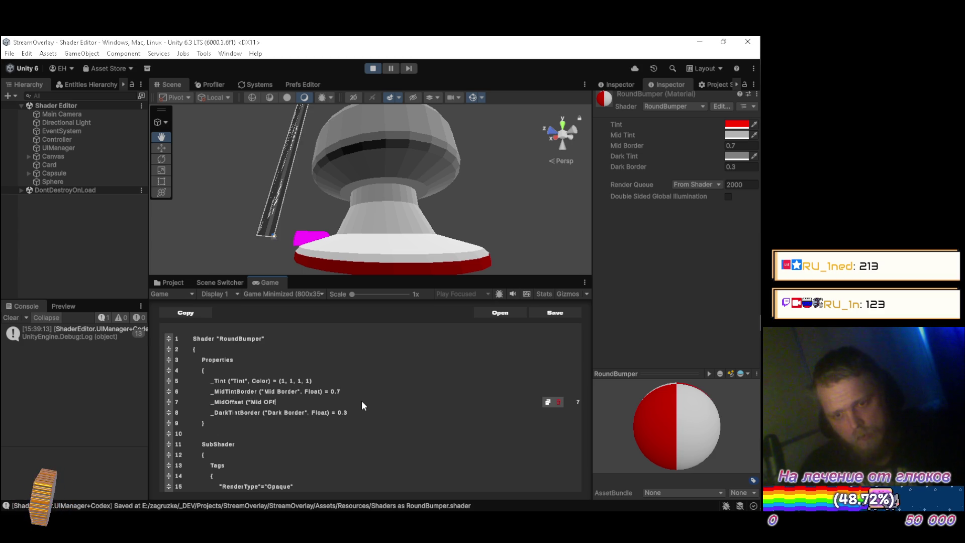
pyautogui.write('set')
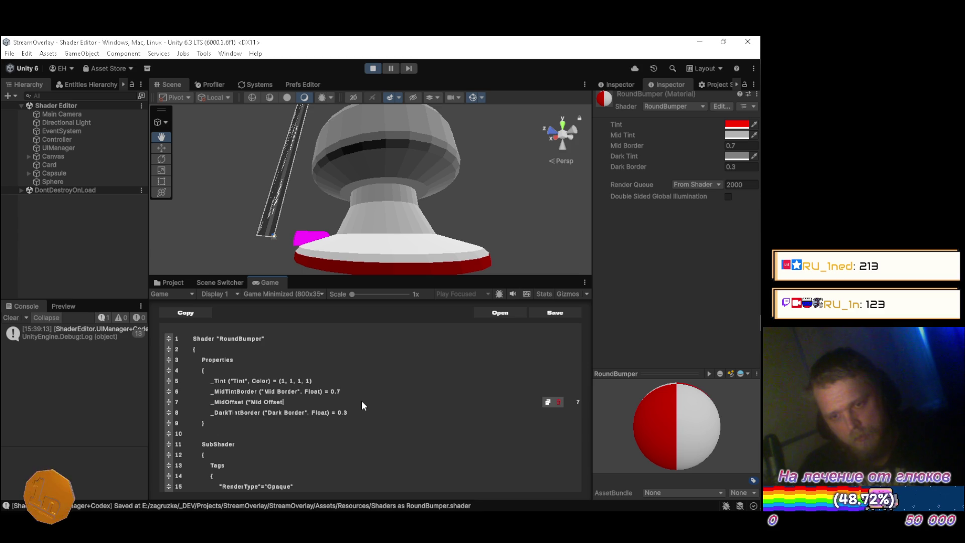
pyautogui.write('",')
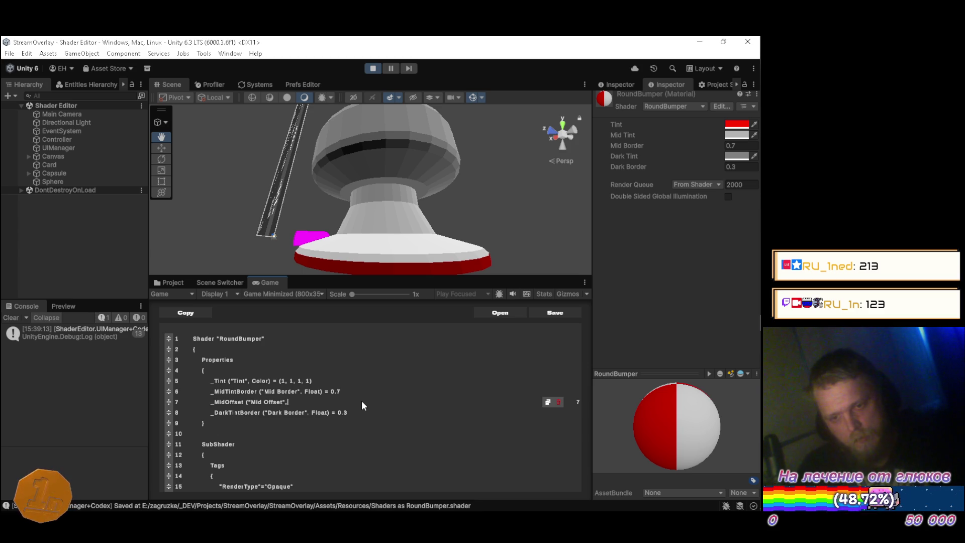
pyautogui.press('Left')
pyautogui.press('Left')
pyautogui.press('Left')
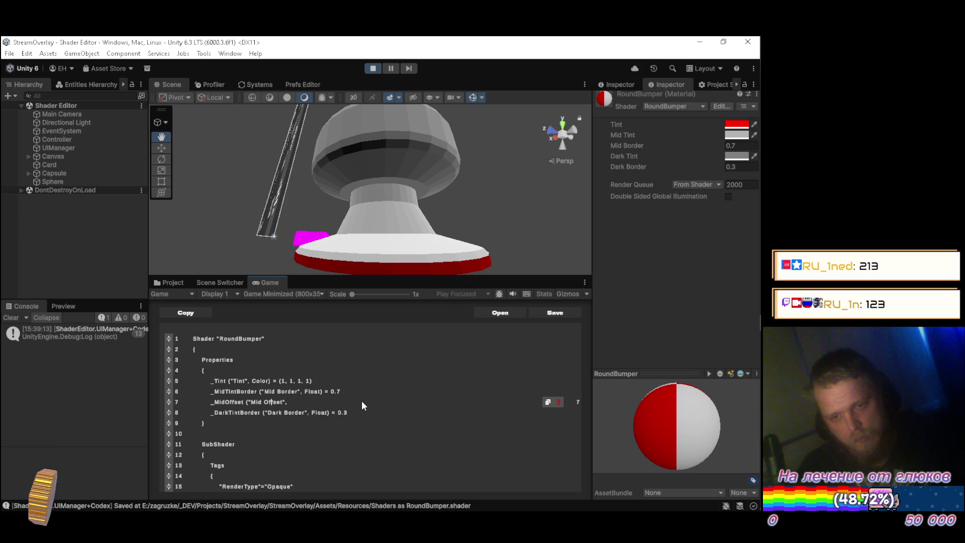
pyautogui.press('BackSpace')
pyautogui.press('Delete')
pyautogui.press('Delete')
pyautogui.press('Delete')
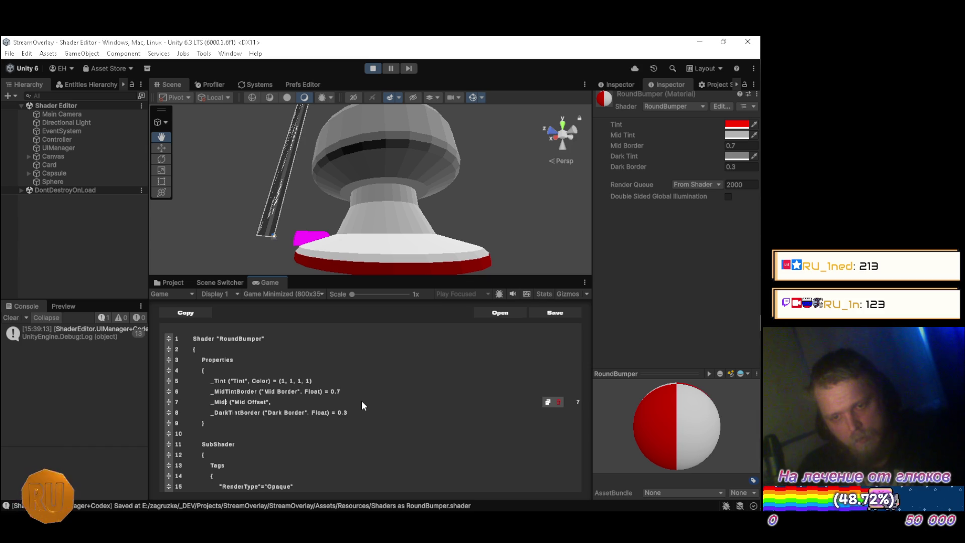
pyautogui.write('Mul')
# Label _MidMul "Mid Multiplier" as a Float defaulting to 0.7, then open a line after Dark Border
pyautogui.press('Right')
pyautogui.press('Right')
pyautogui.press('Right')
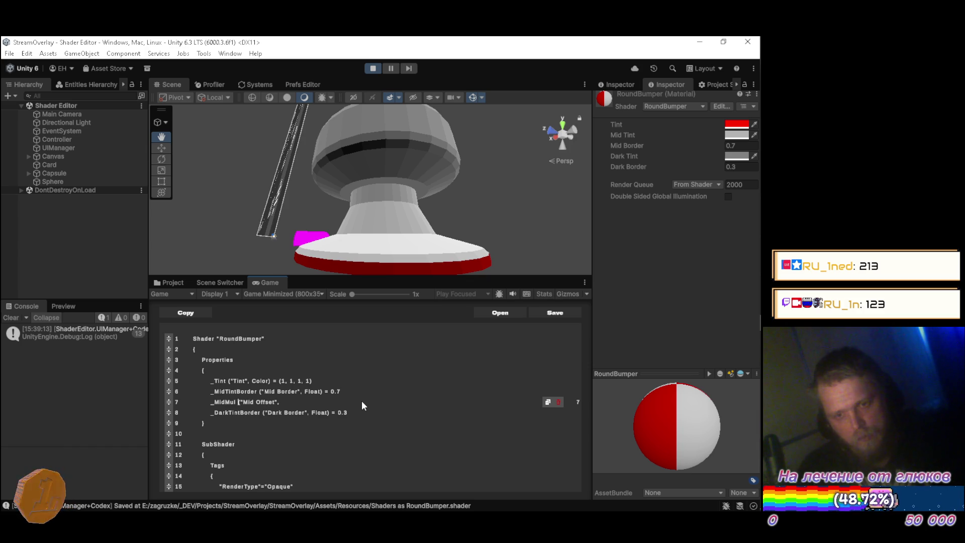
pyautogui.press('Delete')
pyautogui.press('Delete')
pyautogui.press('Delete')
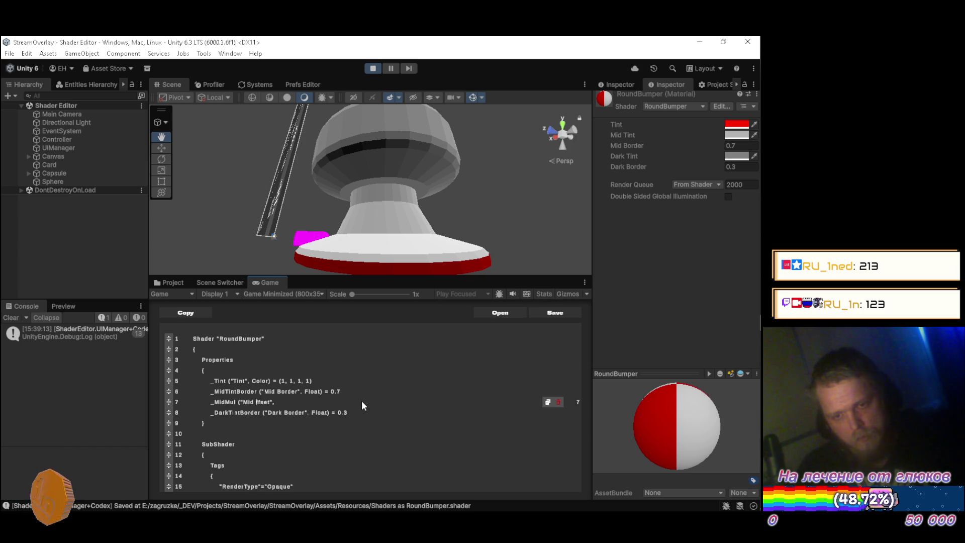
pyautogui.write('Multipli')
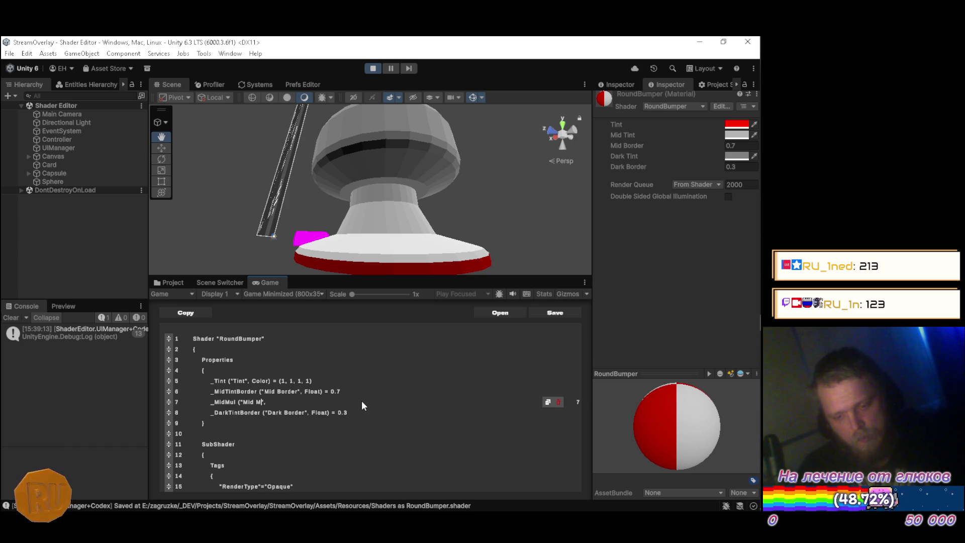
pyautogui.write('er",')
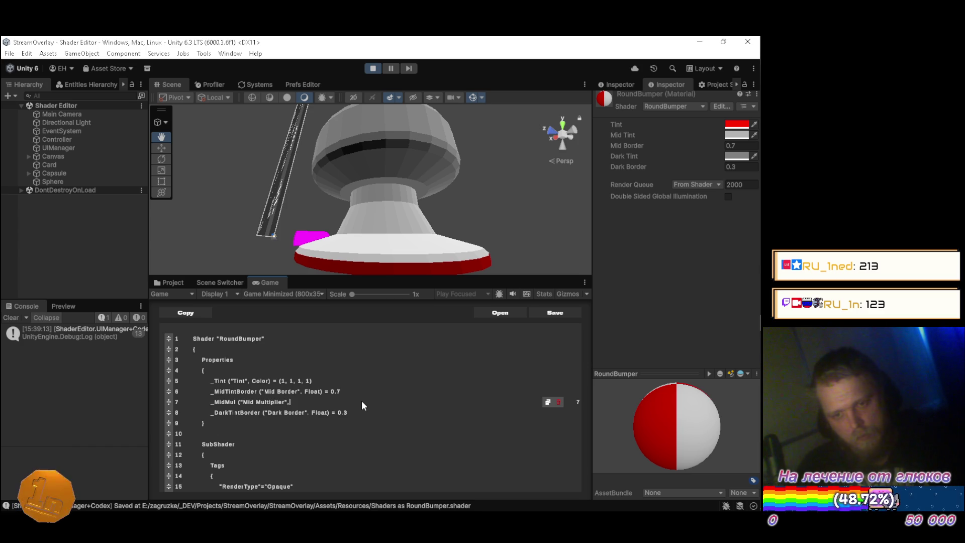
pyautogui.write(' Float')
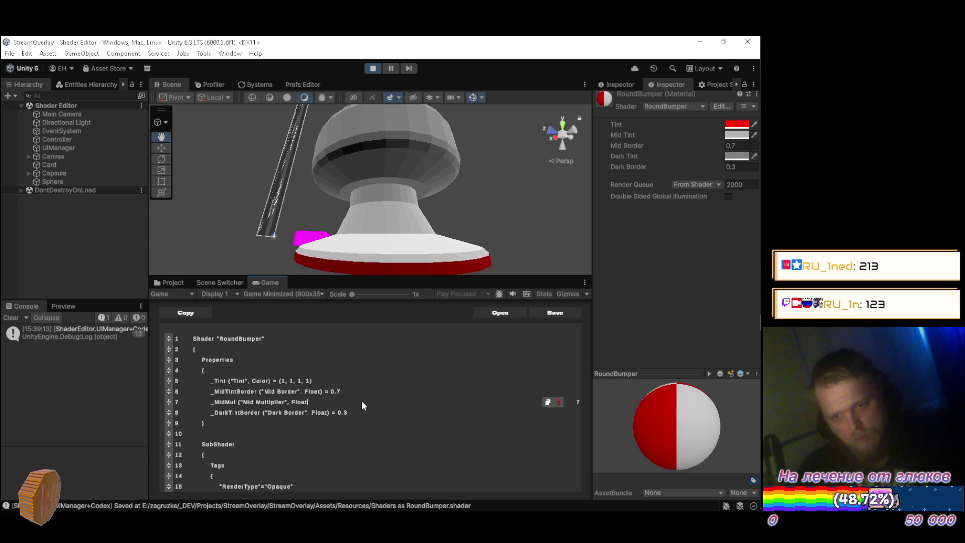
pyautogui.write(') =')
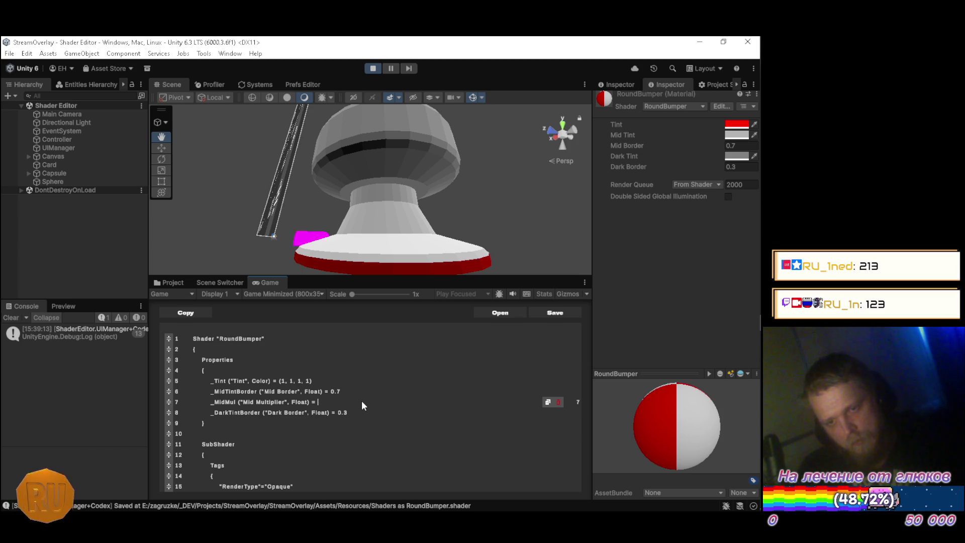
pyautogui.write('0.4')
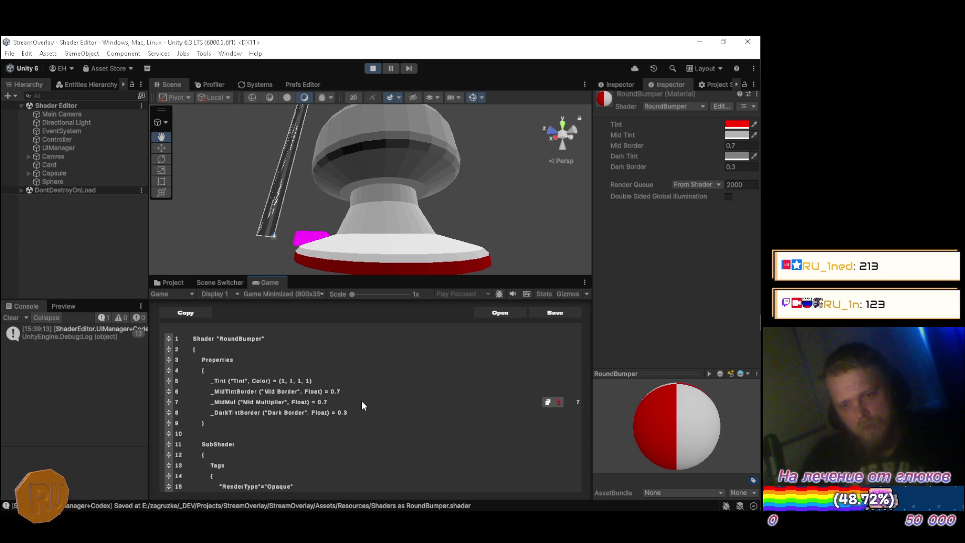
pyautogui.press('BackSpace')
pyautogui.write('7')
pyautogui.press('Down')
pyautogui.press('Return')
# Type _DarkMul ("Dark Multiplier", Float) = 0.3 on the new line after _DarkTintBorder
pyautogui.write('_Da')
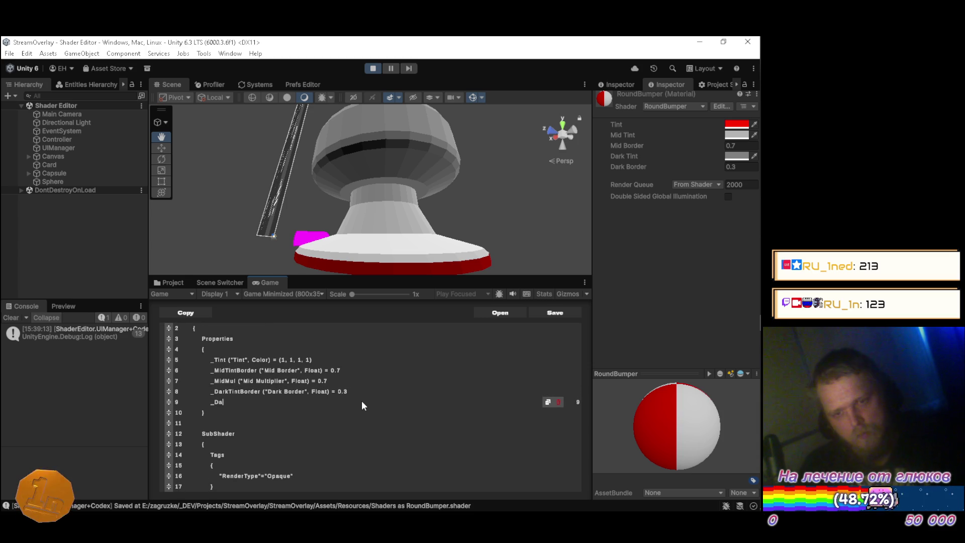
pyautogui.write('rkMul (')
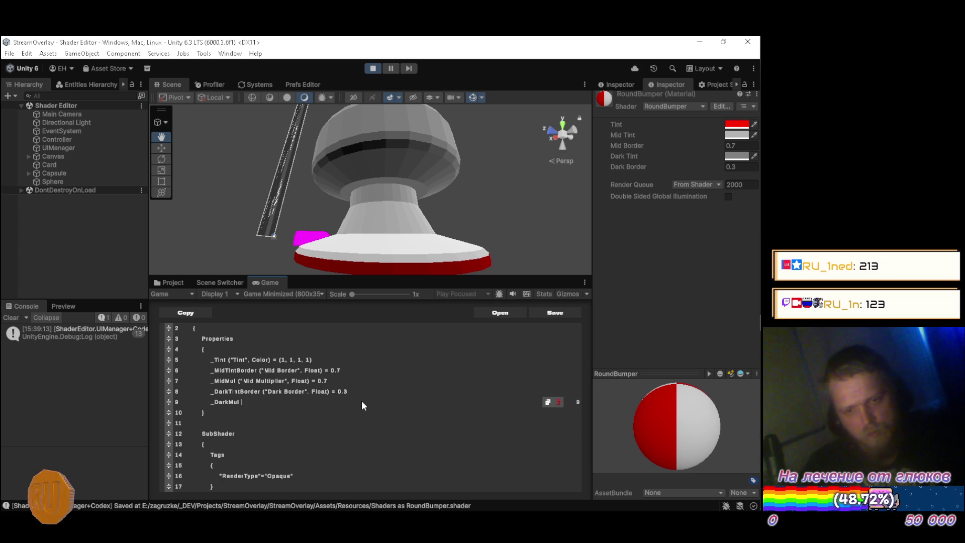
pyautogui.write('"Dark Multiplier')
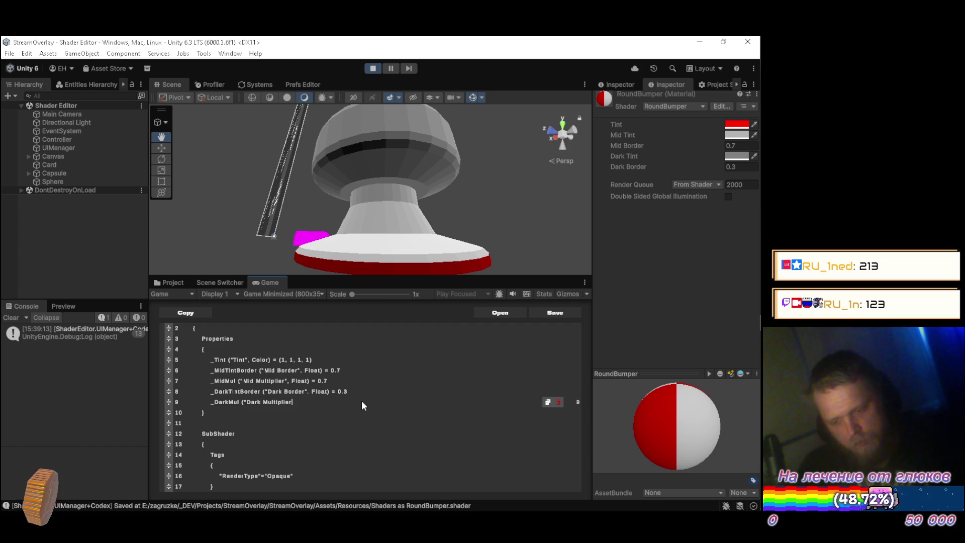
pyautogui.write('", Float) =')
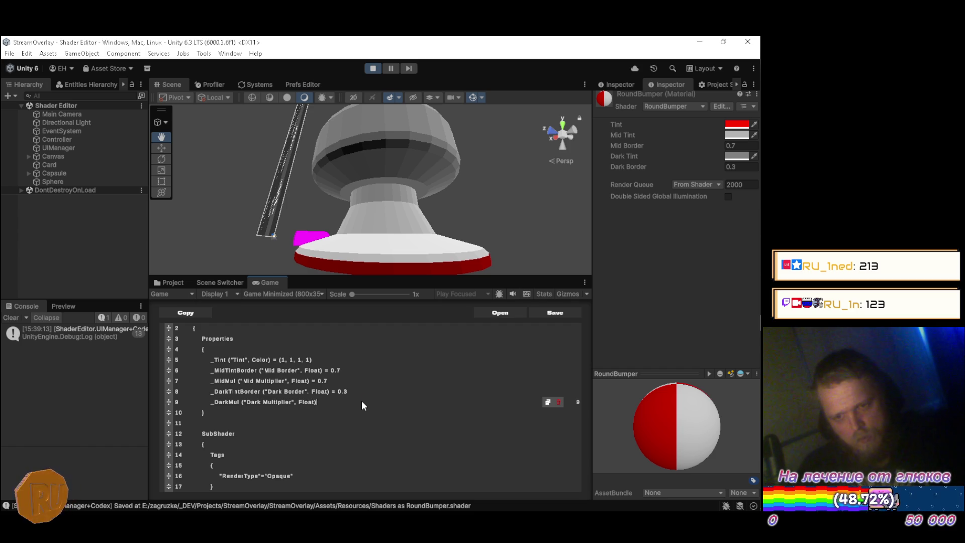
pyautogui.write(' 0.3')
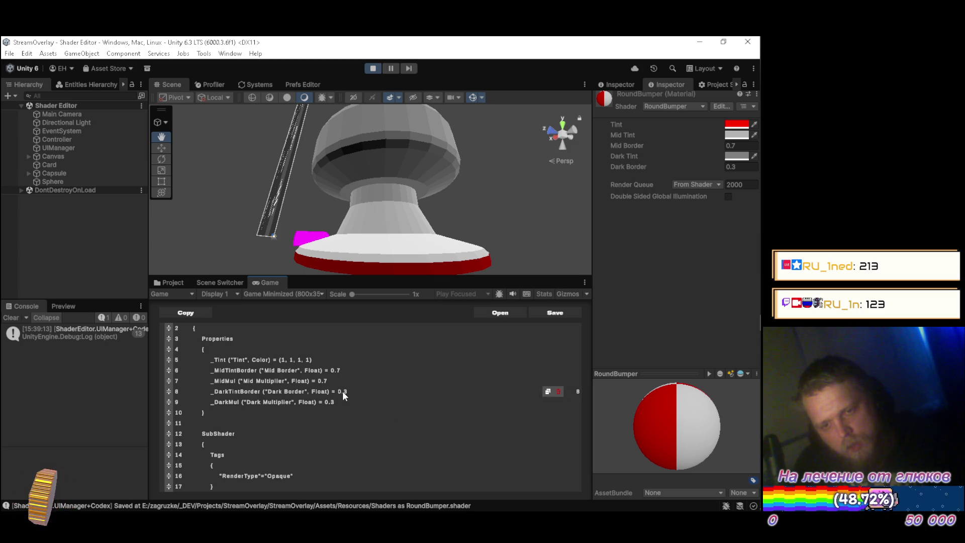
pyautogui.scroll(-8, 342, 391)
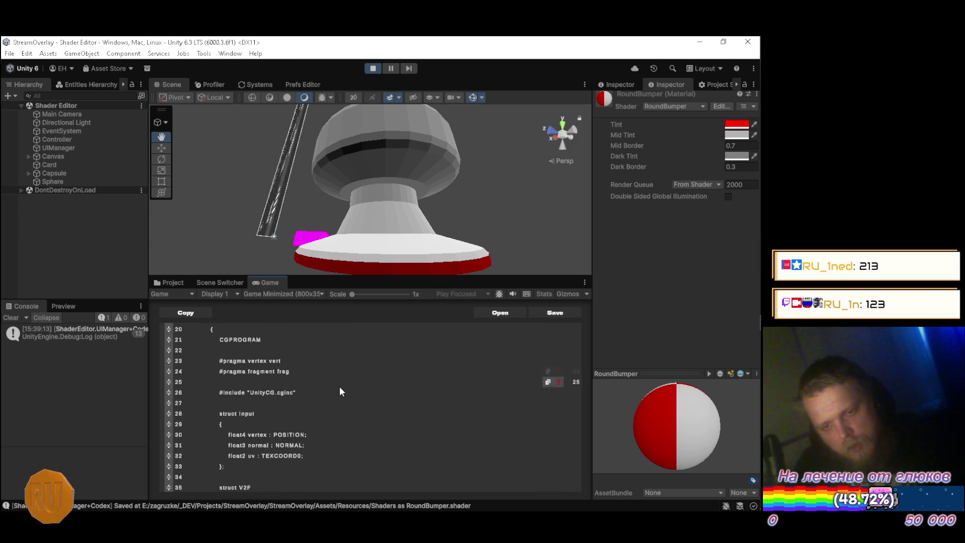
# Declare 'hlaf _MidMul;' (mistyped) and 'half _DarkMul;' below the border variables, then save
pyautogui.scroll(-4, 340, 391)
pyautogui.click(318, 378)
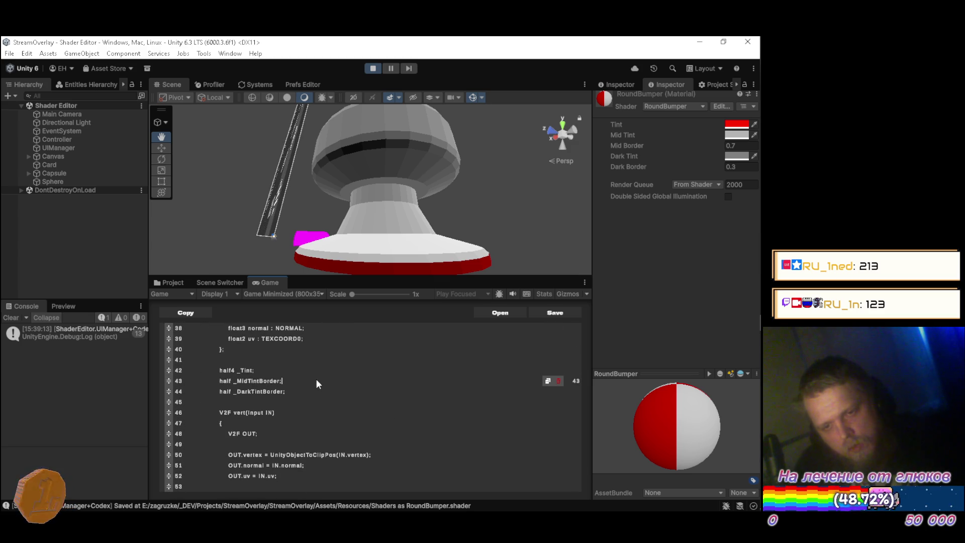
pyautogui.press('Return')
pyautogui.write('hlaf')
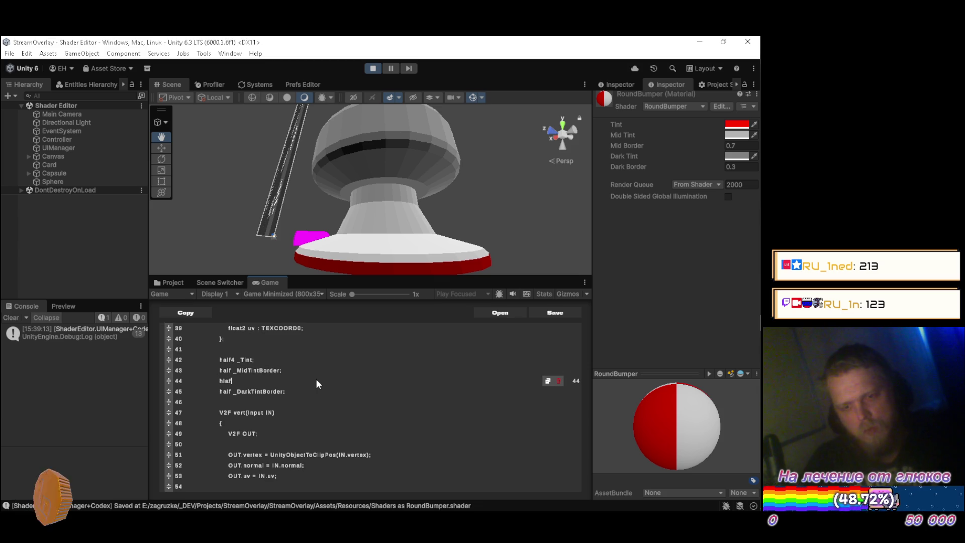
pyautogui.write(' _MidMul')
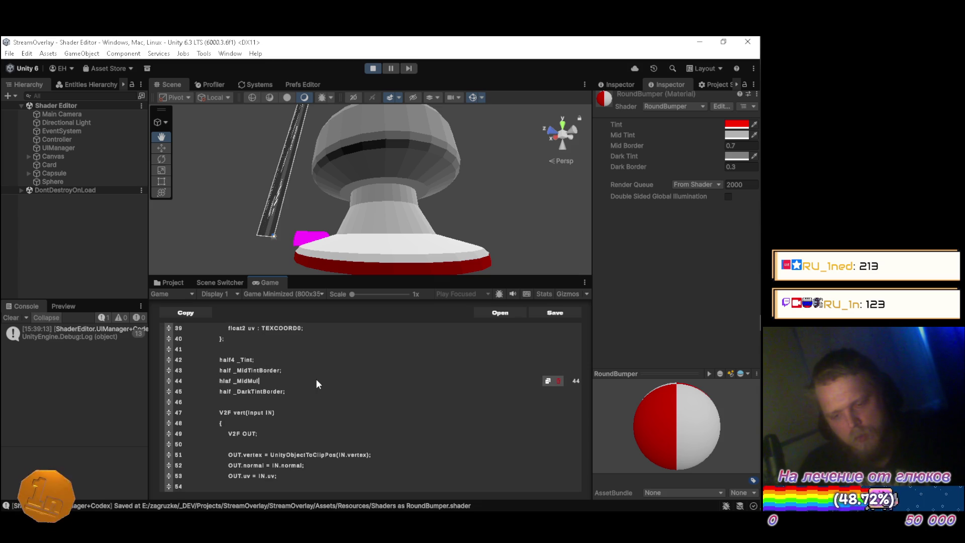
pyautogui.write(';')
pyautogui.press('Down')
pyautogui.press('Return')
pyautogui.write('half _DarkMul;')
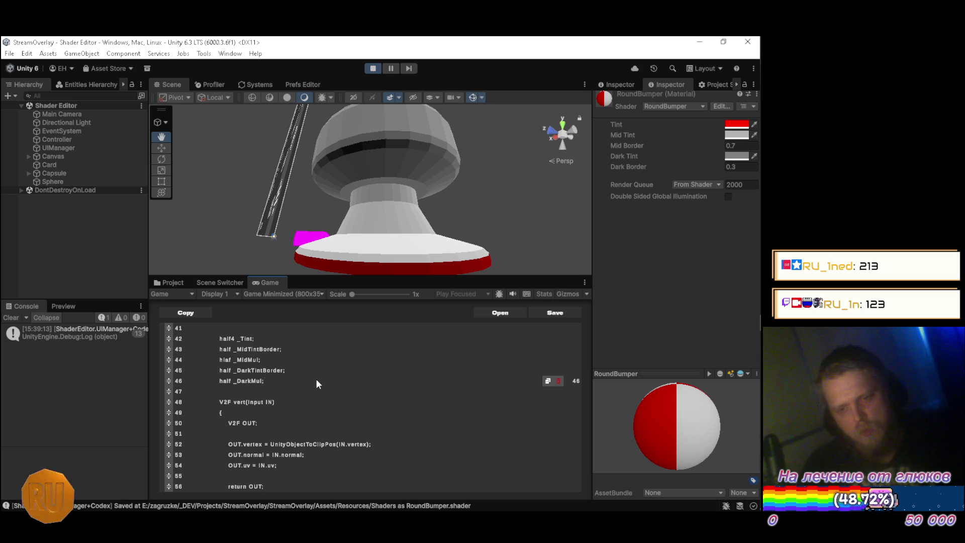
pyautogui.hotkey('ctrl', 's')
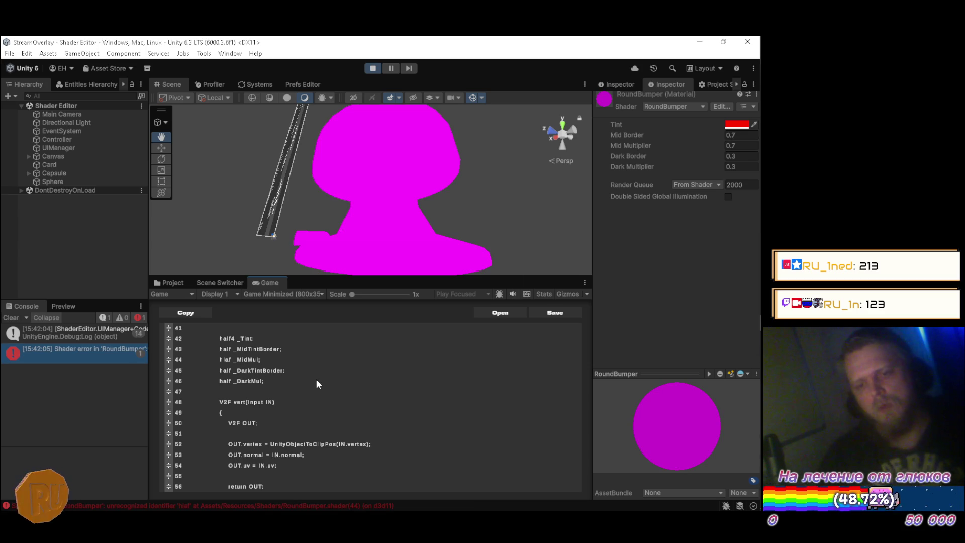
# Read the full shader compile error in the Console
pyautogui.scroll(-5, 334, 385)
pyautogui.scroll(-1, 342, 377)
pyautogui.click(89, 355)
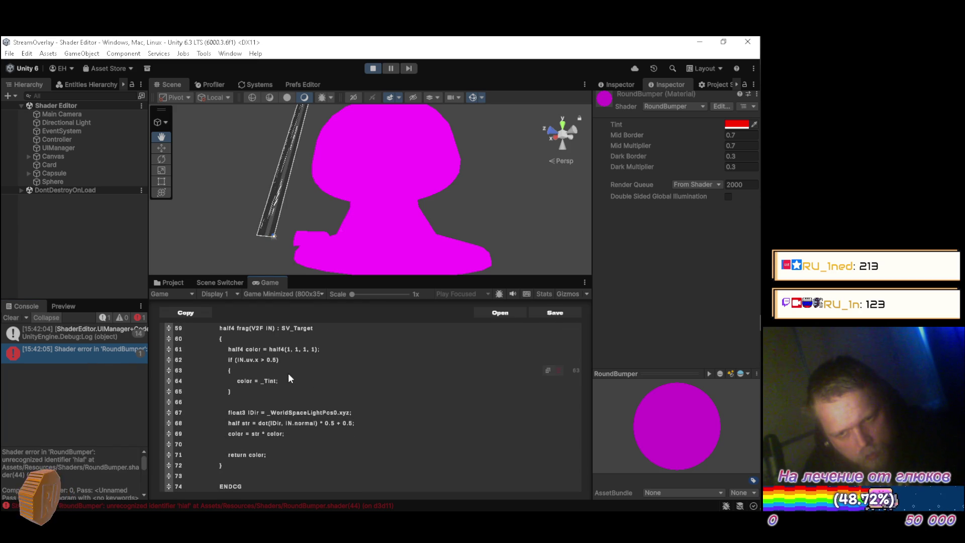
pyautogui.scroll(4, 301, 370)
pyautogui.scroll(2, 302, 376)
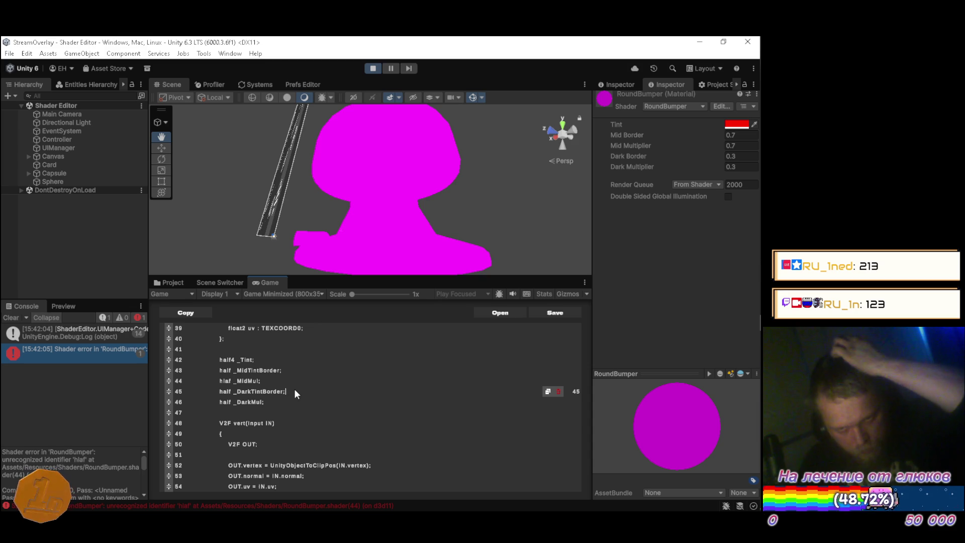
# Correct the misspelled 'hlaf' to 'half' in the _MidMul declaration on line 44
pyautogui.click(295, 390)
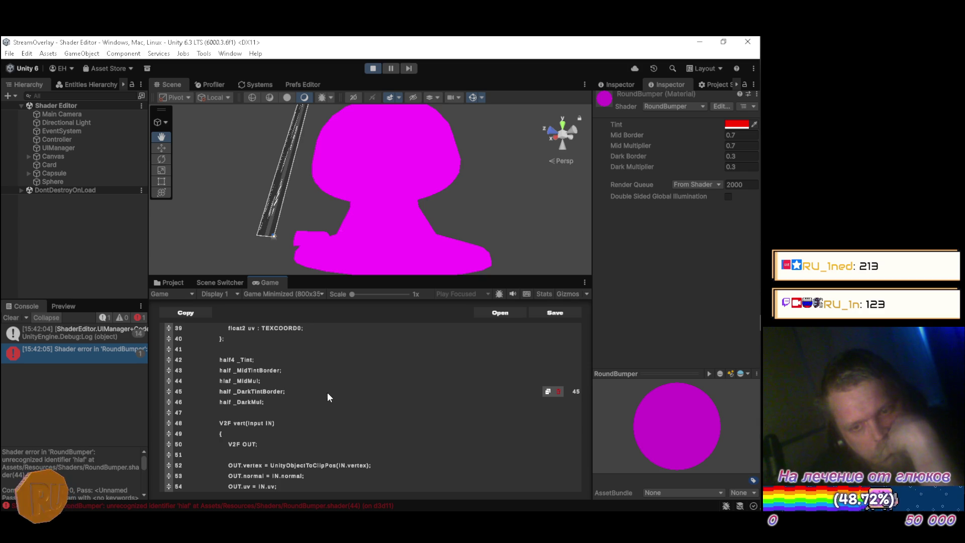
pyautogui.hotkey('ctrl', 'Left')
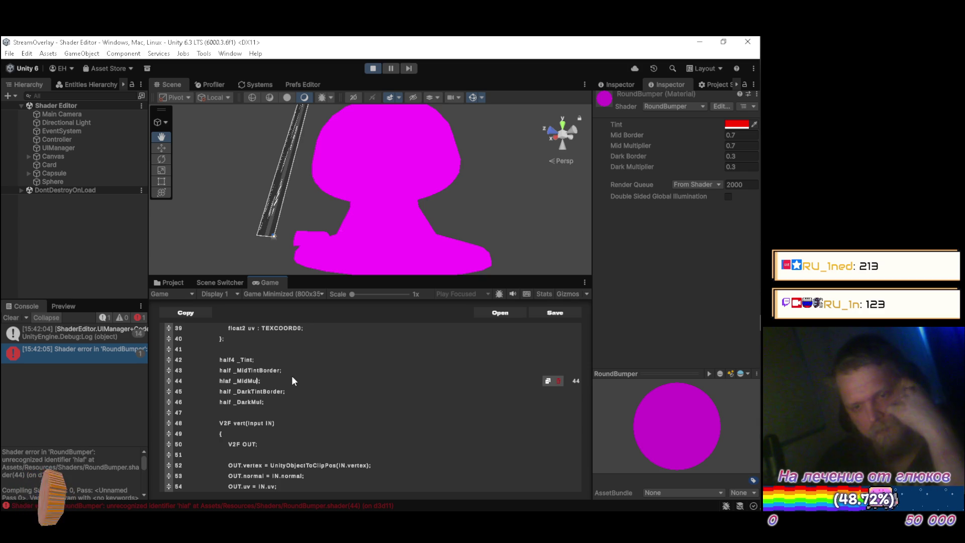
pyautogui.press('Left')
pyautogui.press('BackSpace')
pyautogui.press('BackSpace')
pyautogui.press('BackSpace')
pyautogui.write('alf')
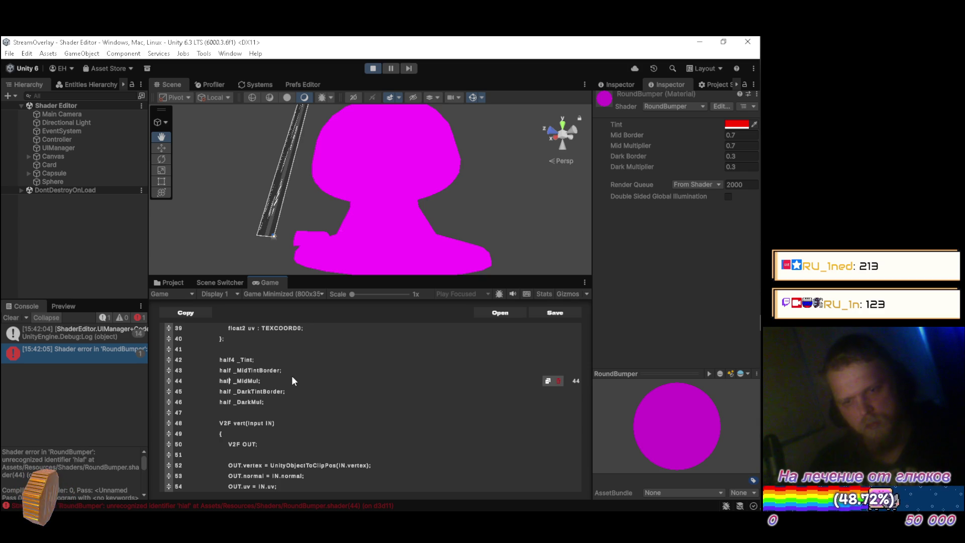
pyautogui.scroll(-5, 292, 372)
pyautogui.scroll(-2, 299, 373)
pyautogui.scroll(2, 300, 377)
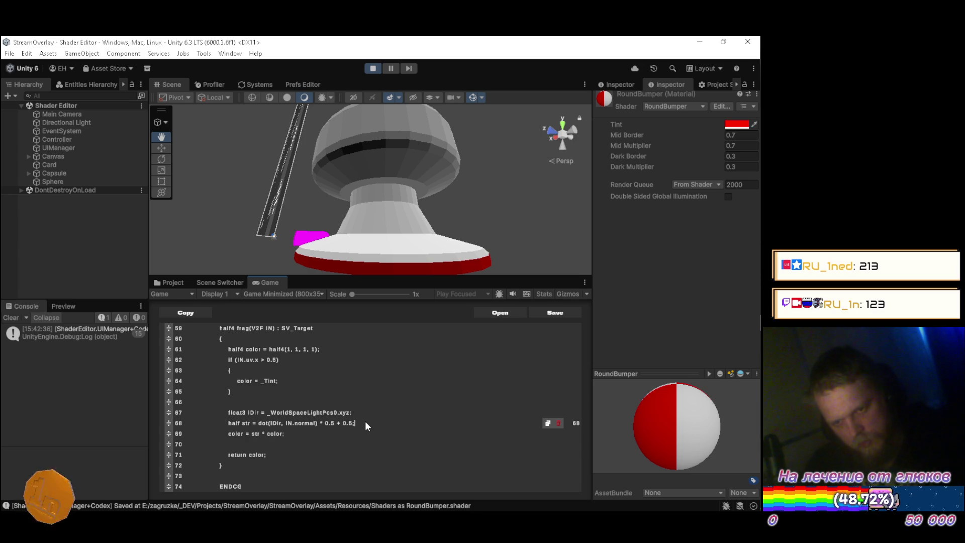
# Add the condition 'if (str < _DarkBorder)' after the light strength calculation
pyautogui.press('Return')
pyautogui.write('if')
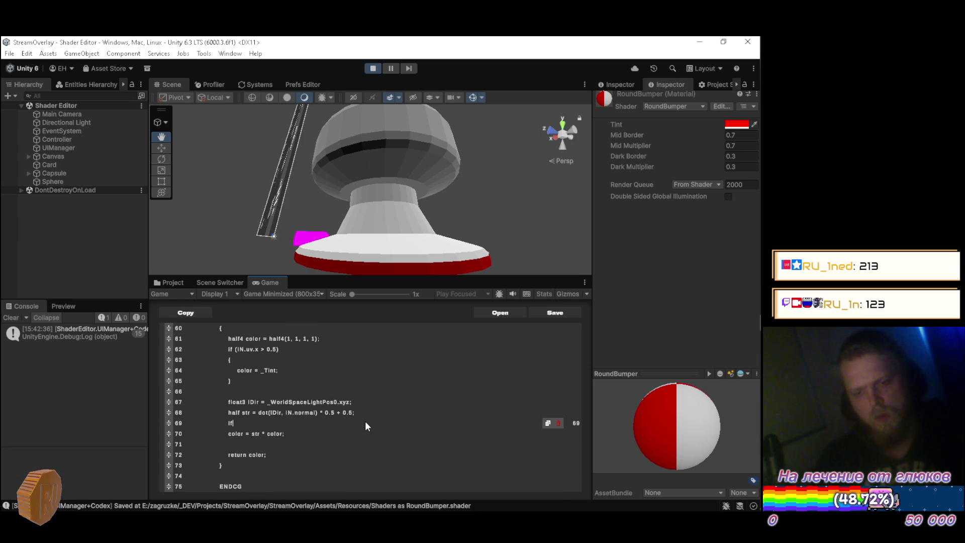
pyautogui.write(' (str')
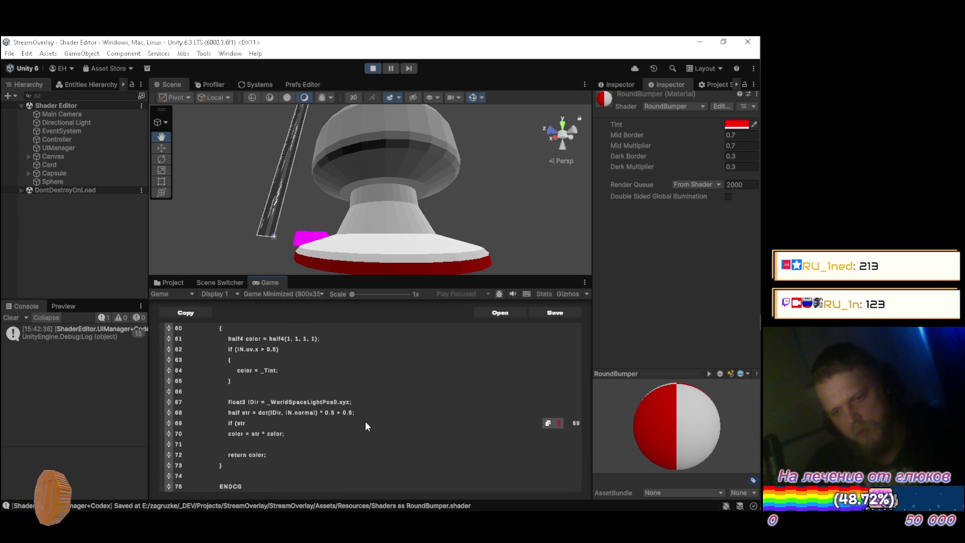
pyautogui.write(' < ')
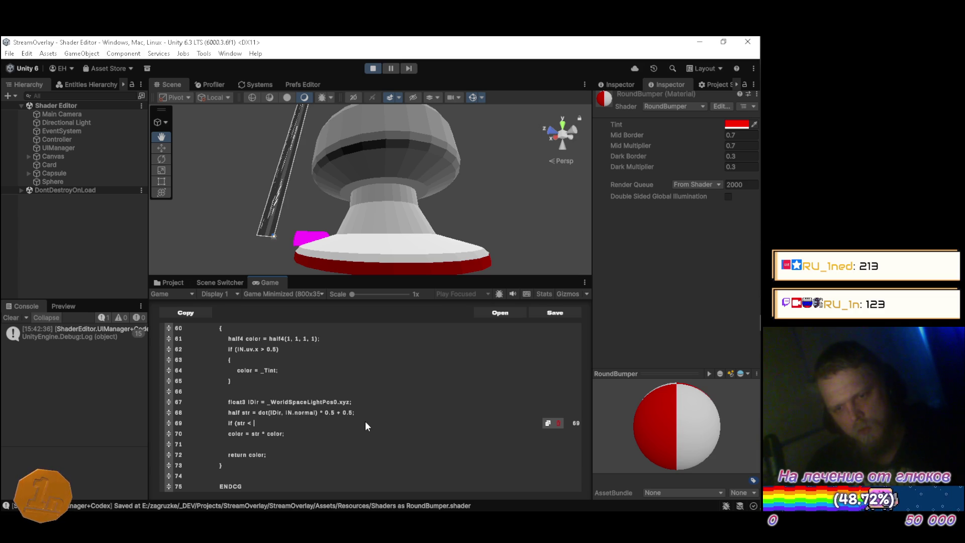
pyautogui.write('_')
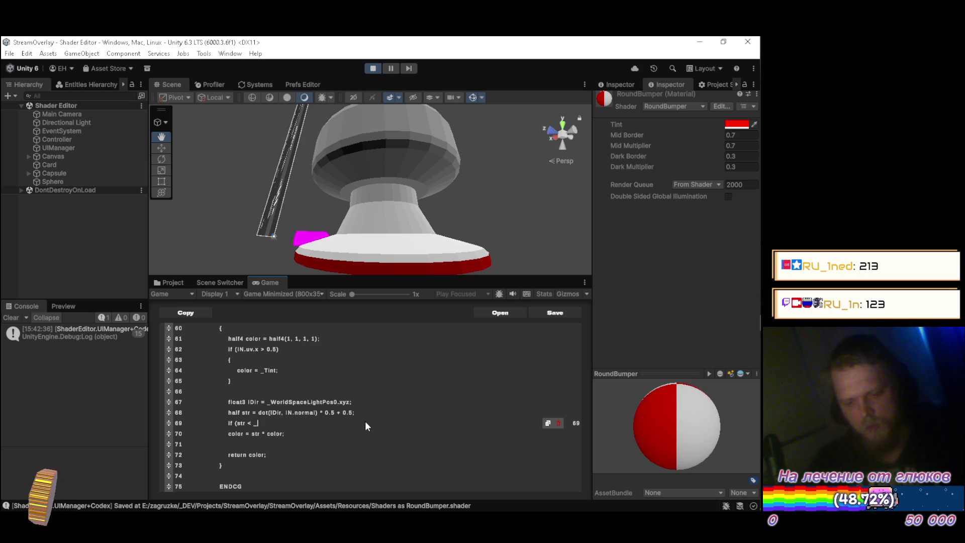
pyautogui.write('MidBorder')
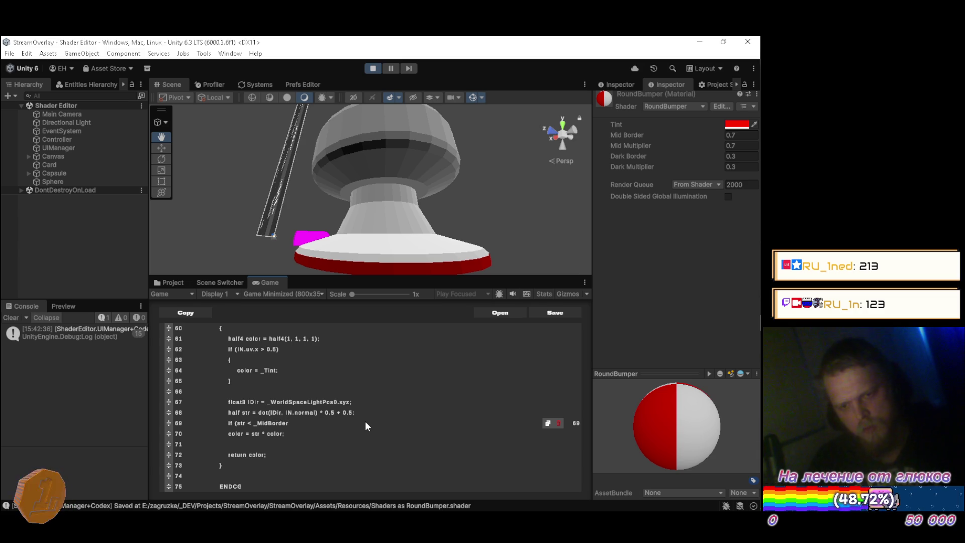
pyautogui.press('BackSpace')
pyautogui.press('BackSpace')
pyautogui.press('BackSpace')
pyautogui.press('BackSpace')
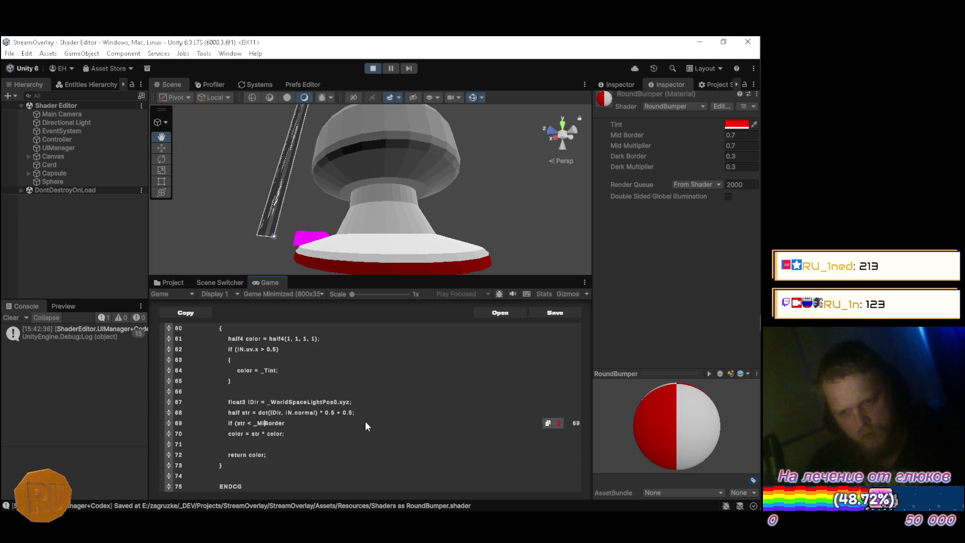
pyautogui.write('Dark')
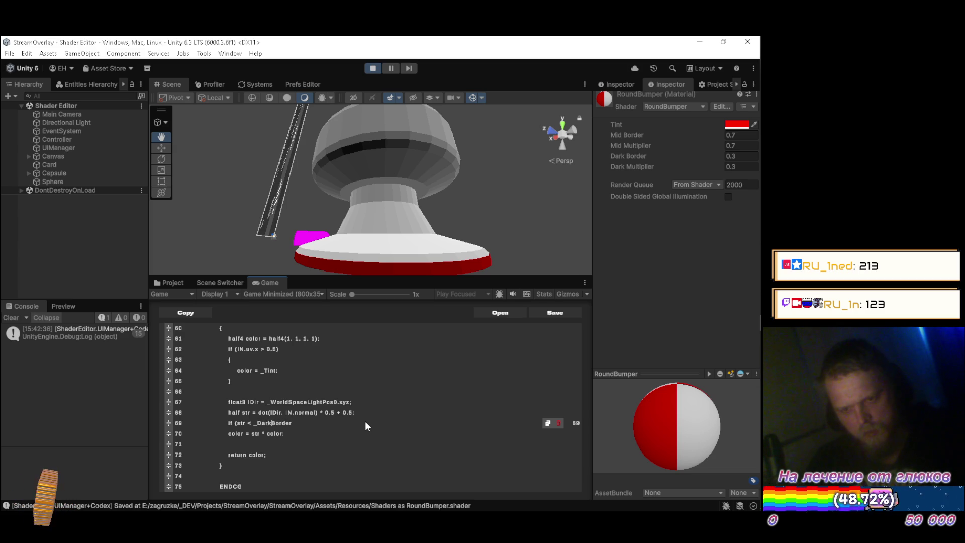
pyautogui.press('End')
pyautogui.write(')')
# Give the condition a braced body containing 'color = _DarkMul * color;'
pyautogui.press('Return')
pyautogui.write('{')
pyautogui.press('Return')
pyautogui.write('}')
pyautogui.press('Left')
pyautogui.press('Return')
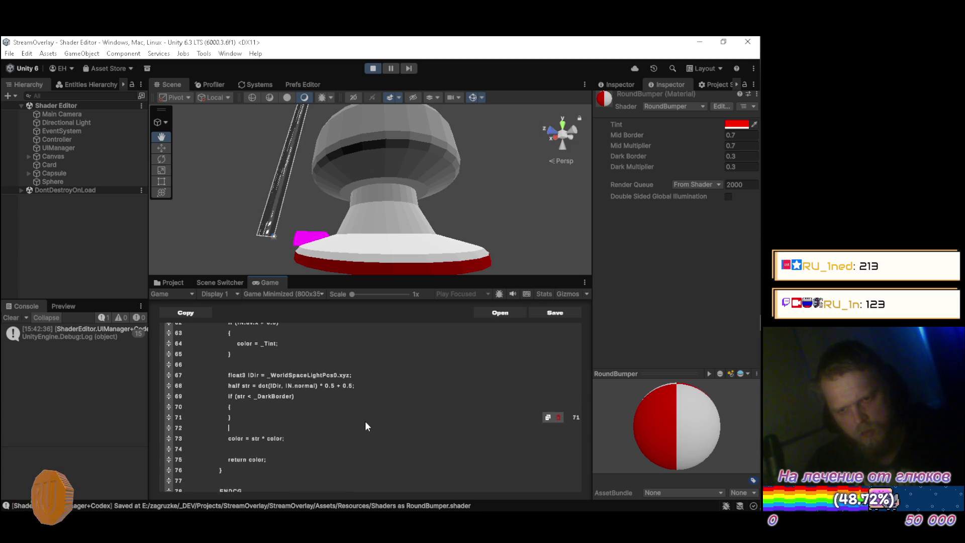
pyautogui.write('color')
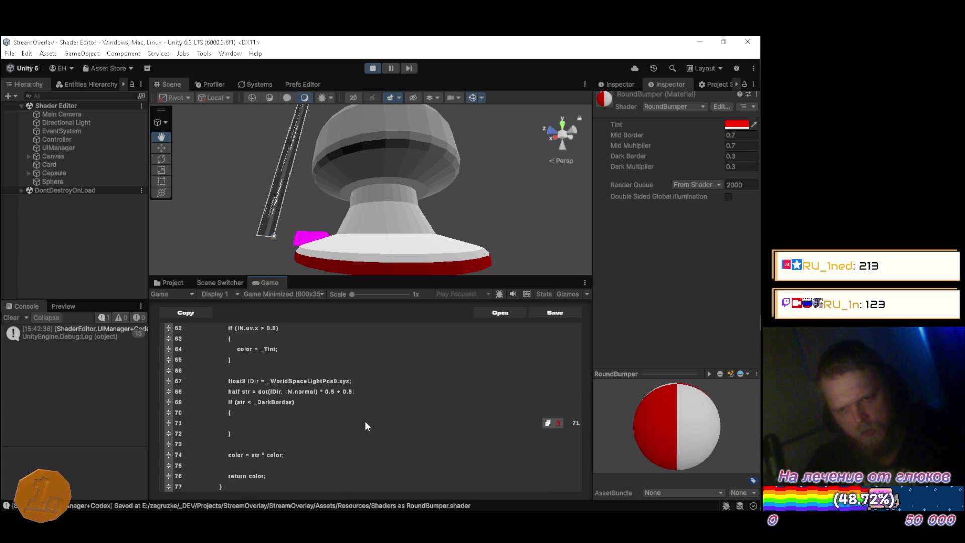
pyautogui.write(' = ')
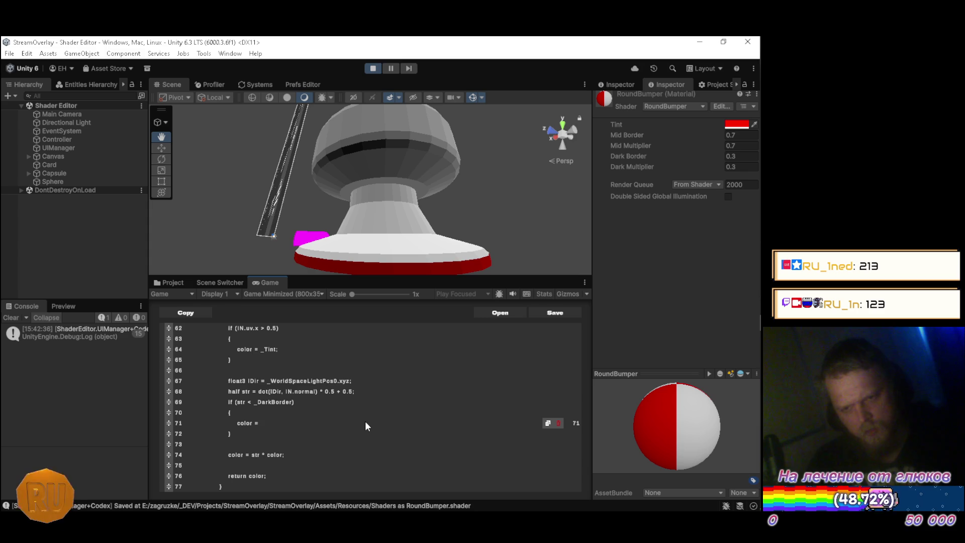
pyautogui.write('_DarkMul')
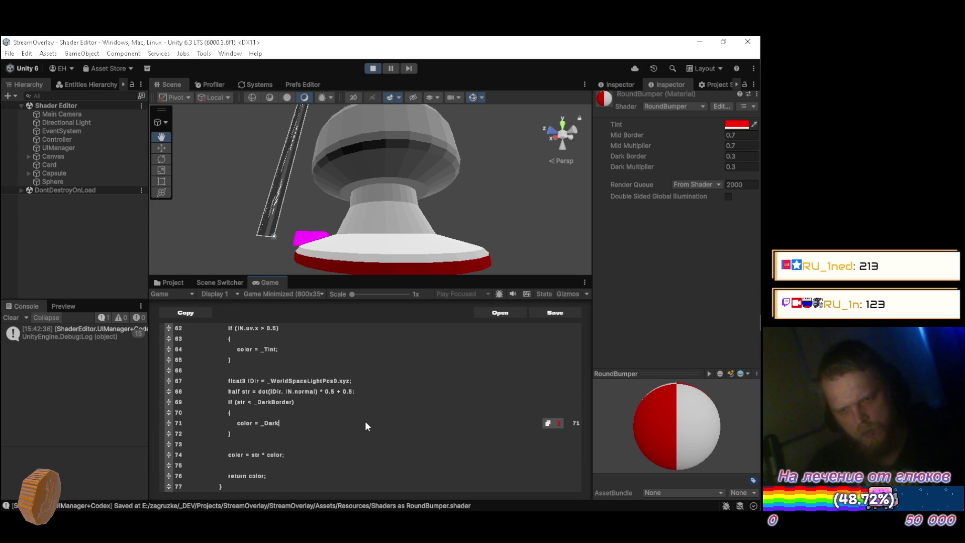
pyautogui.write(' * color;')
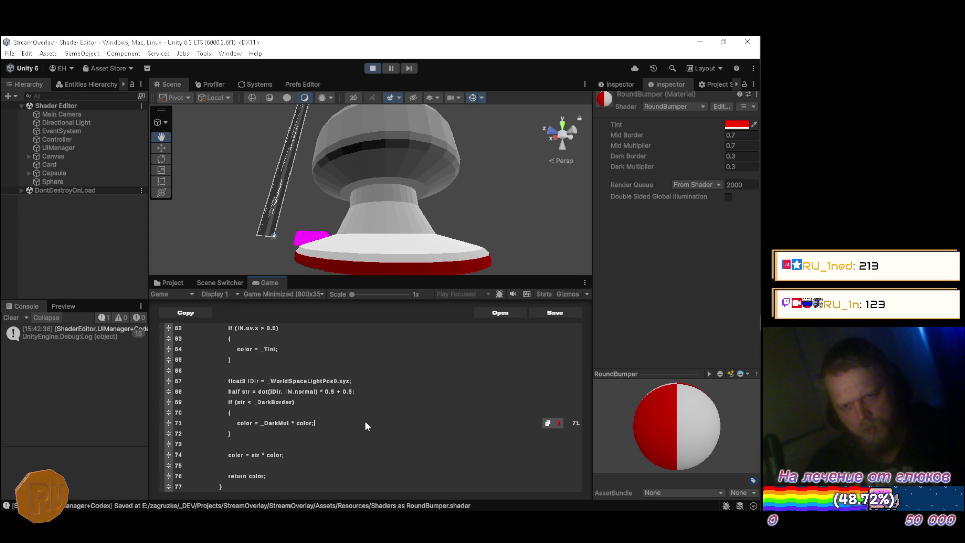
# Move below the dark branch and switch to the Firefox Google results
pyautogui.press('Down')
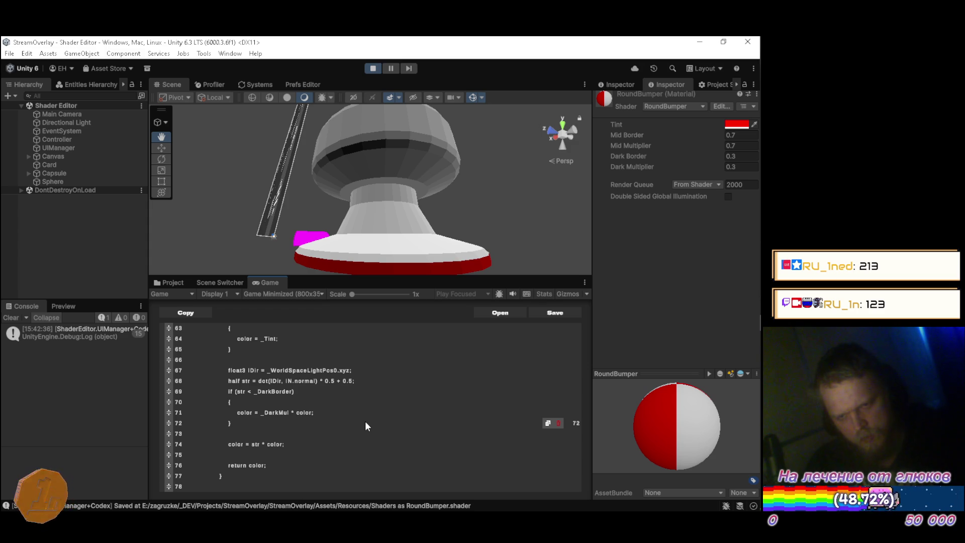
pyautogui.hotkey('alt', 'Tab')
pyautogui.press('Tab')
pyautogui.press('Tab')
pyautogui.press('Tab')
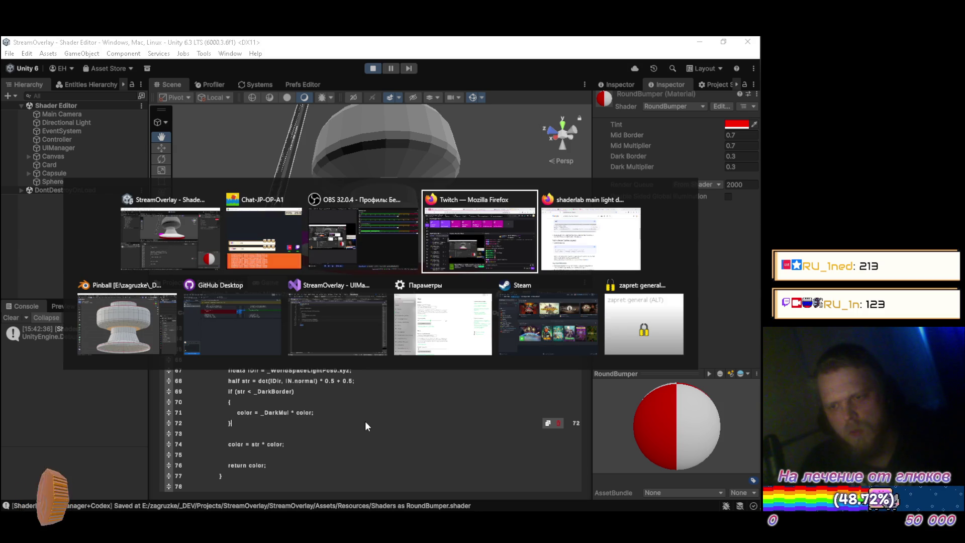
# Search Google for 'shaderlab if else' and expand the AI overview's example code
pyautogui.moveTo(210, 101); pyautogui.dragTo(302, 101)
pyautogui.write('if exists')
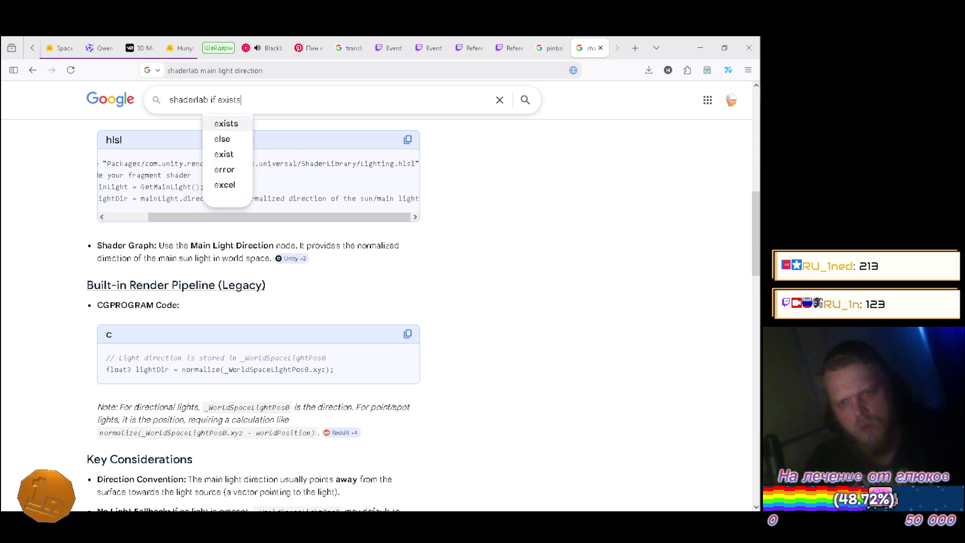
pyautogui.click(235, 139)
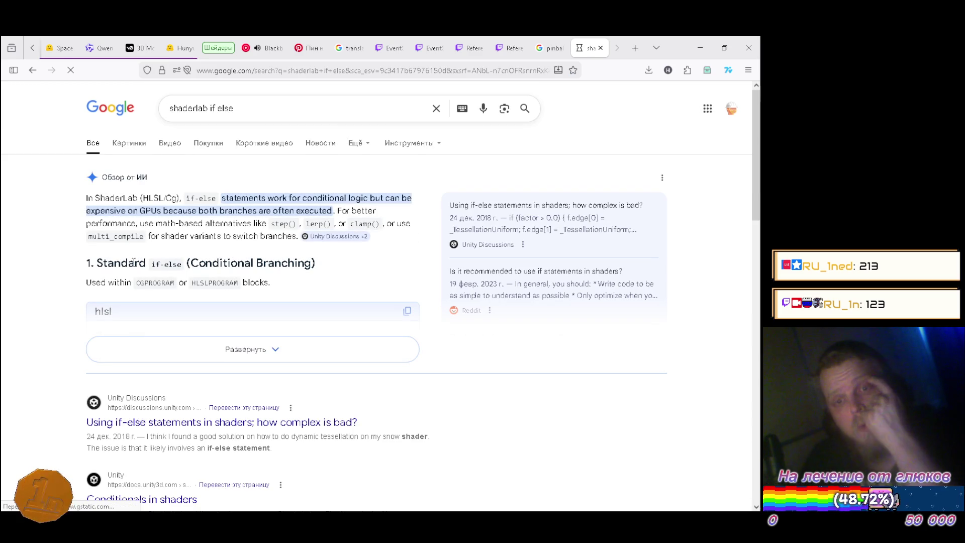
pyautogui.click(187, 349)
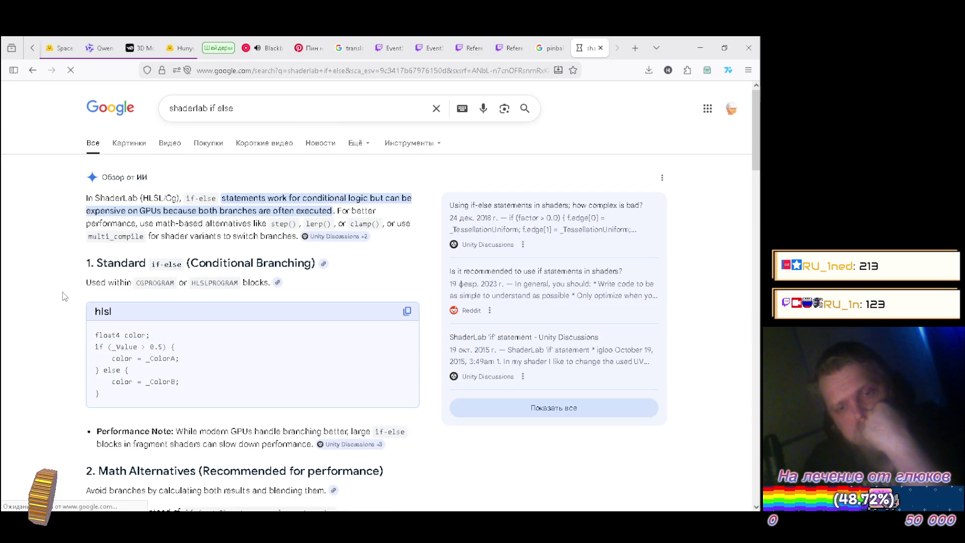
# Add an 'else' line after the _DarkBorder block in the shader
pyautogui.hotkey('alt', 'Tab')
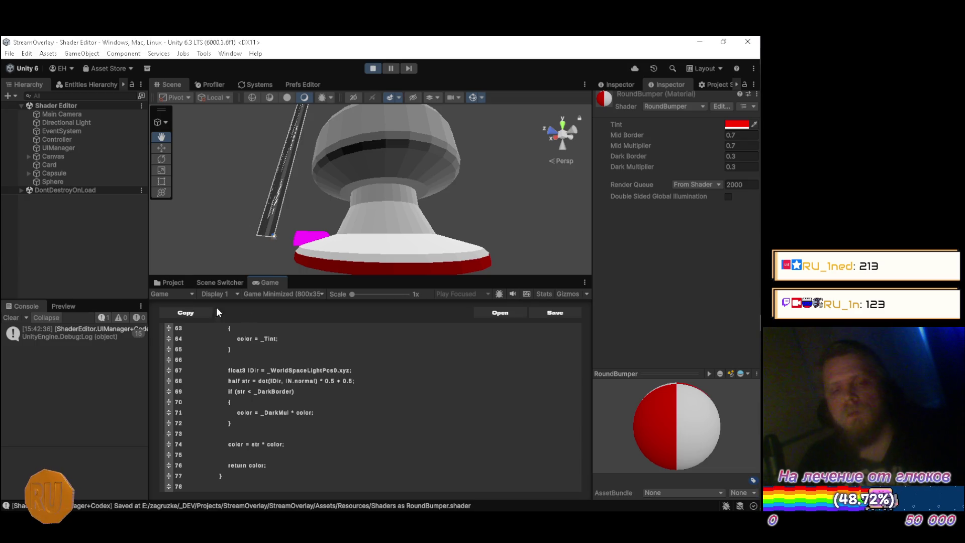
pyautogui.press('Return')
pyautogui.write('else')
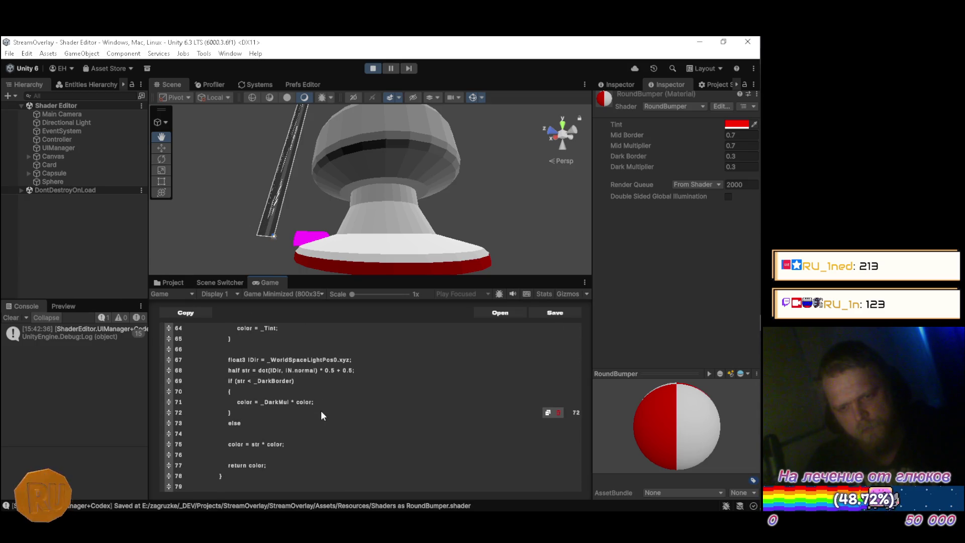
# Search 'shaderlab if else if' and expand the overview's example code
pyautogui.hotkey('alt', 'Tab')
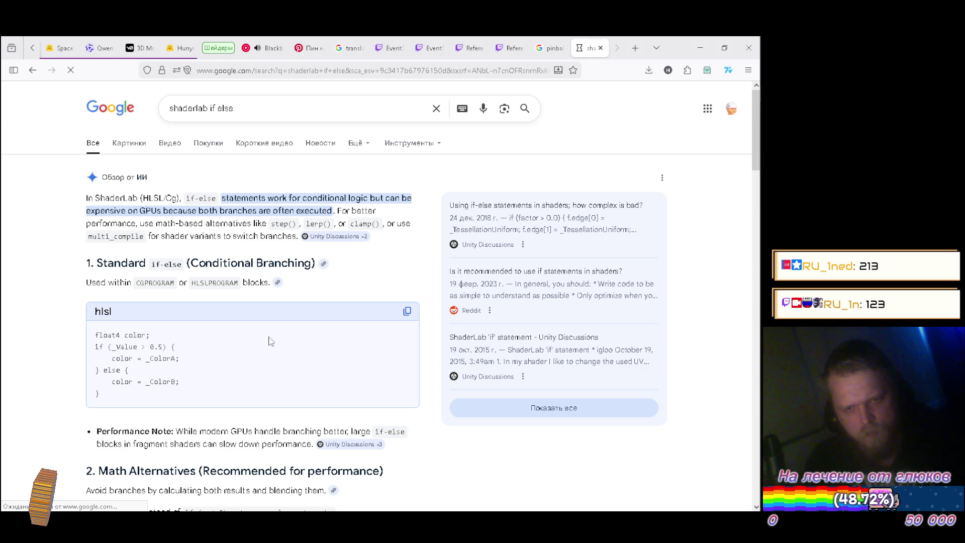
pyautogui.click(273, 109)
pyautogui.write('if')
pyautogui.press('Return')
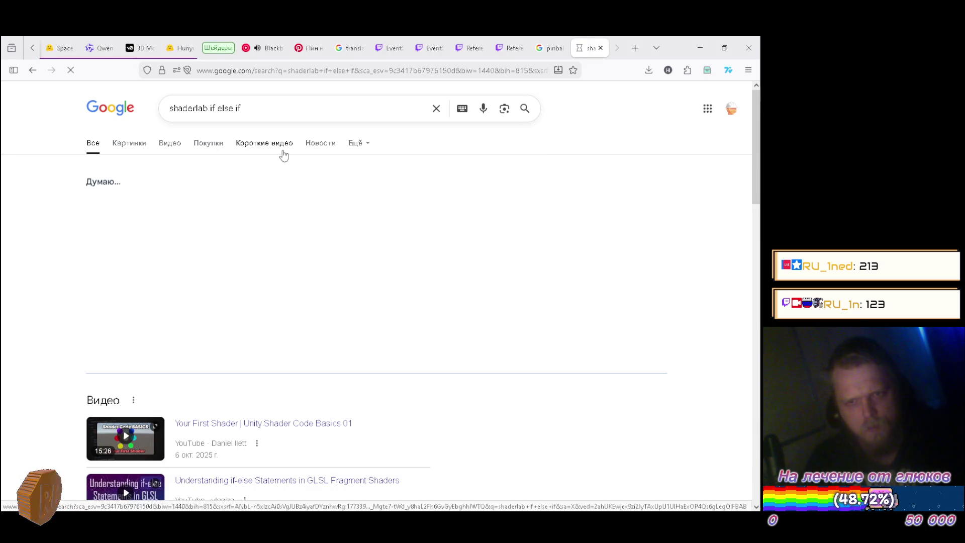
pyautogui.click(205, 339)
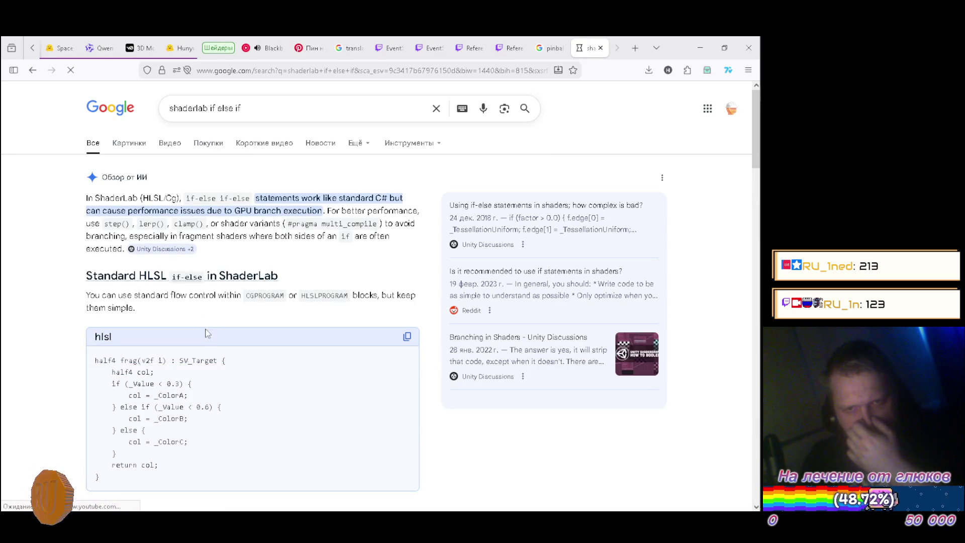
pyautogui.hotkey('alt', 'Tab')
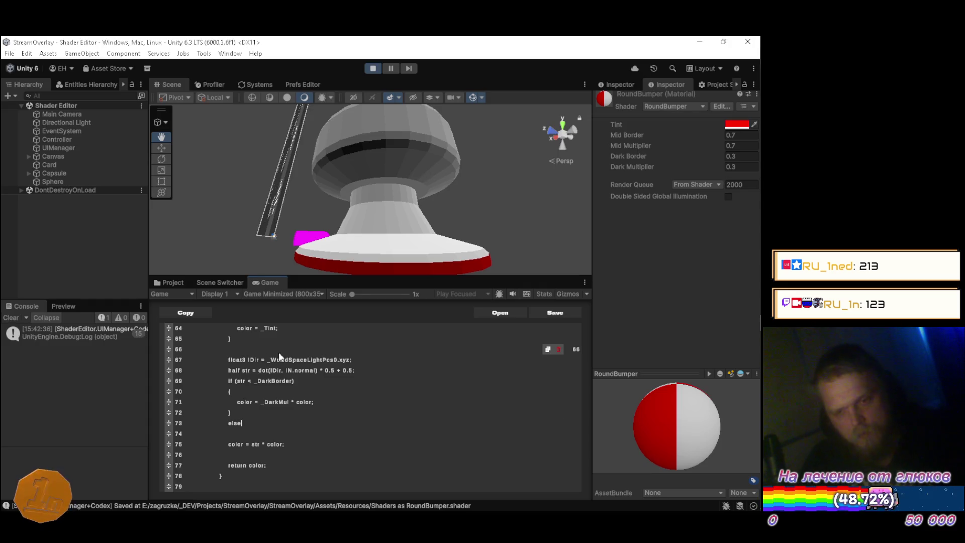
pyautogui.write('if')
# Add an empty brace block under the else line
pyautogui.press('Return')
pyautogui.write('{')
pyautogui.press('Return')
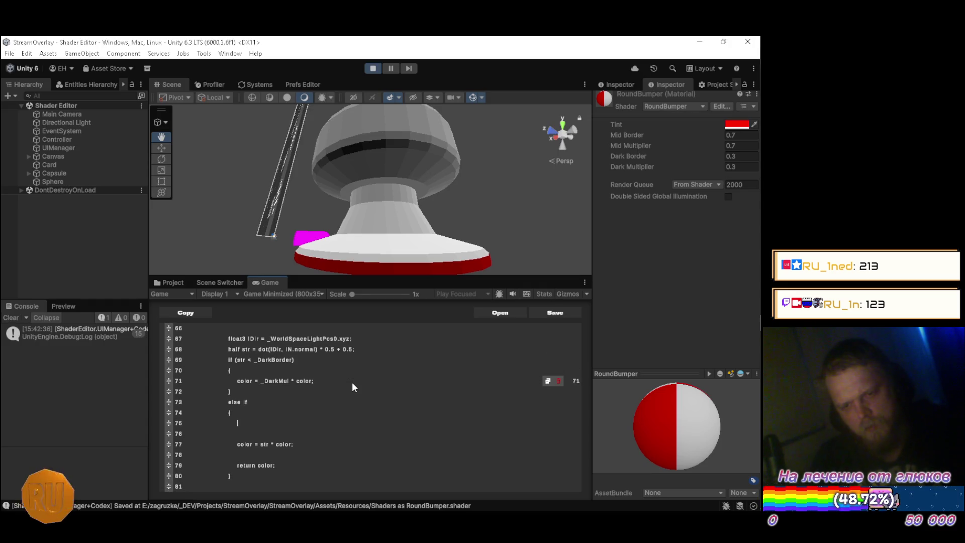
pyautogui.write('}')
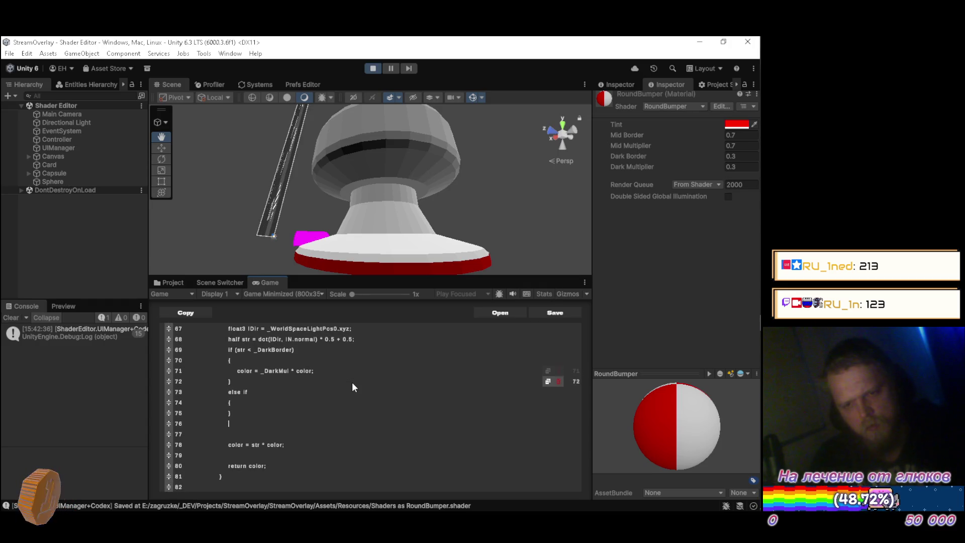
pyautogui.press('Return')
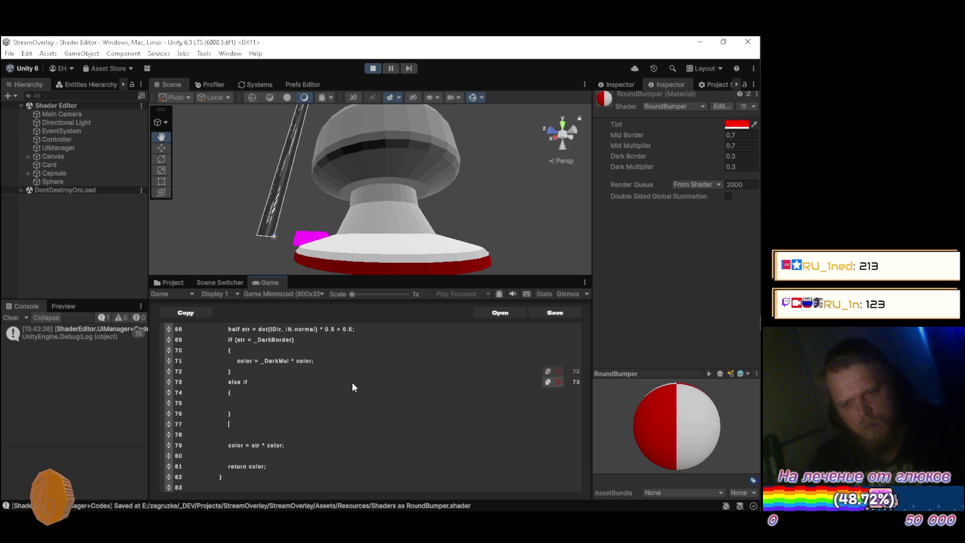
# Complete the branch as 'else if (str < _MidBorder)' with body 'color = _MidMul * color;'
pyautogui.scroll(2, 352, 383)
pyautogui.write('co')
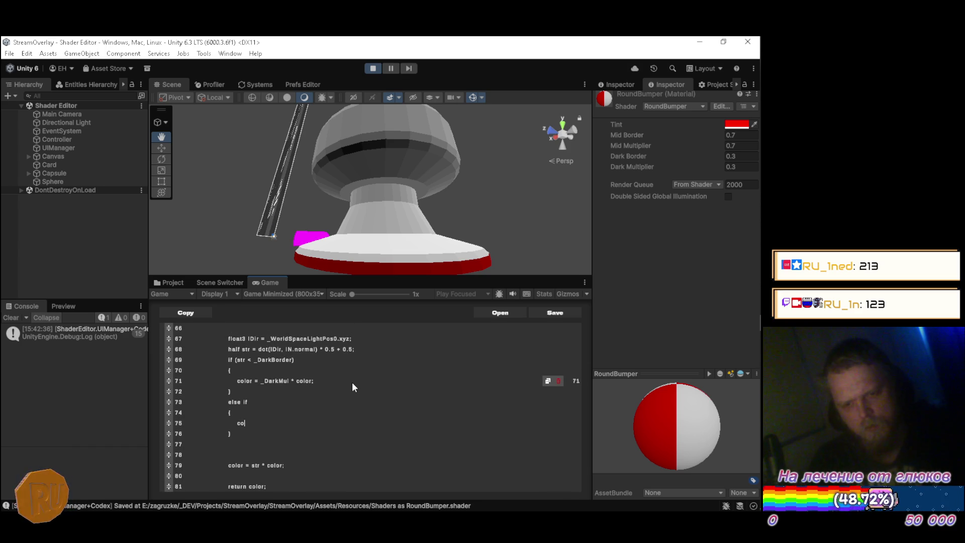
pyautogui.write('lor =')
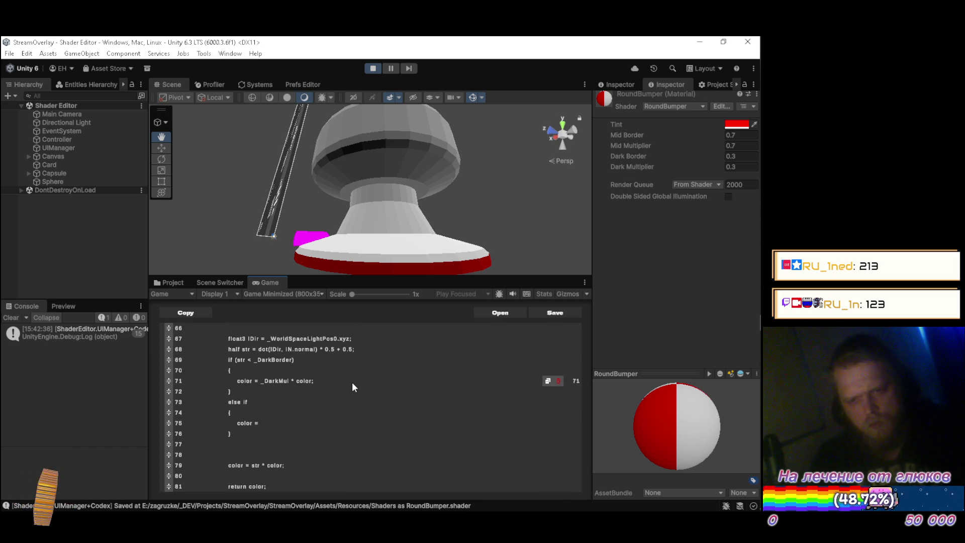
pyautogui.scroll(2, 352, 382)
pyautogui.press('Up')
pyautogui.press('Up')
pyautogui.press('End')
pyautogui.write('(')
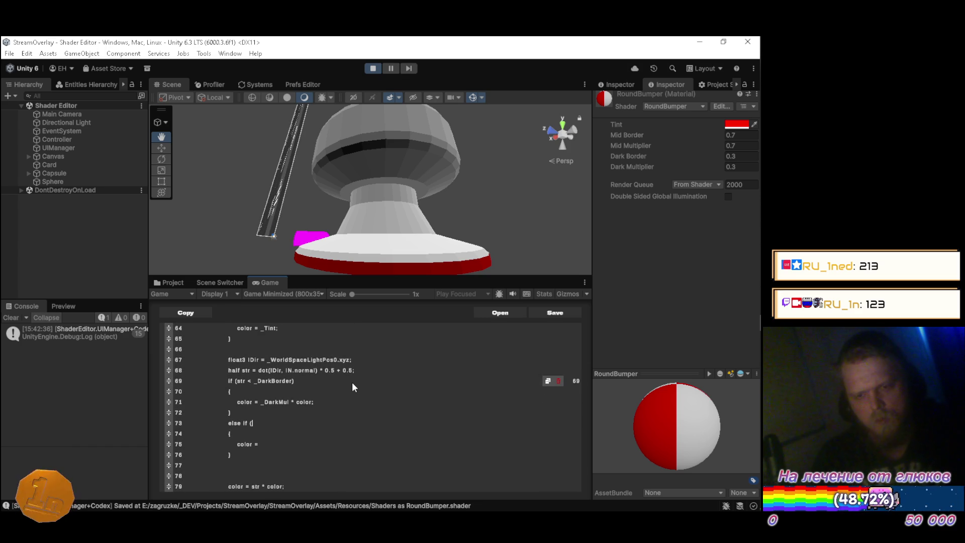
pyautogui.write('st')
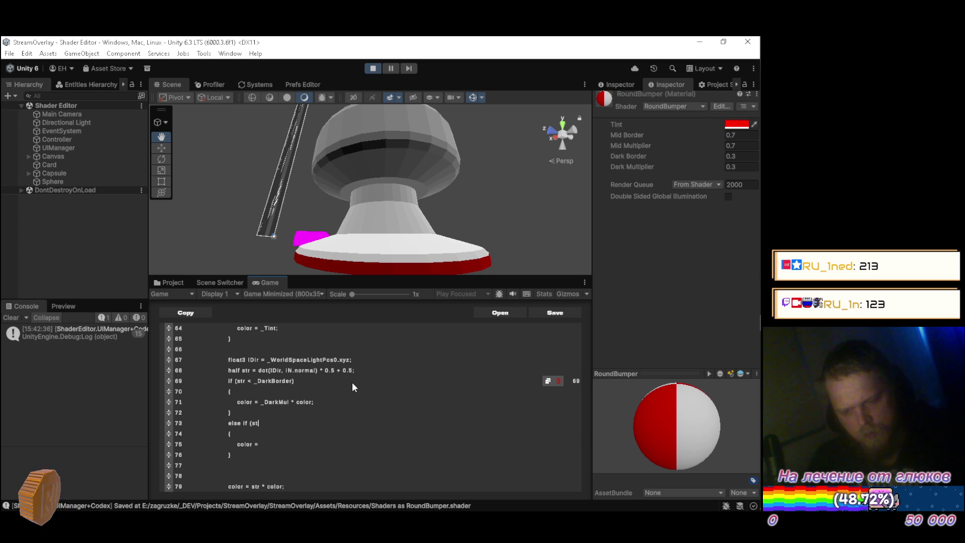
pyautogui.write('r <')
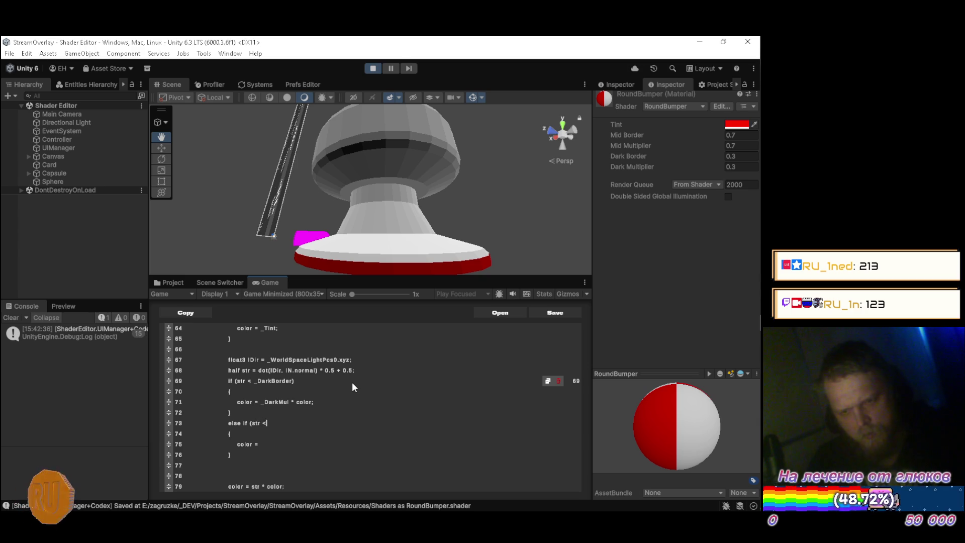
pyautogui.write(' _Mid')
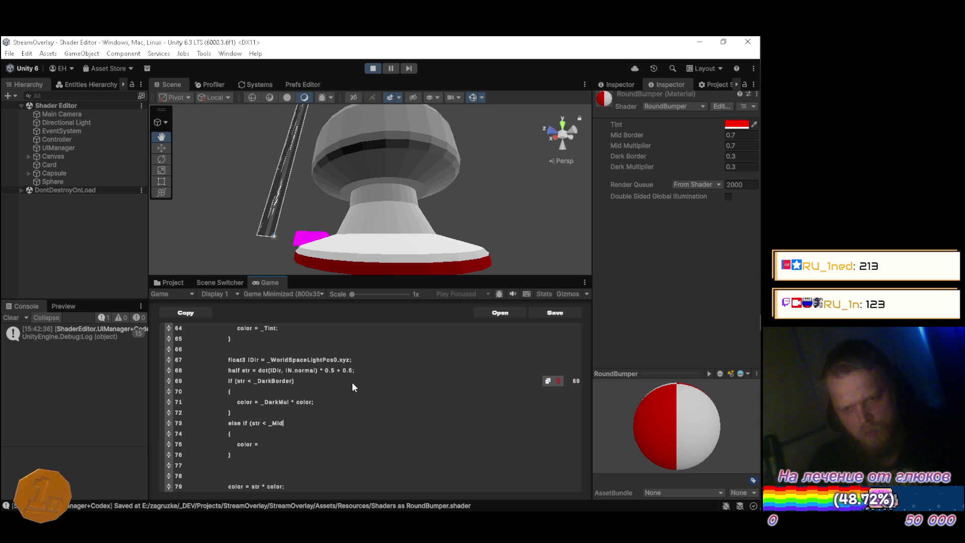
pyautogui.write('Border)')
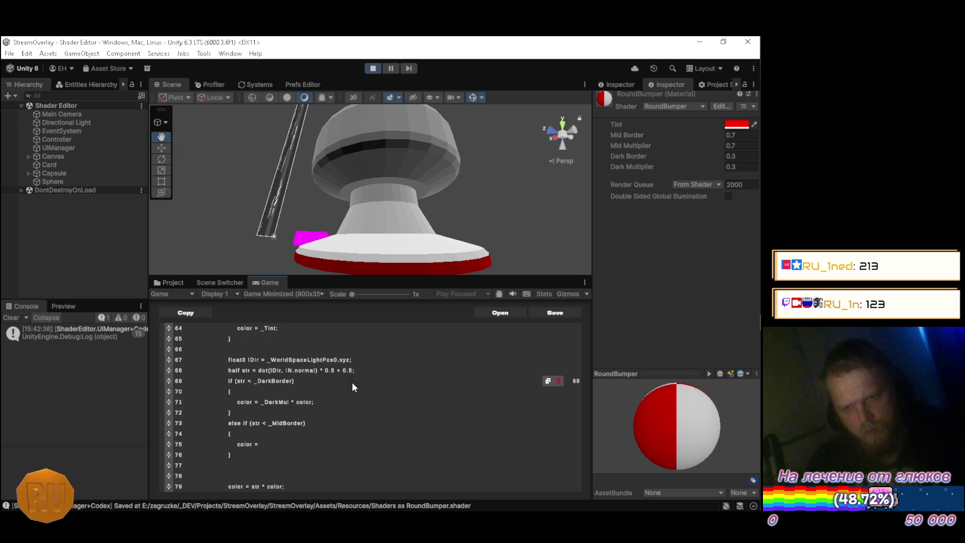
pyautogui.scroll(-1, 352, 382)
pyautogui.write('_')
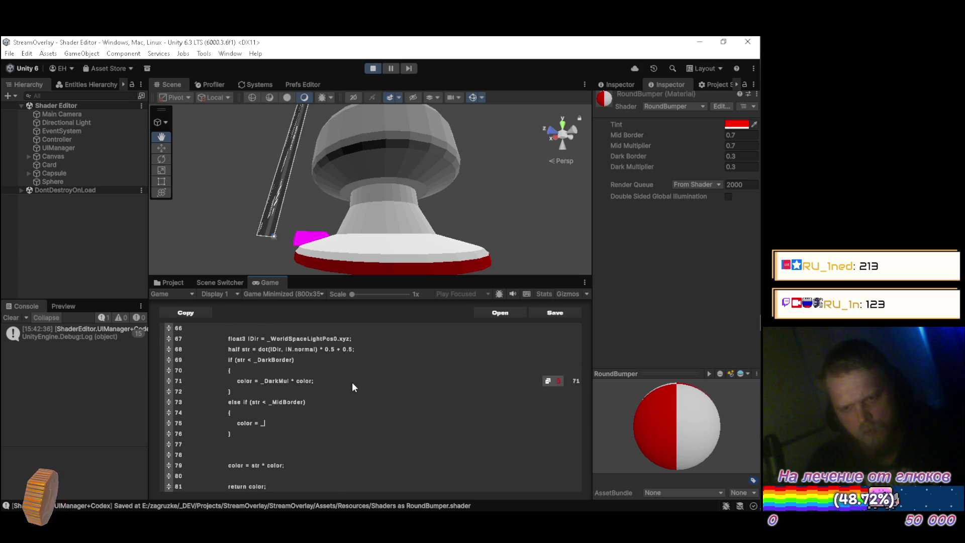
pyautogui.write('MidMul * color;')
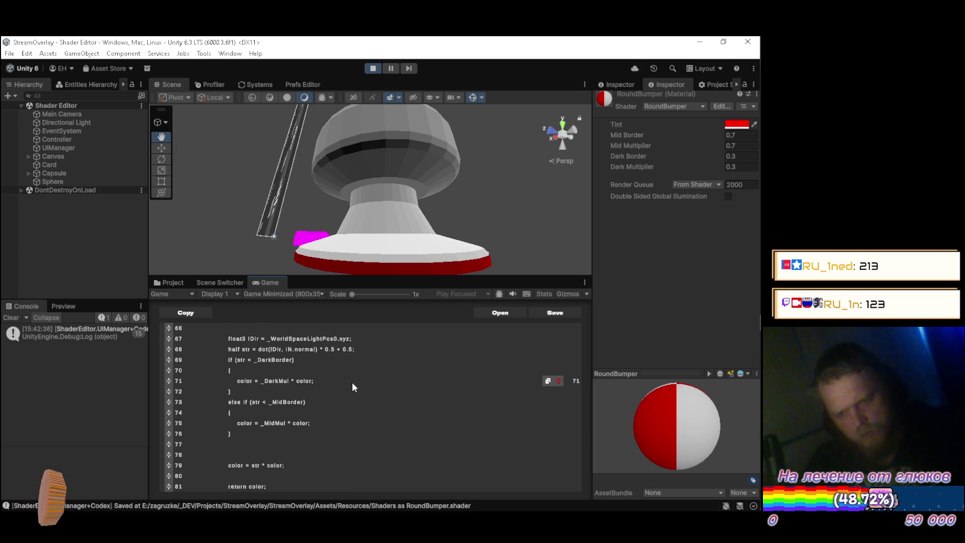
# Tidy the blank lines around the strength calculation and below the branches
pyautogui.click(369, 347)
pyautogui.press('Return')
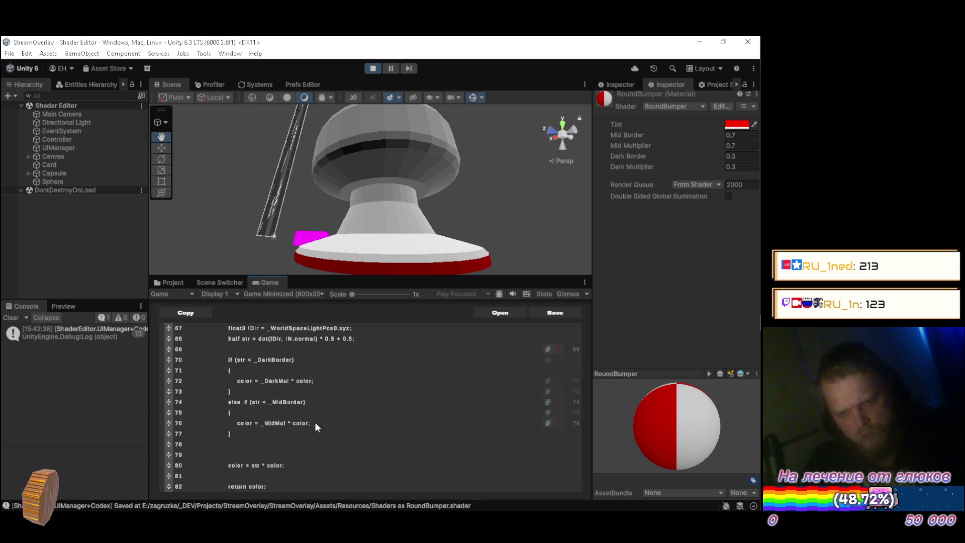
pyautogui.click(264, 454)
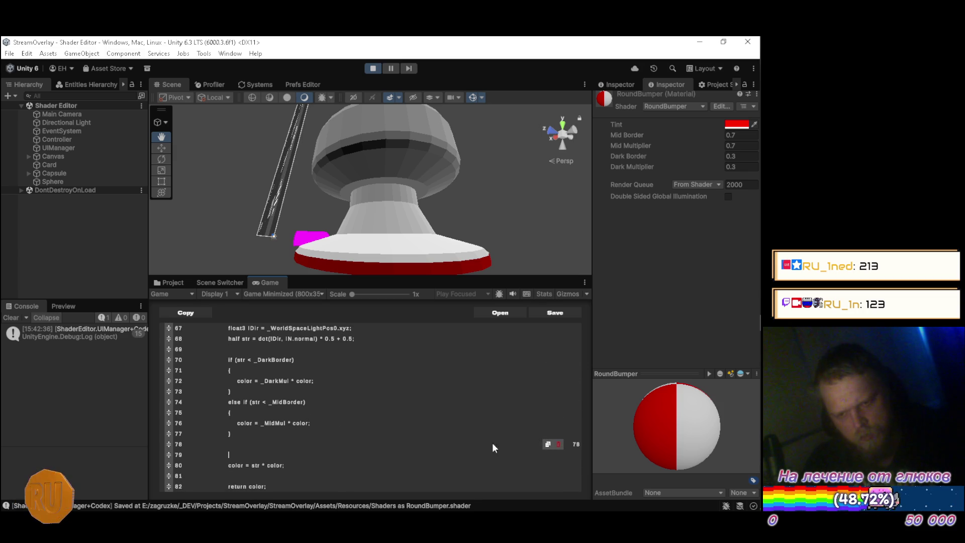
pyautogui.click(558, 445)
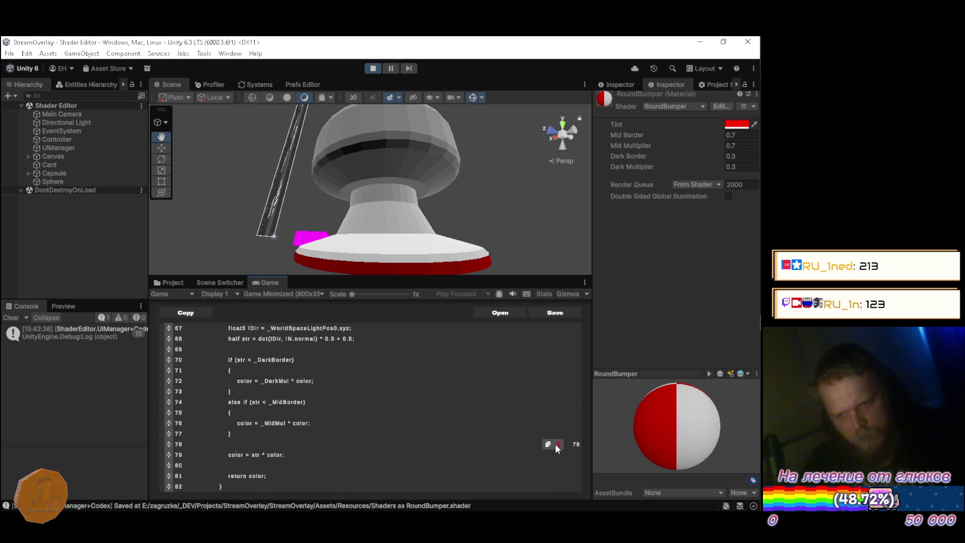
pyautogui.click(559, 444)
# Delete the old 'color = str * color;' line and read the resulting shader error
pyautogui.click(559, 444)
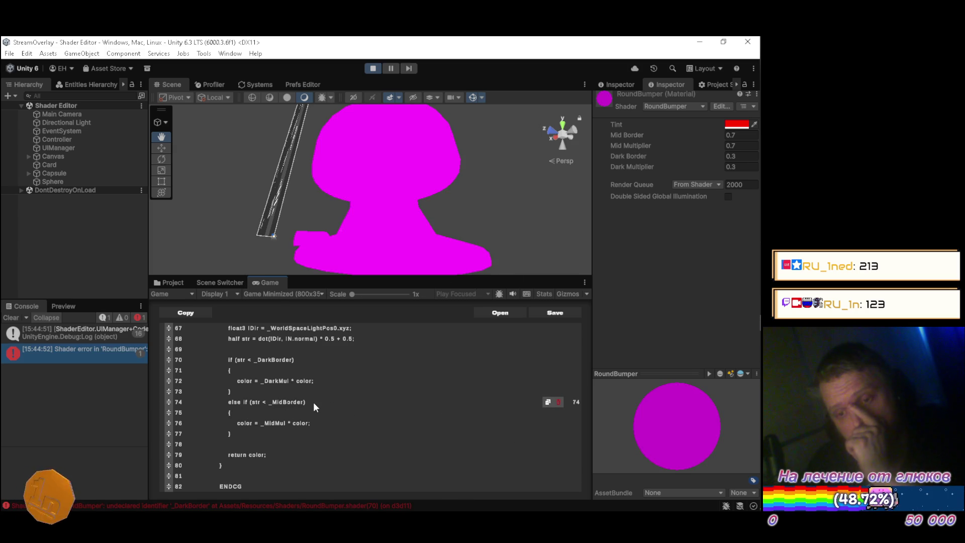
pyautogui.click(77, 352)
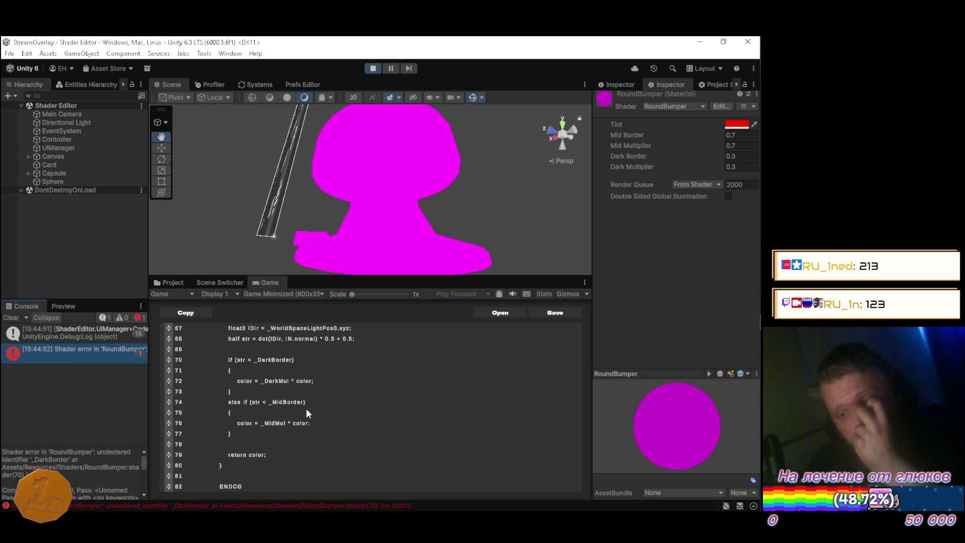
pyautogui.scroll(6, 439, 403)
pyautogui.scroll(5, 441, 408)
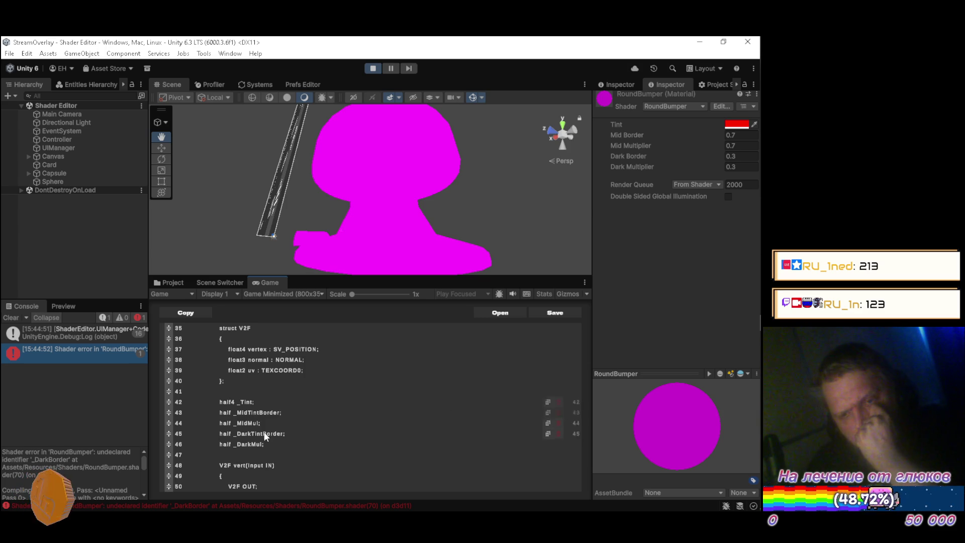
pyautogui.scroll(4, 367, 422)
pyautogui.scroll(7, 365, 422)
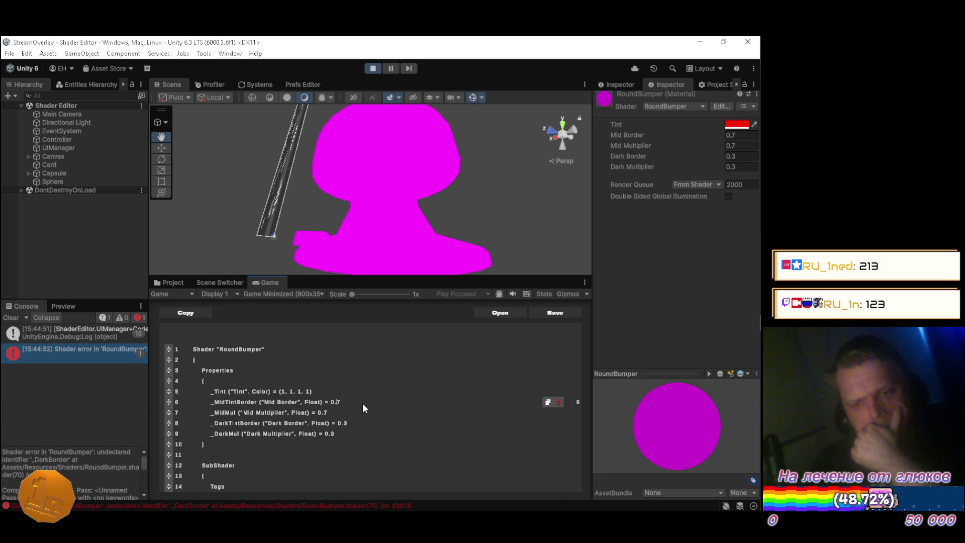
# Rename _MidTintBorder and _DarkTintBorder to _MidBorder and _DarkBorder in the Properties block
pyautogui.press('BackSpace')
pyautogui.press('BackSpace')
pyautogui.press('BackSpace')
pyautogui.scroll(-2, 363, 403)
pyautogui.click(363, 403)
pyautogui.press('Left')
pyautogui.press('Left')
pyautogui.press('Left')
pyautogui.press('BackSpace')
pyautogui.press('BackSpace')
pyautogui.press('BackSpace')
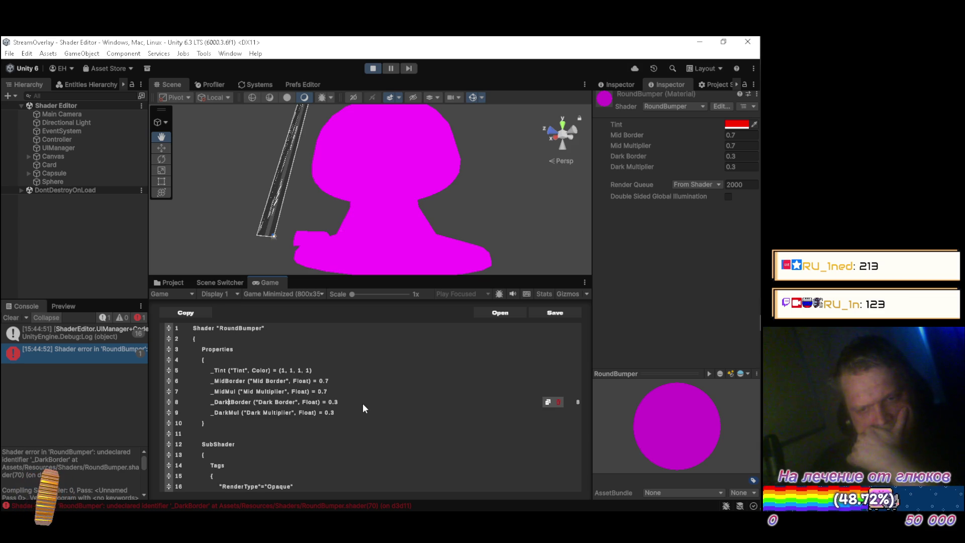
pyautogui.scroll(-2, 363, 403)
pyautogui.click(363, 403)
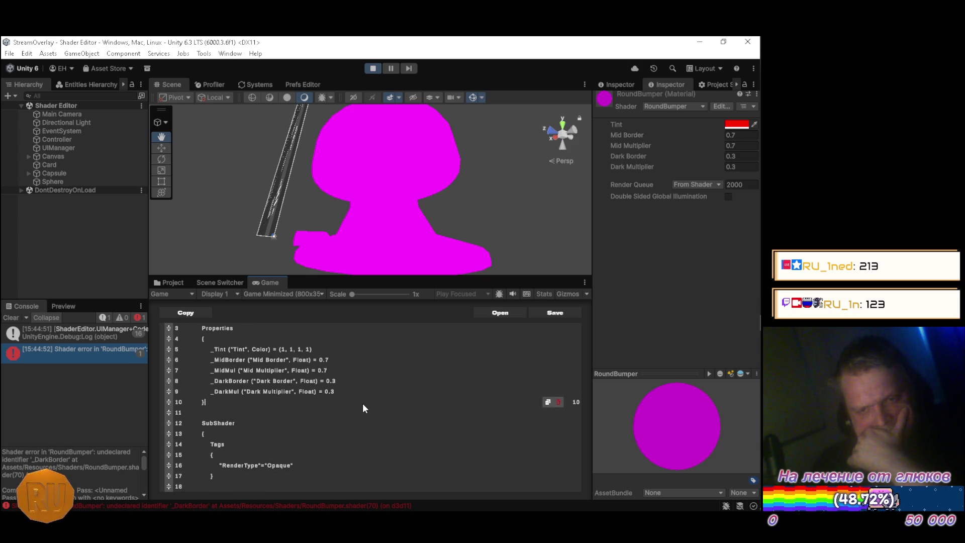
# Remove 'Tint' from the _MidTintBorder and _DarkTintBorder variable declarations
pyautogui.scroll(-10, 307, 400)
pyautogui.scroll(-2, 304, 393)
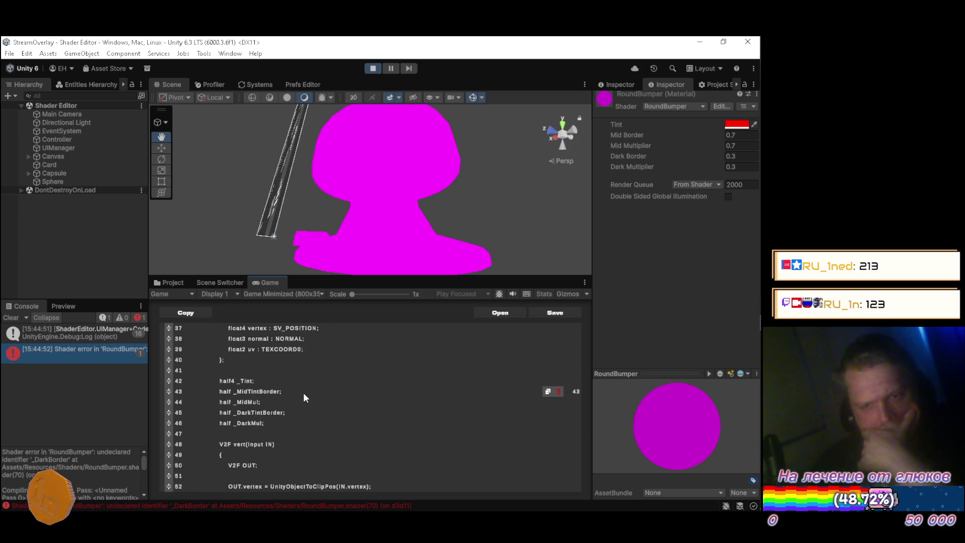
pyautogui.press('Left')
pyautogui.press('Left')
pyautogui.press('Left')
pyautogui.press('BackSpace')
pyautogui.press('BackSpace')
pyautogui.press('BackSpace')
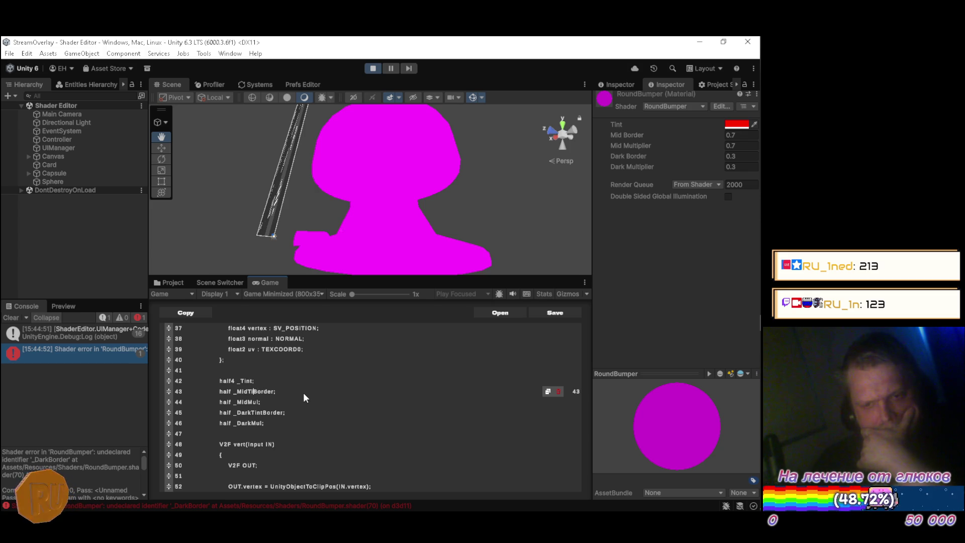
pyautogui.press('Down')
pyautogui.press('Down')
pyautogui.press('End')
pyautogui.scroll(-1, 303, 393)
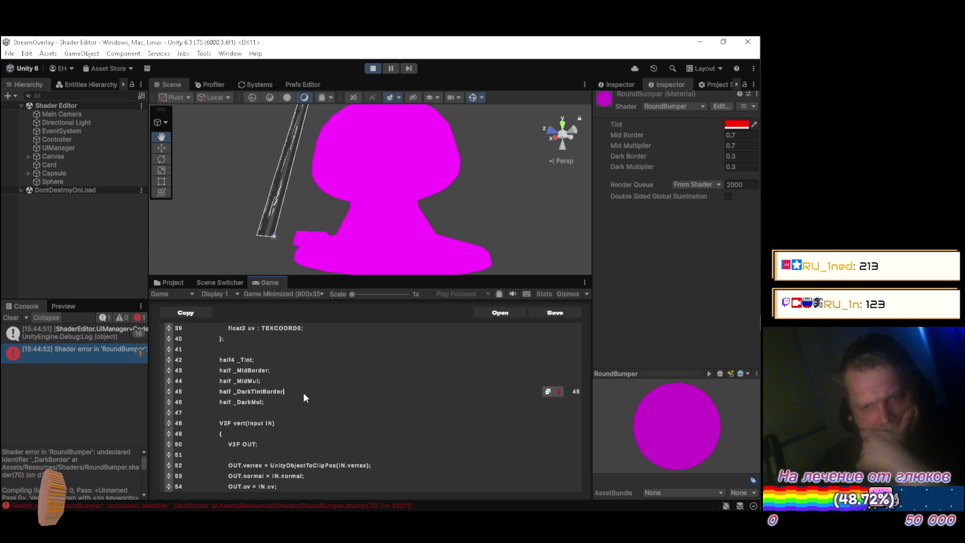
pyautogui.press('BackSpace')
pyautogui.press('BackSpace')
pyautogui.press('BackSpace')
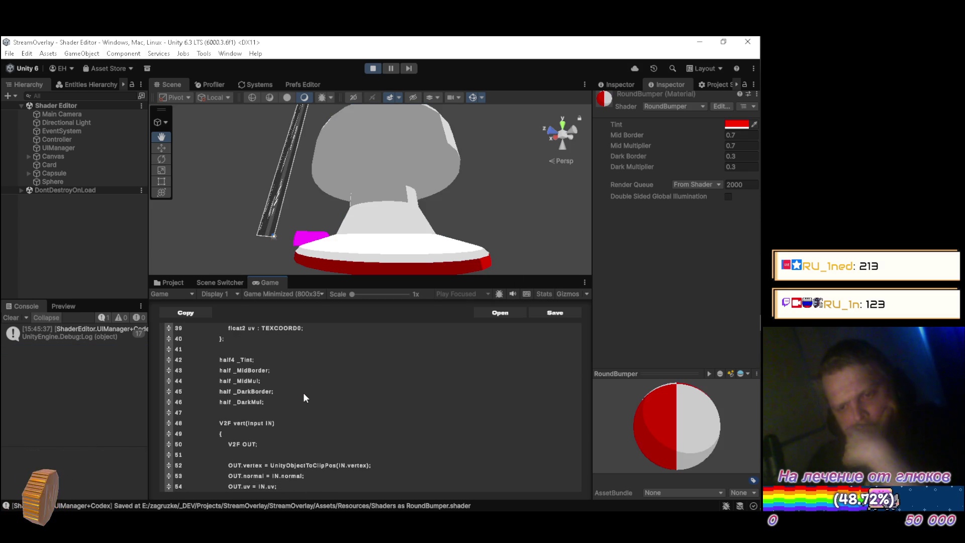
# Scrub the material's Dark Border up to 0.5 and Mid Multiplier down to about 0.4
pyautogui.moveTo(483, 207)
pyautogui.mouseDown()
pyautogui.moveTo(445, 176)
pyautogui.moveTo(453, 203)
pyautogui.moveTo(235, 217)
pyautogui.moveTo(330, 240)
pyautogui.moveTo(344, 176)
pyautogui.moveTo(392, 179)
pyautogui.moveTo(387, 218)
pyautogui.moveTo(381, 140)
pyautogui.mouseUp()
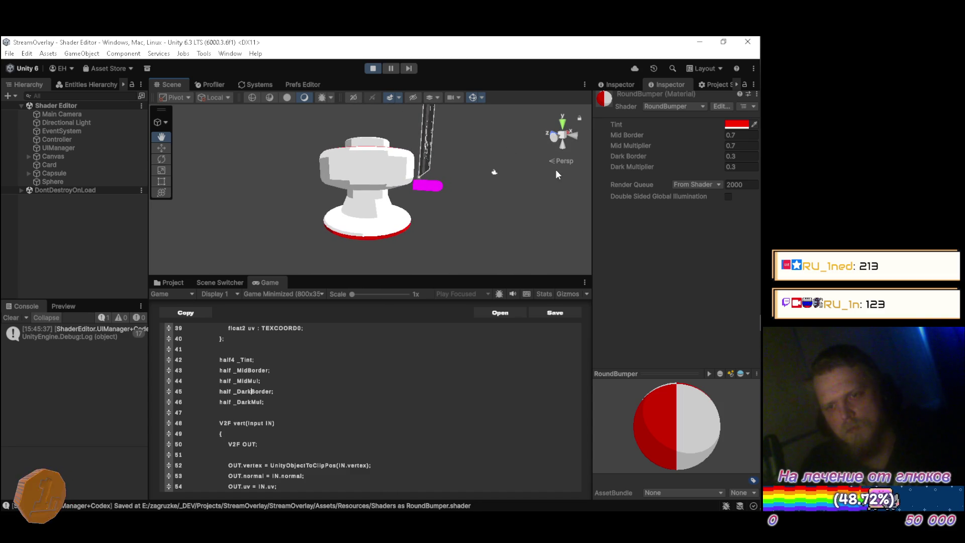
pyautogui.moveTo(641, 155); pyautogui.dragTo(642, 164)
pyautogui.write('0.1')
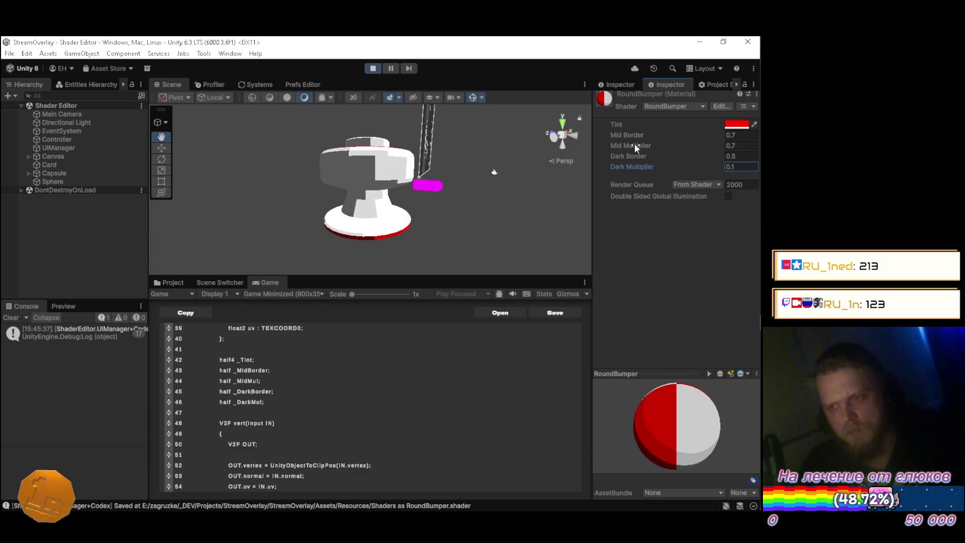
pyautogui.moveTo(634, 143)
pyautogui.mouseDown()
pyautogui.moveTo(626, 144)
pyautogui.moveTo(637, 132)
pyautogui.mouseUp()
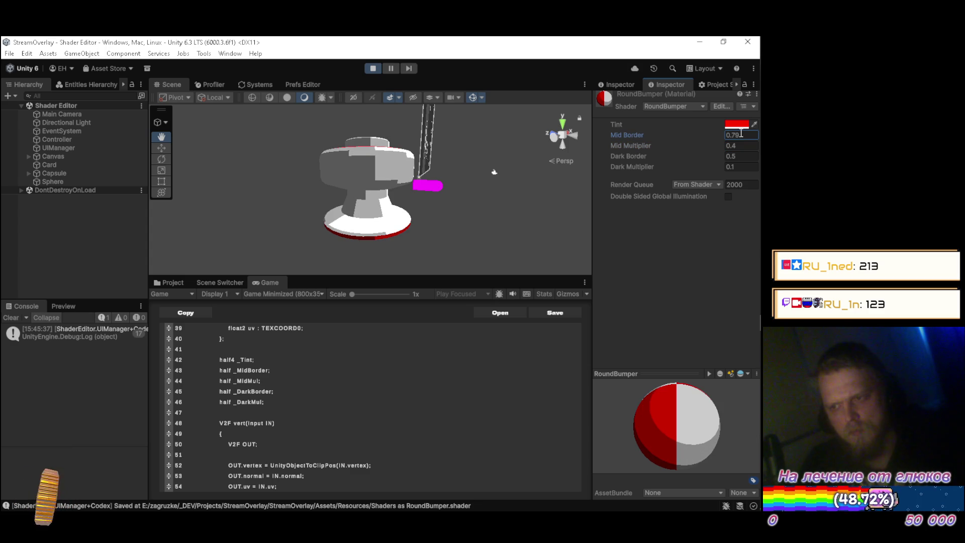
pyautogui.moveTo(761, 162)
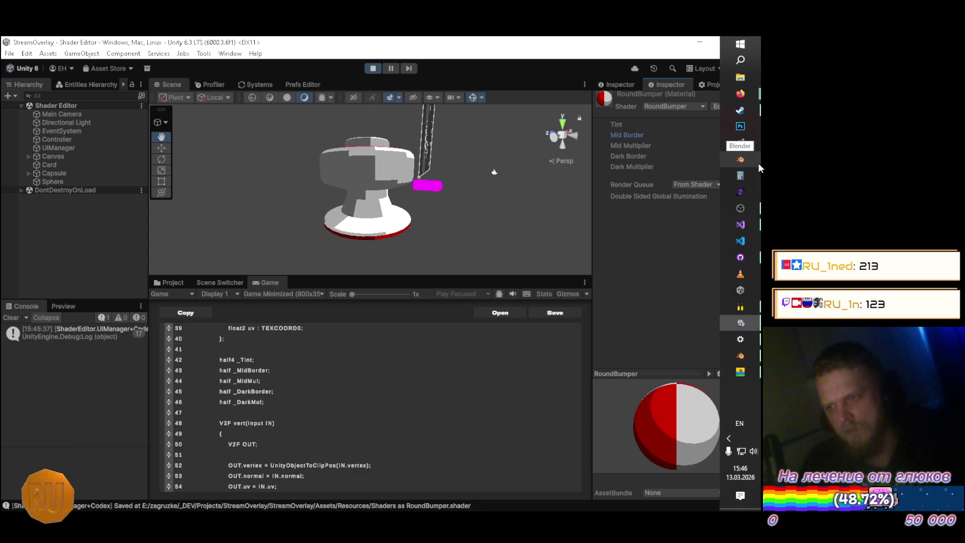
pyautogui.rightClick(568, 146)
pyautogui.moveTo(509, 153)
pyautogui.mouseDown()
pyautogui.moveTo(446, 157)
pyautogui.moveTo(447, 173)
pyautogui.moveTo(395, 185)
pyautogui.moveTo(399, 205)
pyautogui.moveTo(627, 225)
pyautogui.moveTo(390, 192)
pyautogui.moveTo(537, 177)
pyautogui.moveTo(563, 146)
pyautogui.moveTo(601, 143)
pyautogui.moveTo(457, 171)
pyautogui.moveTo(337, 159)
pyautogui.mouseUp()
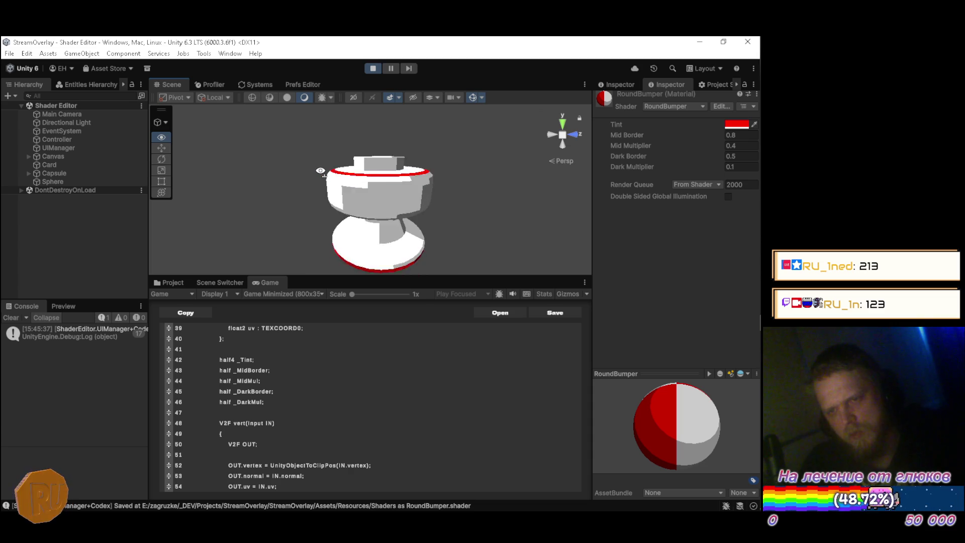
pyautogui.moveTo(326, 233)
pyautogui.mouseDown()
pyautogui.moveTo(485, 250)
pyautogui.moveTo(528, 242)
pyautogui.moveTo(300, 205)
pyautogui.mouseUp()
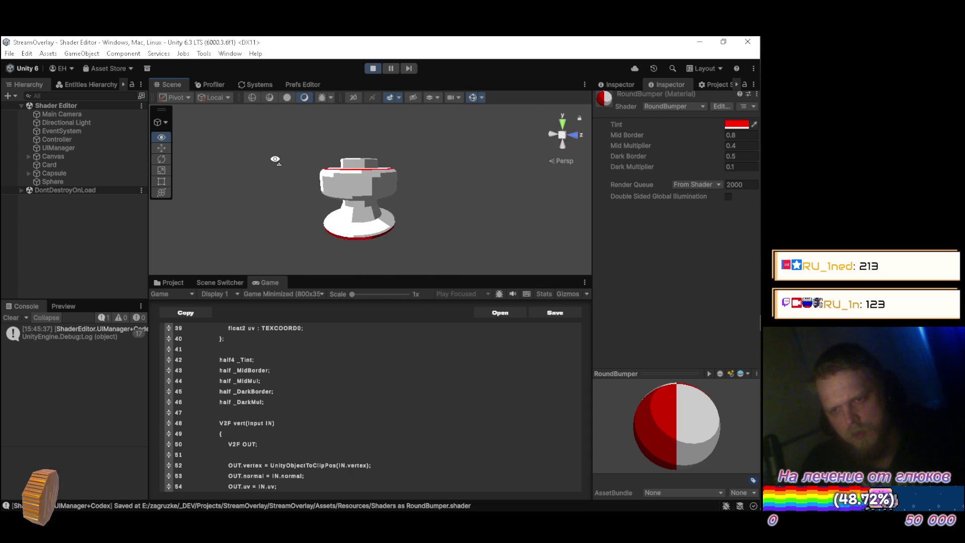
pyautogui.moveTo(275, 158)
pyautogui.mouseDown()
pyautogui.moveTo(280, 149)
pyautogui.moveTo(280, 198)
pyautogui.mouseUp()
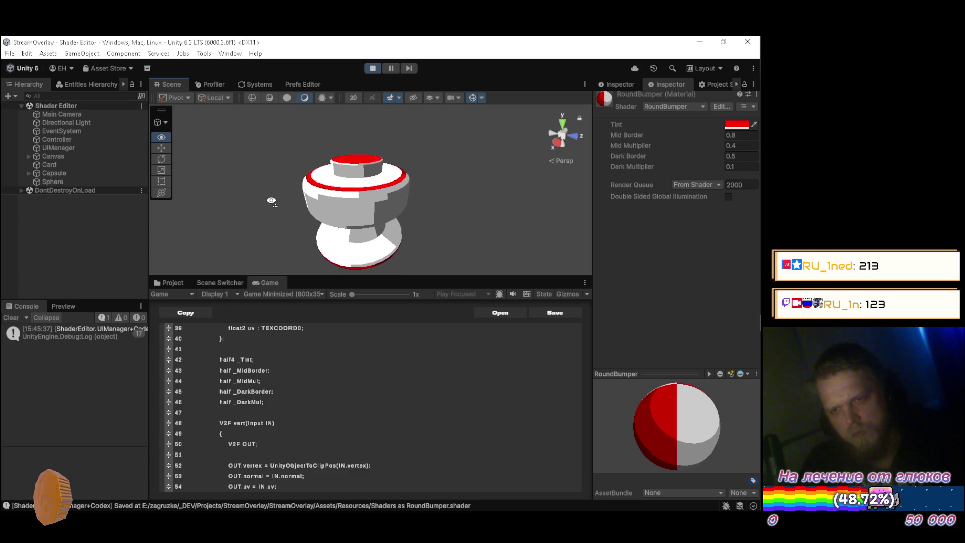
pyautogui.moveTo(272, 201); pyautogui.dragTo(274, 193)
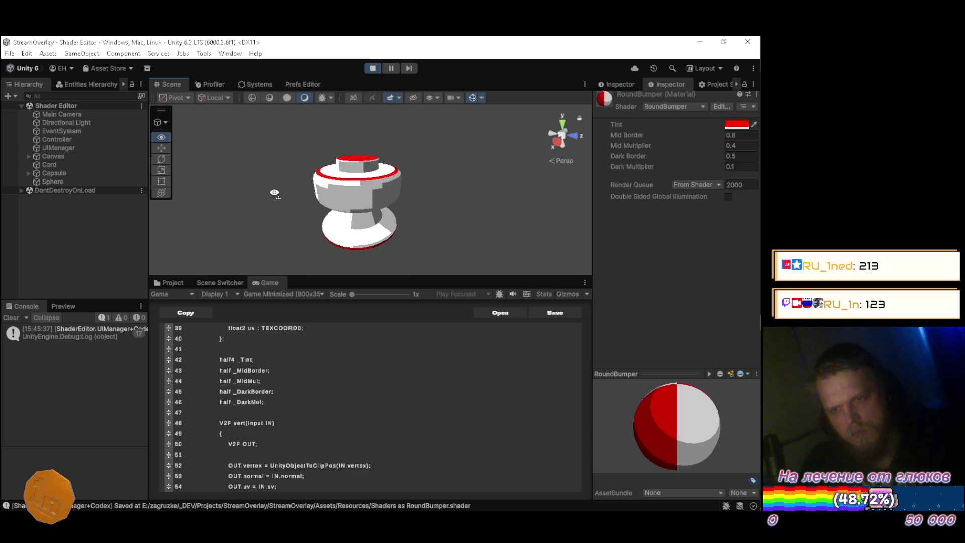
# Try other Mid Border and Mid Multiplier values, keeping 0.8 and 0.4
pyautogui.click(743, 135)
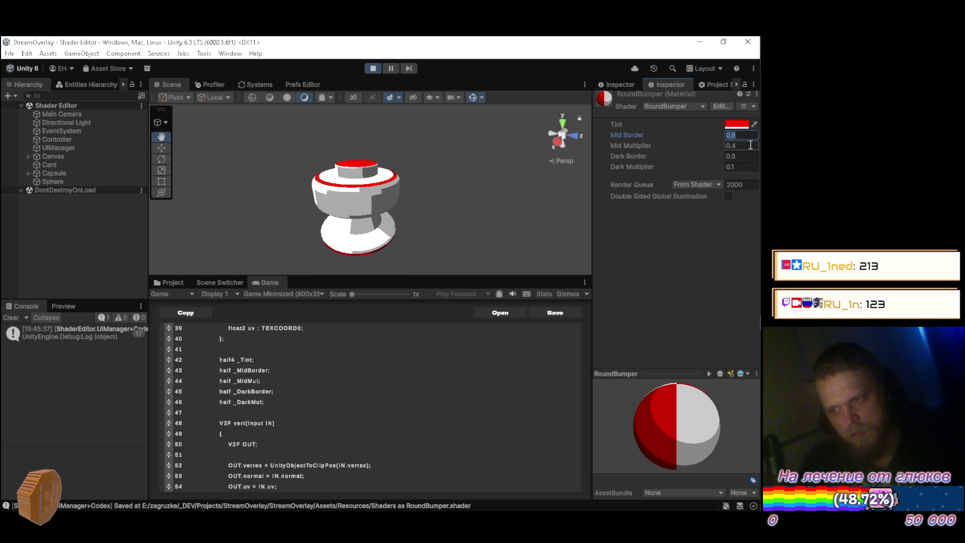
pyautogui.write('.9')
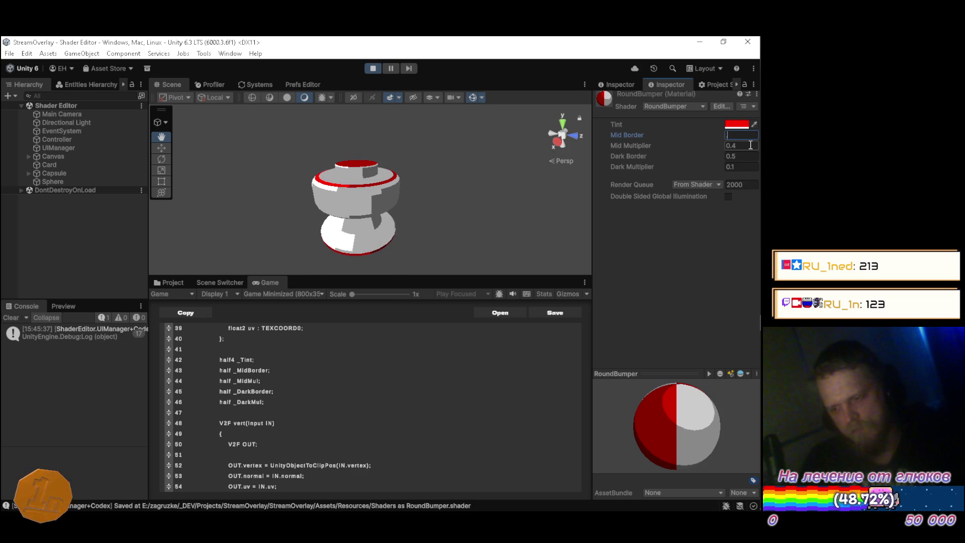
pyautogui.press('BackSpace')
pyautogui.write('8')
pyautogui.click(751, 145)
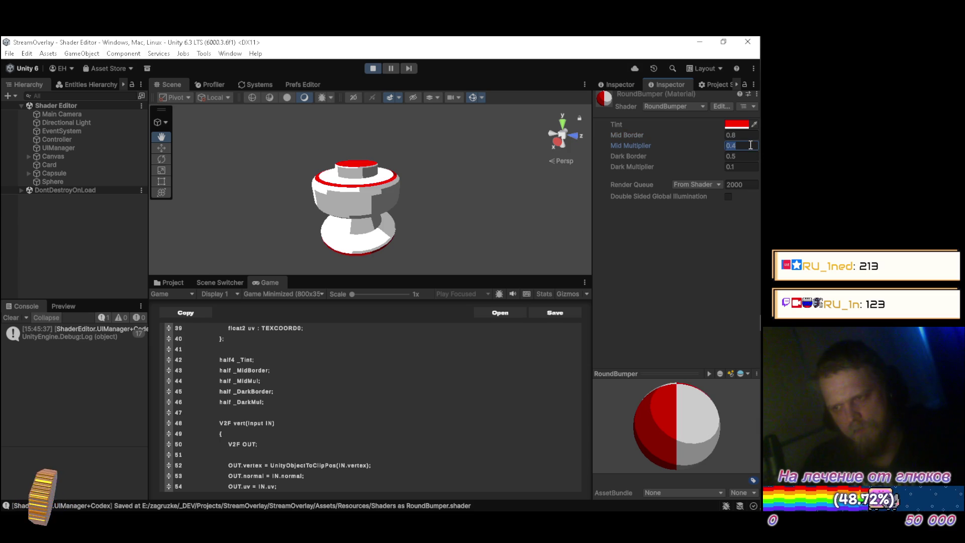
pyautogui.press('BackSpace')
pyautogui.write('3')
pyautogui.press('BackSpace')
pyautogui.write('3')
pyautogui.press('BackSpace')
pyautogui.press('BackSpace')
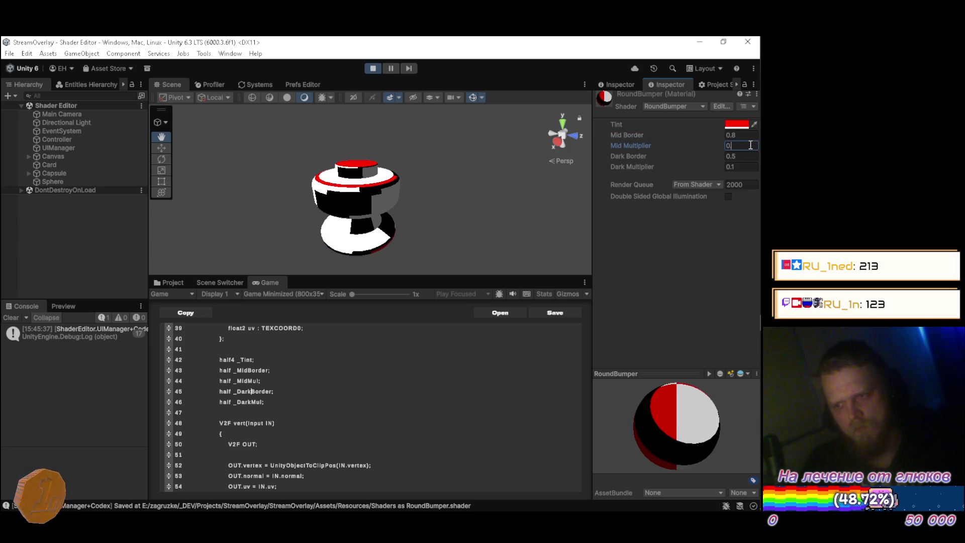
pyautogui.write('.2')
pyautogui.press('BackSpace')
pyautogui.write('4')
pyautogui.press('Tab')
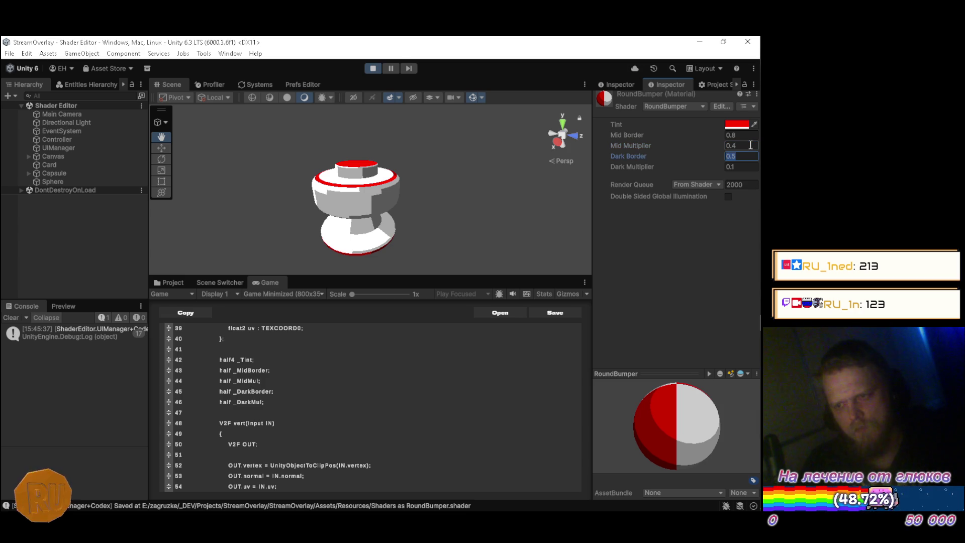
# Set Dark Border to 0.6 and Dark Multiplier to 0.05 after trying 0.3
pyautogui.press('BackSpace')
pyautogui.write('3')
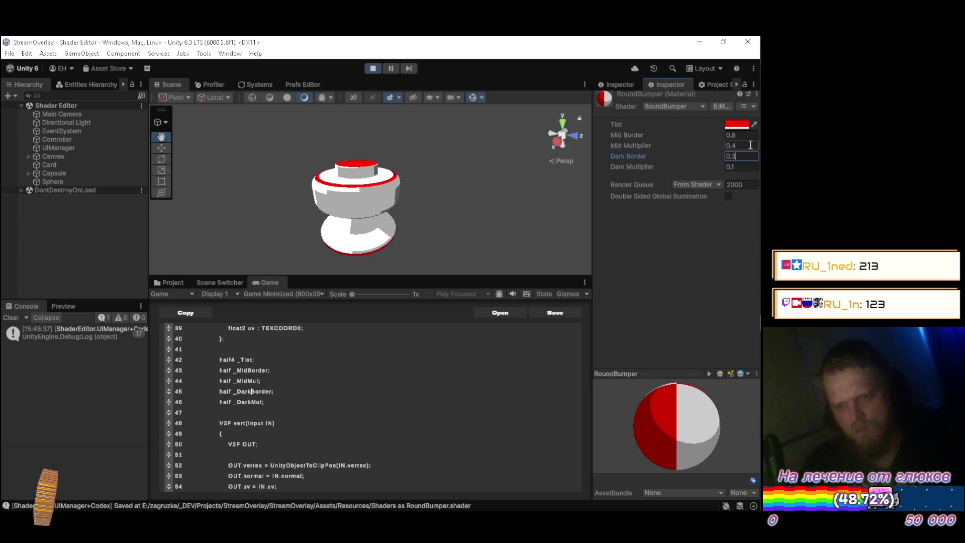
pyautogui.press('BackSpace')
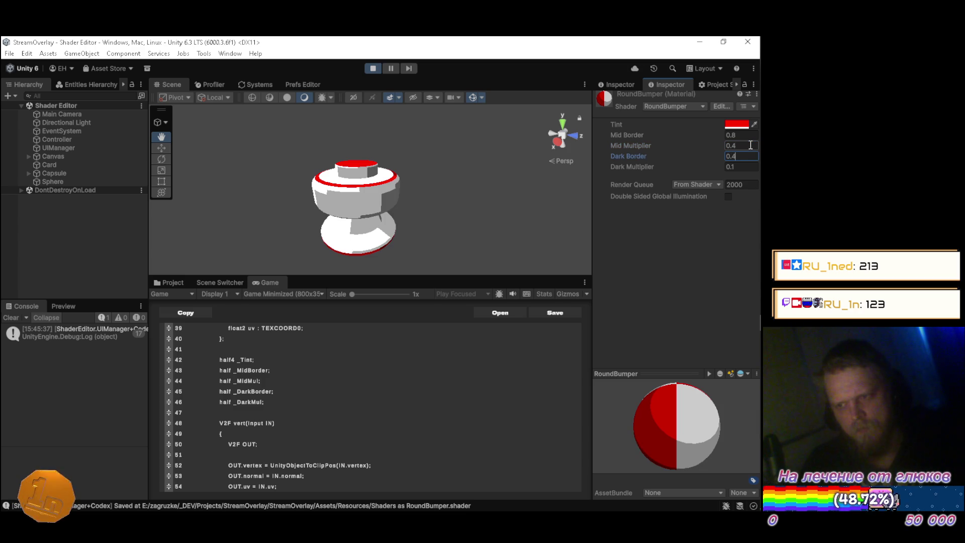
pyautogui.write('6')
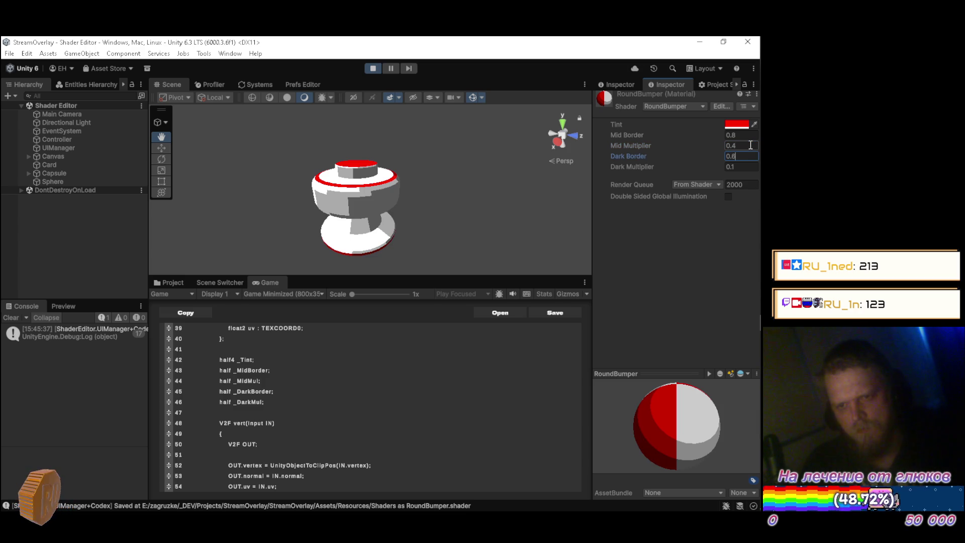
pyautogui.press('Tab')
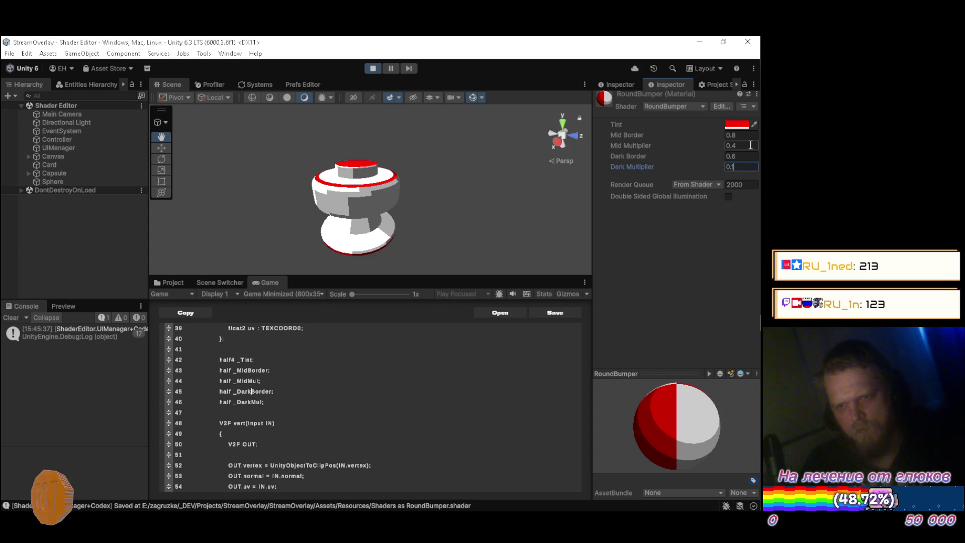
pyautogui.write('.0')
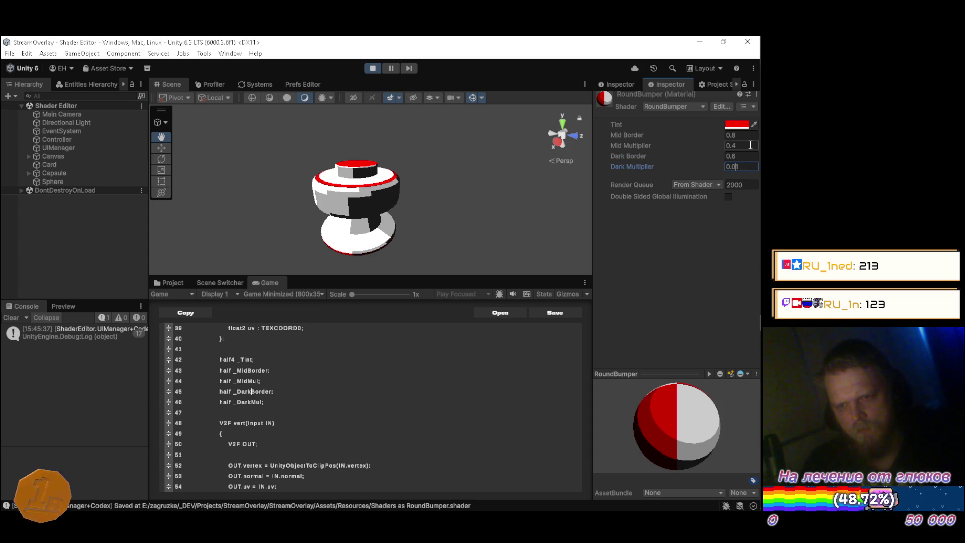
pyautogui.press('Delete')
pyautogui.write('5')
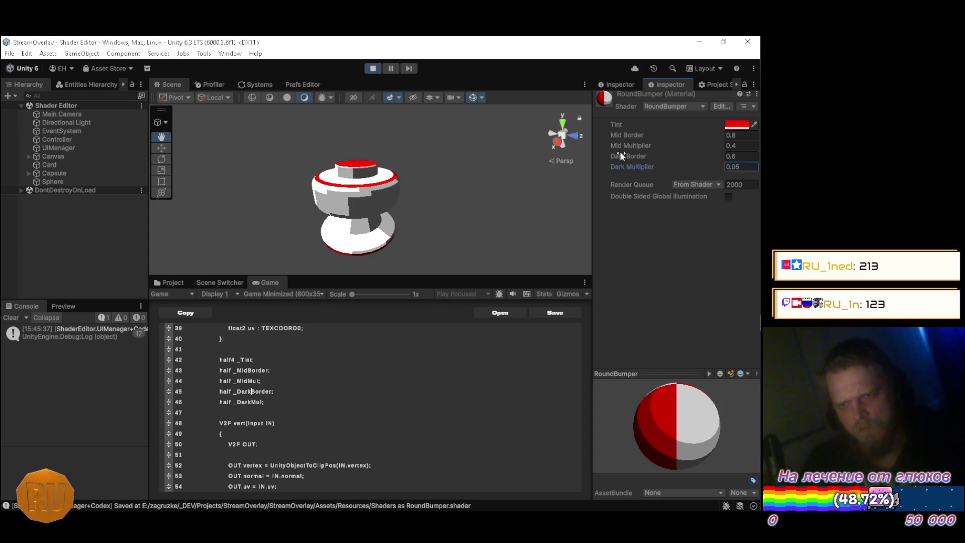
pyautogui.moveTo(383, 191)
pyautogui.mouseDown()
pyautogui.moveTo(405, 190)
pyautogui.moveTo(278, 203)
pyautogui.moveTo(522, 198)
pyautogui.moveTo(517, 123)
pyautogui.mouseUp()
pyautogui.scroll(5, 517, 122)
pyautogui.scroll(-8, 563, 153)
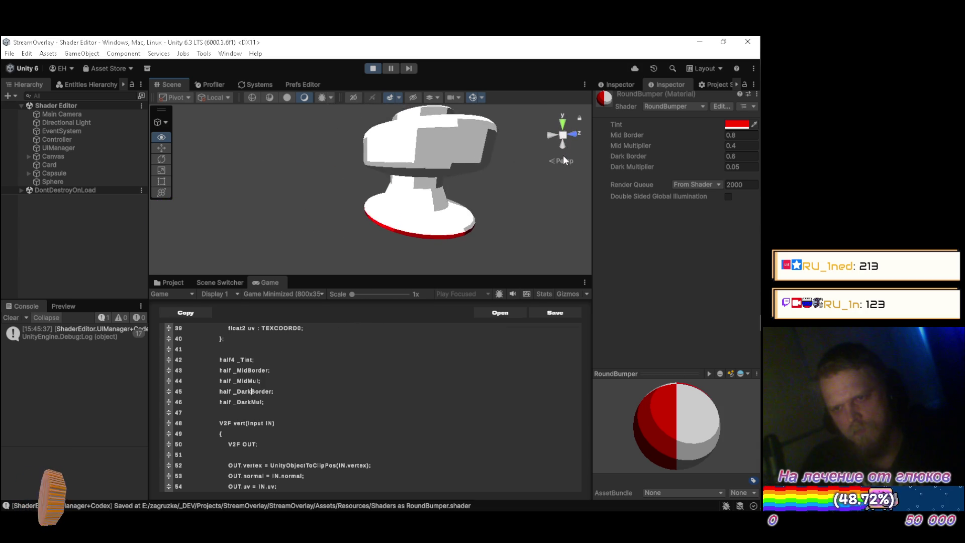
pyautogui.moveTo(522, 181); pyautogui.dragTo(461, 228)
pyautogui.scroll(5, 469, 227)
pyautogui.moveTo(647, 393)
pyautogui.mouseDown()
pyautogui.moveTo(619, 415)
pyautogui.moveTo(639, 378)
pyautogui.moveTo(665, 384)
pyautogui.moveTo(713, 423)
pyautogui.moveTo(647, 447)
pyautogui.moveTo(526, 412)
pyautogui.moveTo(610, 452)
pyautogui.moveTo(716, 442)
pyautogui.moveTo(699, 381)
pyautogui.moveTo(602, 390)
pyautogui.moveTo(557, 438)
pyautogui.moveTo(735, 442)
pyautogui.moveTo(652, 412)
pyautogui.moveTo(575, 407)
pyautogui.moveTo(635, 441)
pyautogui.moveTo(705, 430)
pyautogui.moveTo(546, 416)
pyautogui.moveTo(453, 425)
pyautogui.moveTo(318, 401)
pyautogui.moveTo(431, 454)
pyautogui.moveTo(657, 436)
pyautogui.moveTo(682, 409)
pyautogui.moveTo(592, 406)
pyautogui.moveTo(573, 433)
pyautogui.moveTo(593, 457)
pyautogui.moveTo(579, 443)
pyautogui.mouseUp()
pyautogui.moveTo(478, 201)
pyautogui.mouseDown()
pyautogui.moveTo(503, 168)
pyautogui.moveTo(548, 174)
pyautogui.mouseUp()
pyautogui.hotkey('alt', 'Tab')
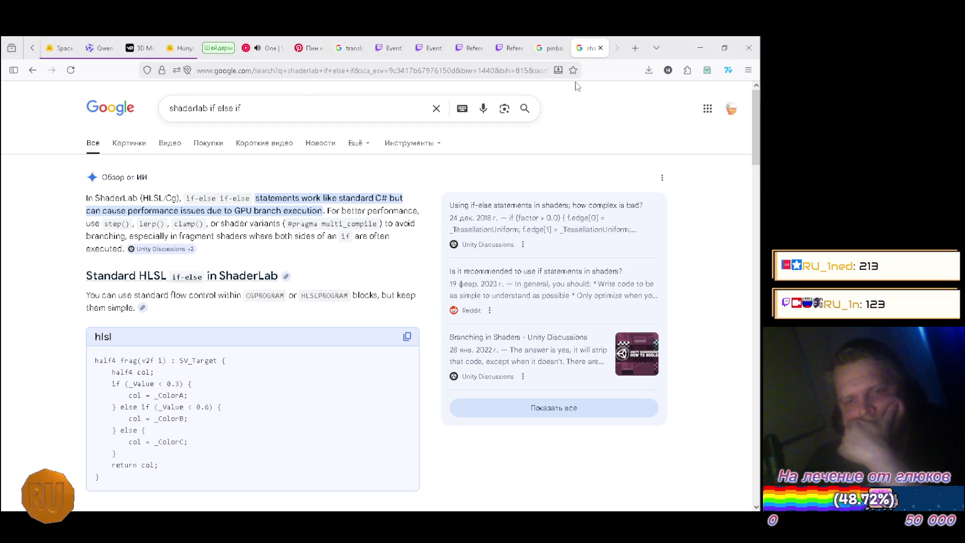
# Close the Google tab about ShaderLab if-else and bring the Unity editor forward
pyautogui.click(600, 48)
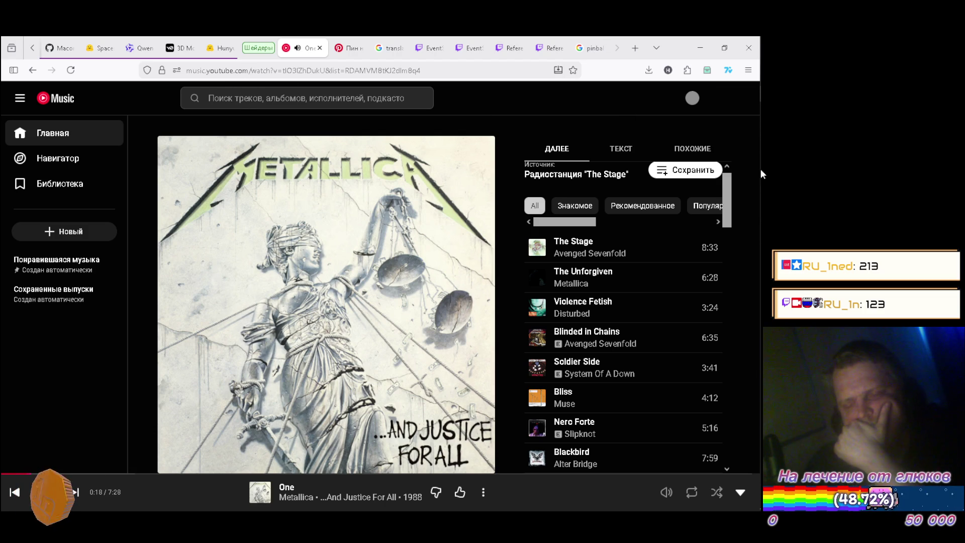
pyautogui.moveTo(758, 284)
pyautogui.click(750, 322)
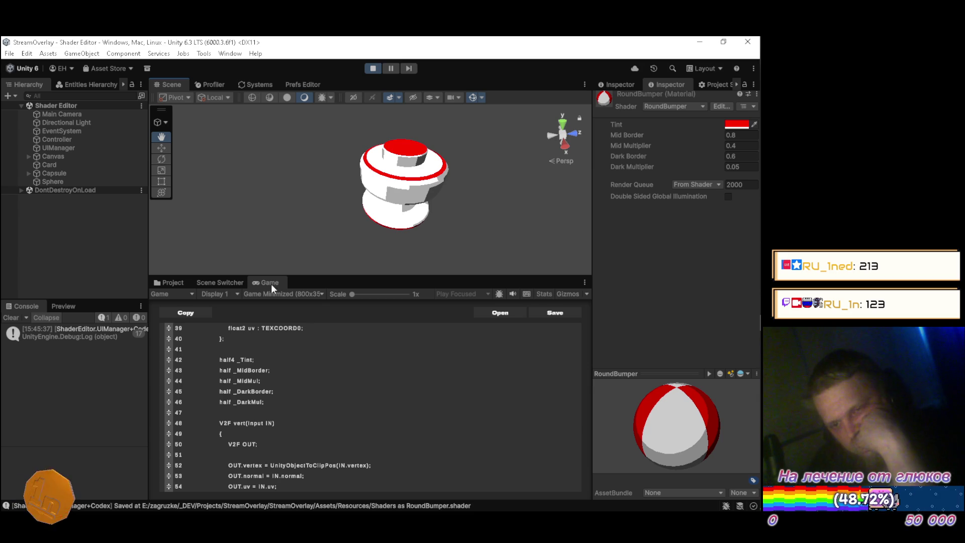
# Read the 'undeclared identifier _DarkBorder' error, then scroll up to the property declarations
pyautogui.scroll(-10, 364, 373)
pyautogui.scroll(-6, 369, 372)
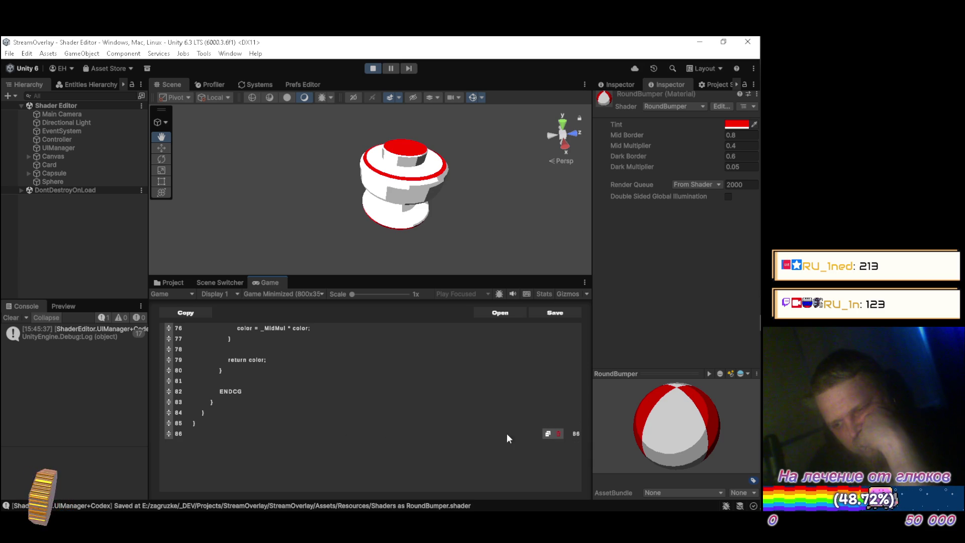
pyautogui.scroll(2, 396, 441)
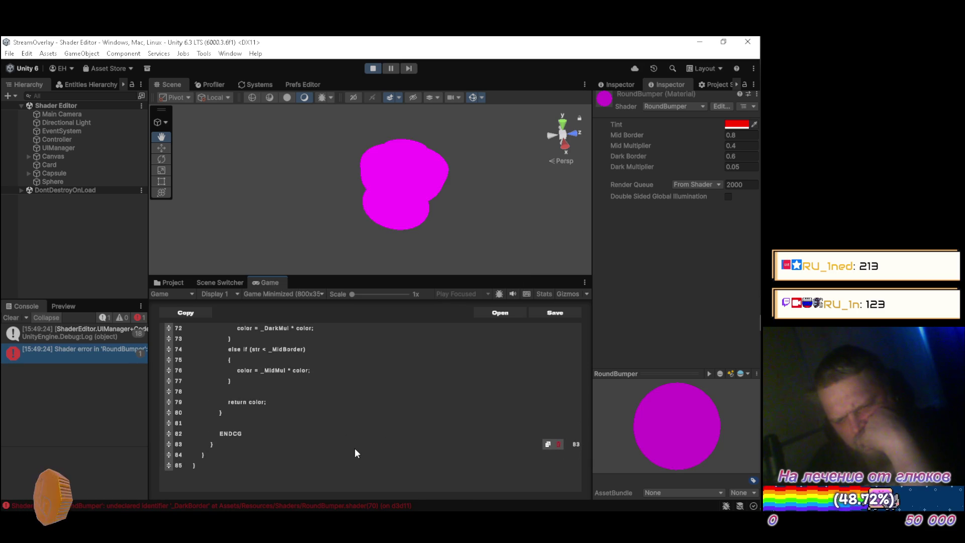
pyautogui.click(109, 352)
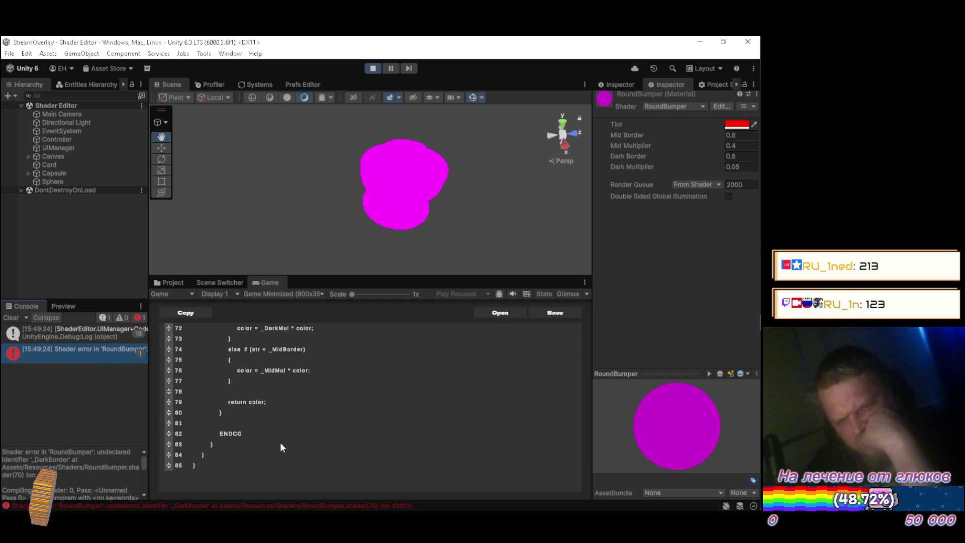
pyautogui.scroll(2, 346, 386)
pyautogui.scroll(1, 346, 391)
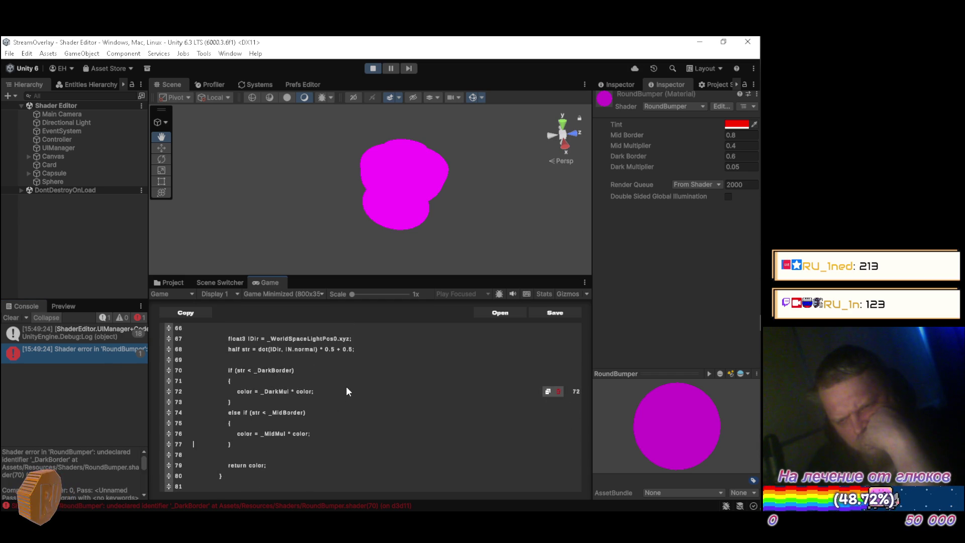
pyautogui.scroll(8, 347, 392)
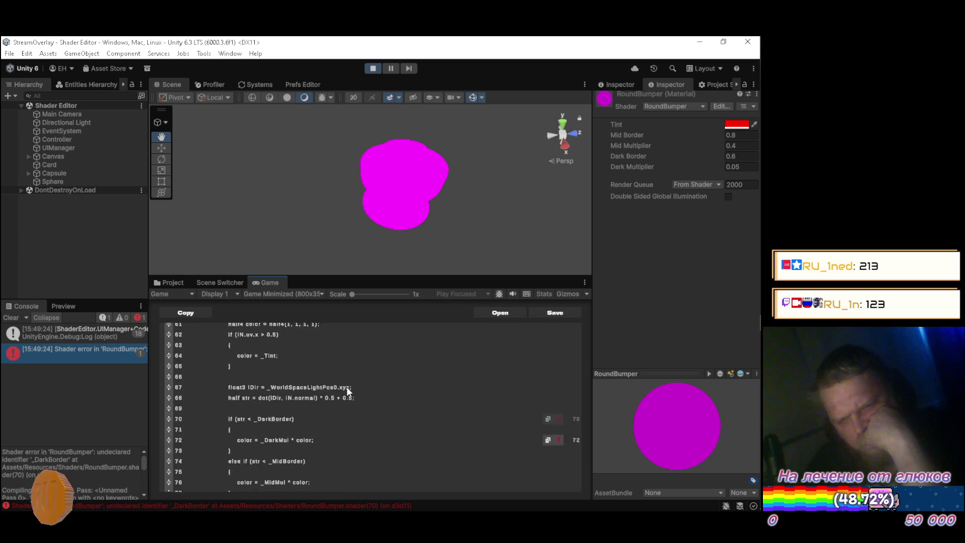
pyautogui.scroll(2, 346, 392)
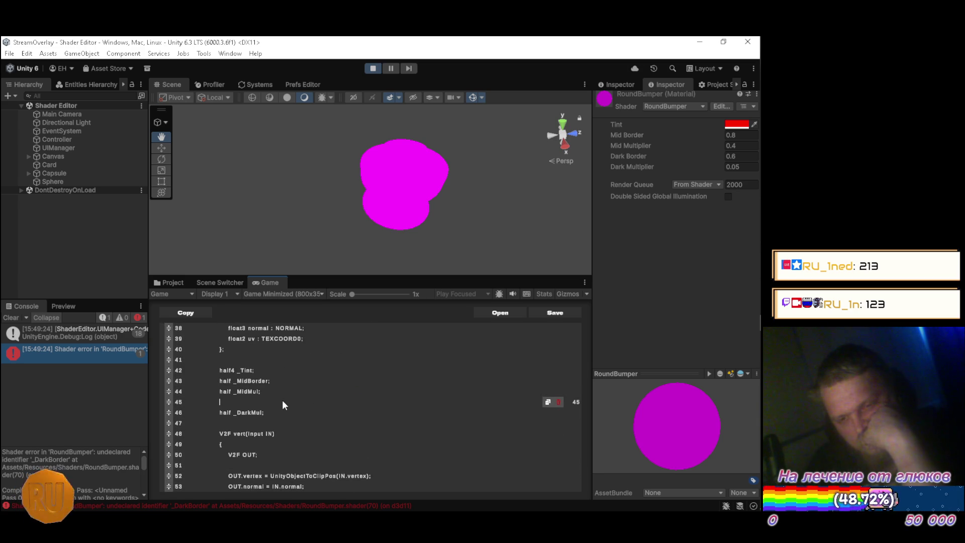
# Restore the missing 'half _DarkBorder;' declaration in the blank line 45
pyautogui.write('ha')
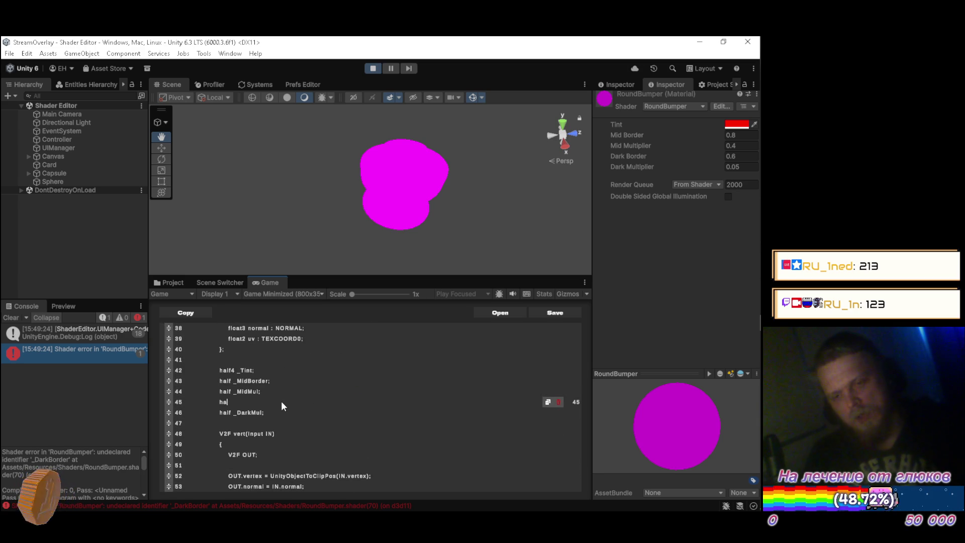
pyautogui.write('lf _DarkBorder;')
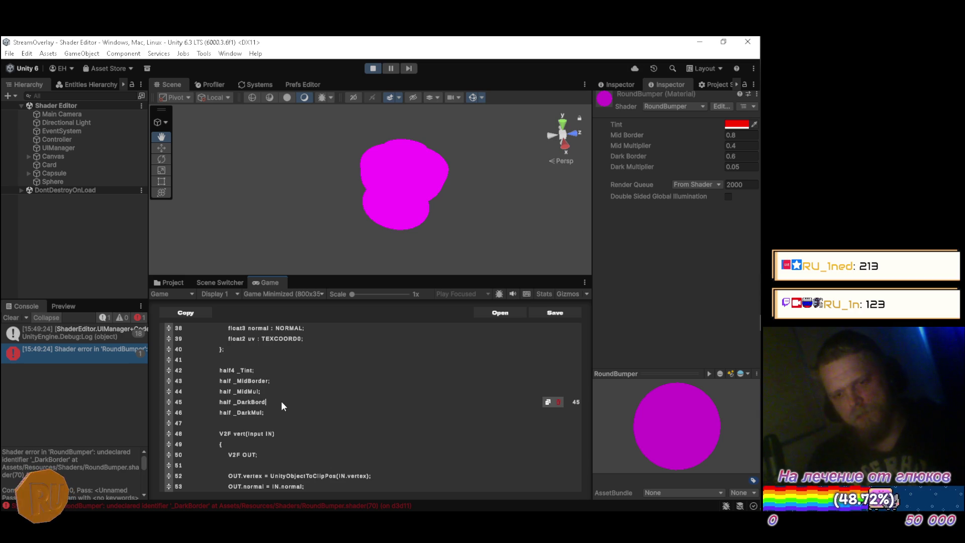
pyautogui.press('Down')
pyautogui.press('Down')
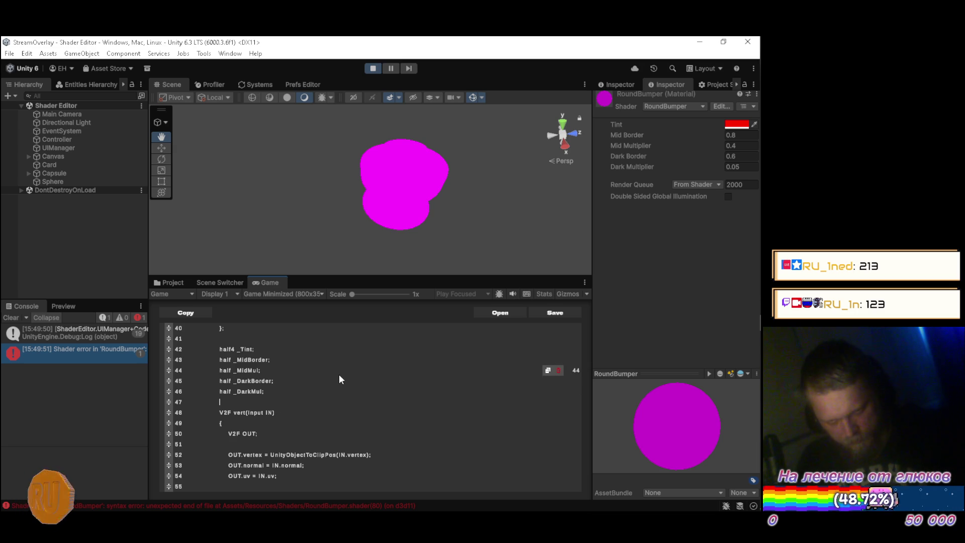
pyautogui.scroll(-10, 339, 372)
pyautogui.scroll(-2, 340, 371)
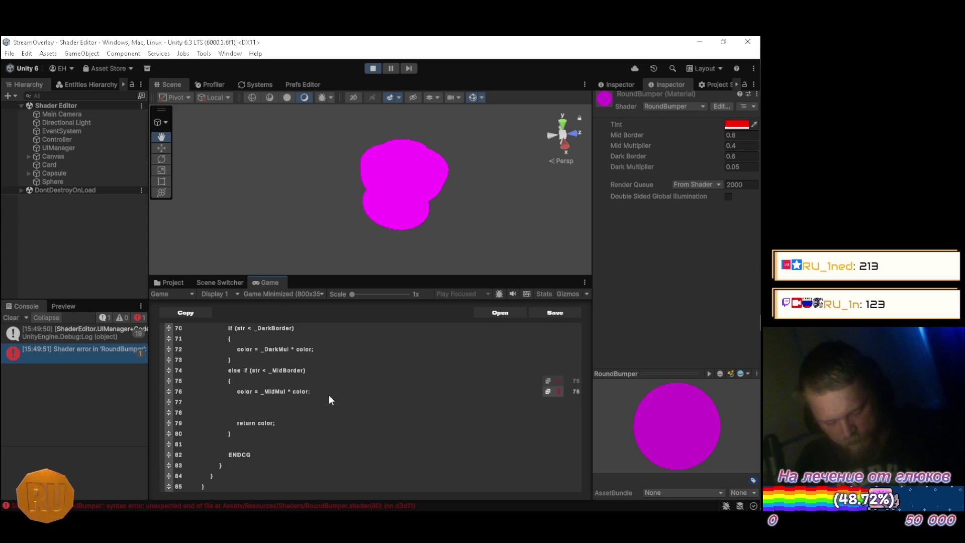
pyautogui.scroll(2, 303, 433)
pyautogui.scroll(-2, 303, 433)
pyautogui.scroll(3, 302, 428)
pyautogui.scroll(2, 303, 427)
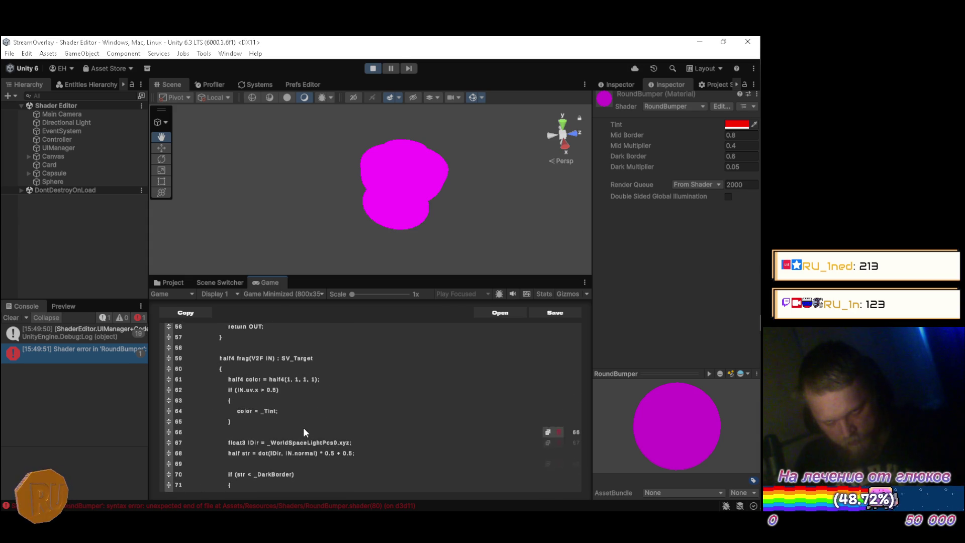
pyautogui.scroll(-6, 304, 425)
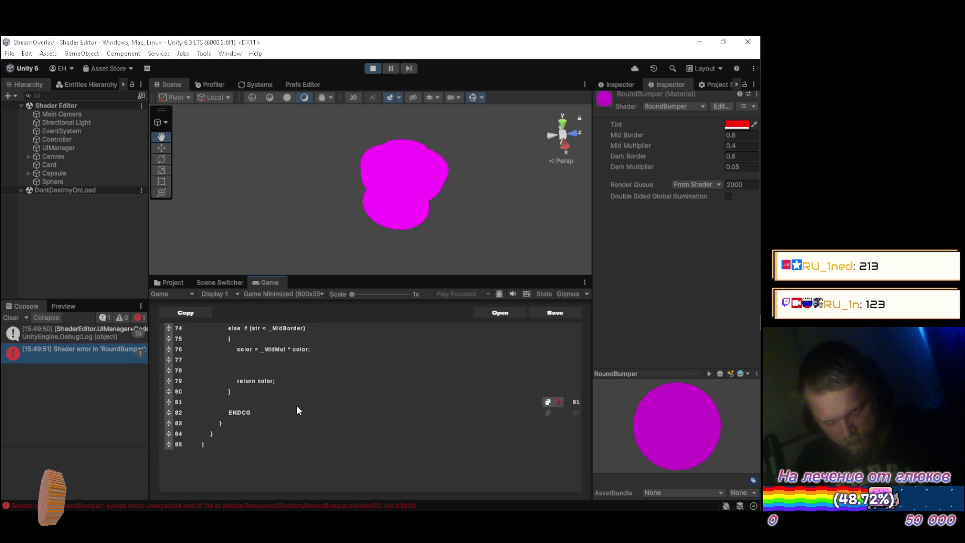
# Add a closing brace, remove the empty line before ENDCG, and move a brace up to close the else-if
pyautogui.press('Return')
pyautogui.write('}')
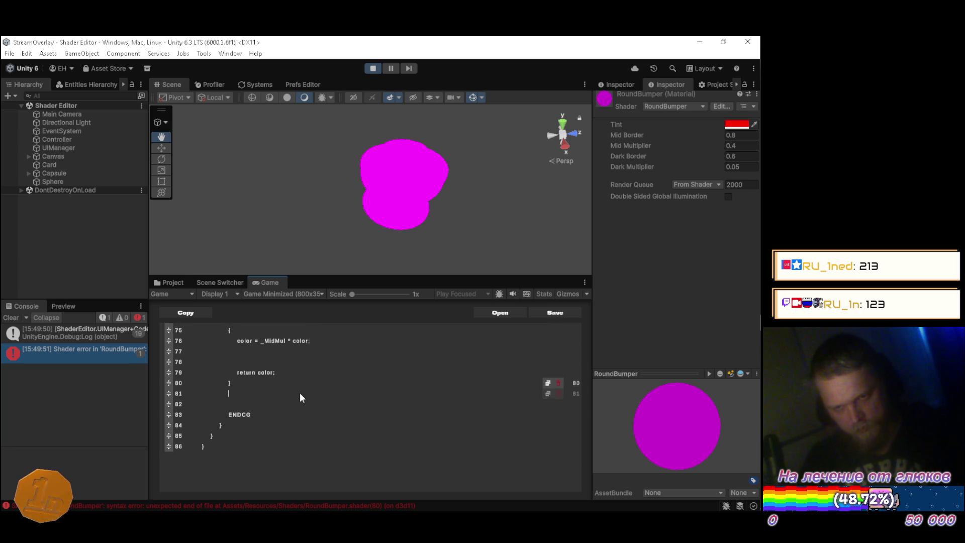
pyautogui.press('Down')
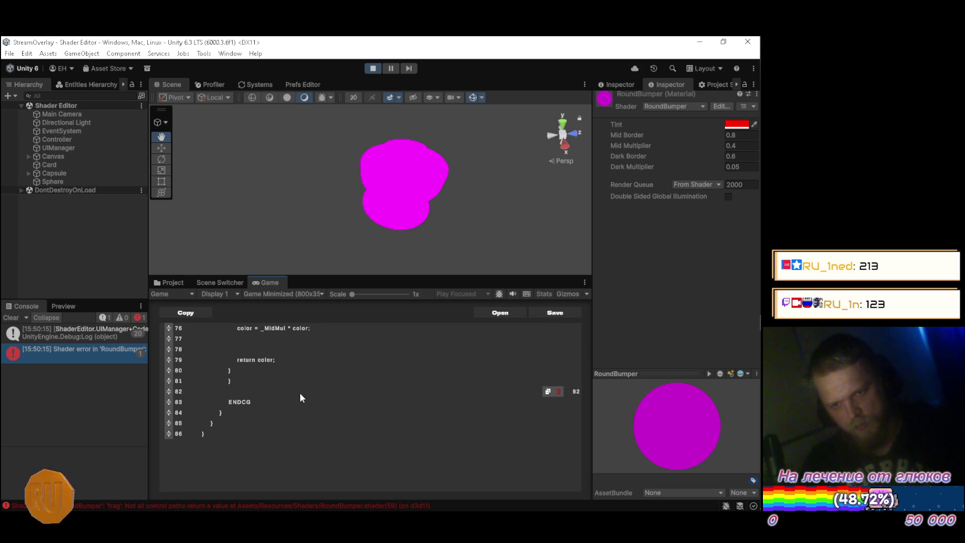
pyautogui.press('Return')
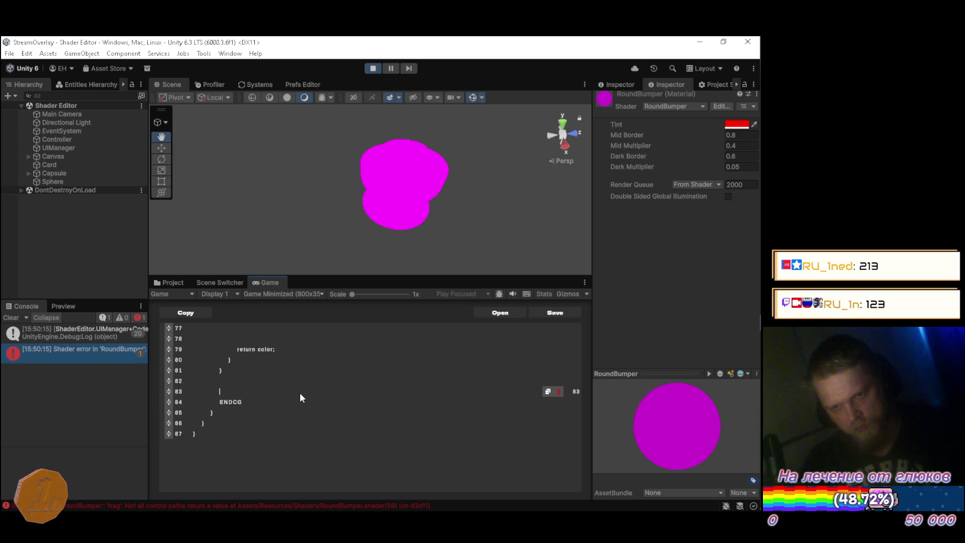
pyautogui.press('Up')
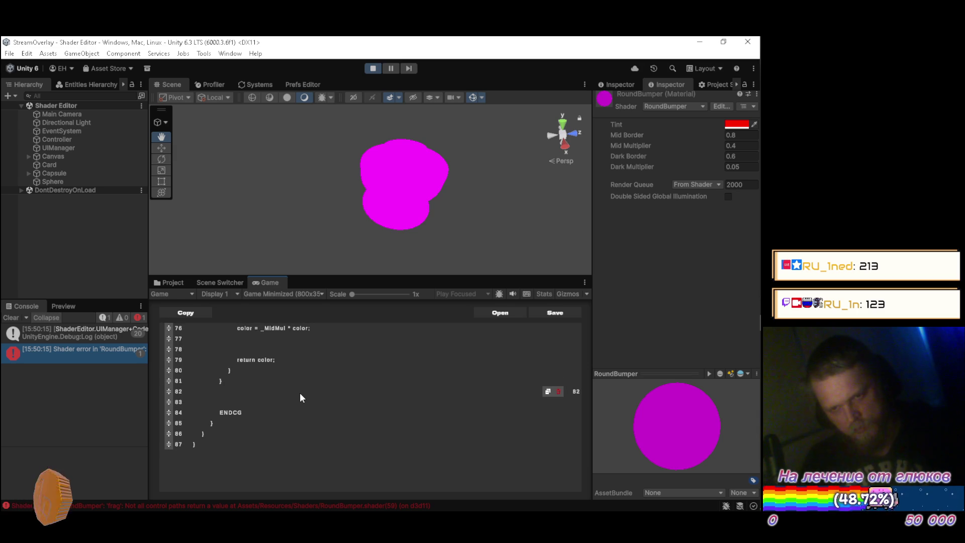
pyautogui.click(559, 402)
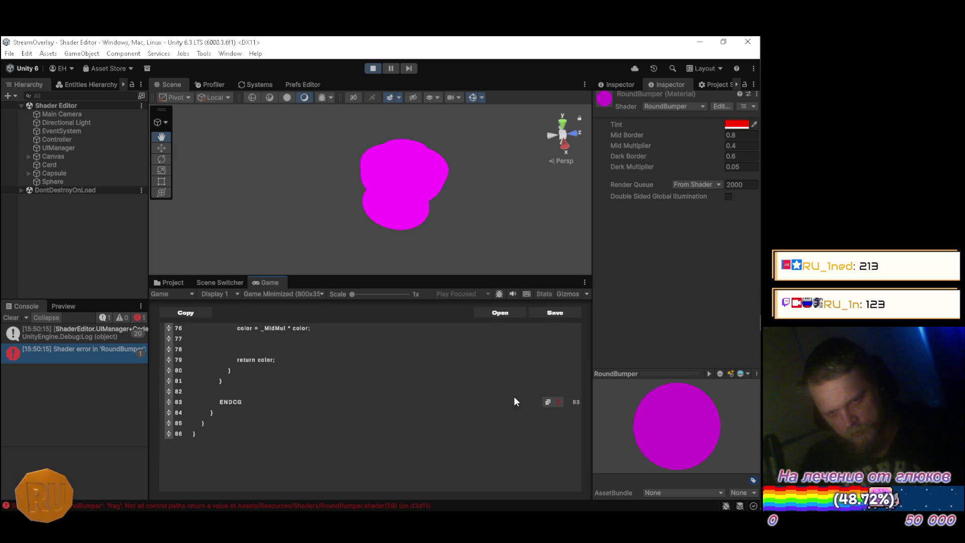
pyautogui.moveTo(378, 369)
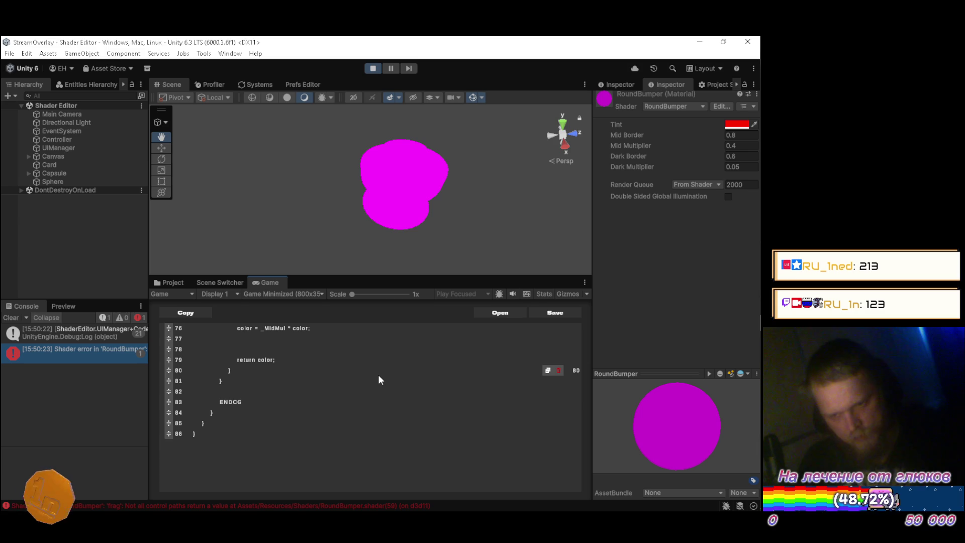
pyautogui.scroll(2, 375, 377)
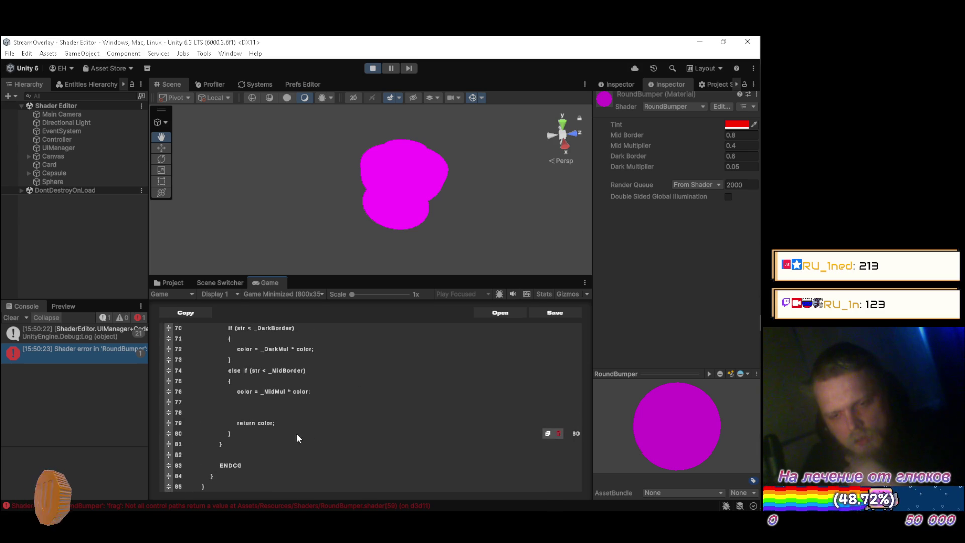
pyautogui.moveTo(169, 435); pyautogui.dragTo(168, 402)
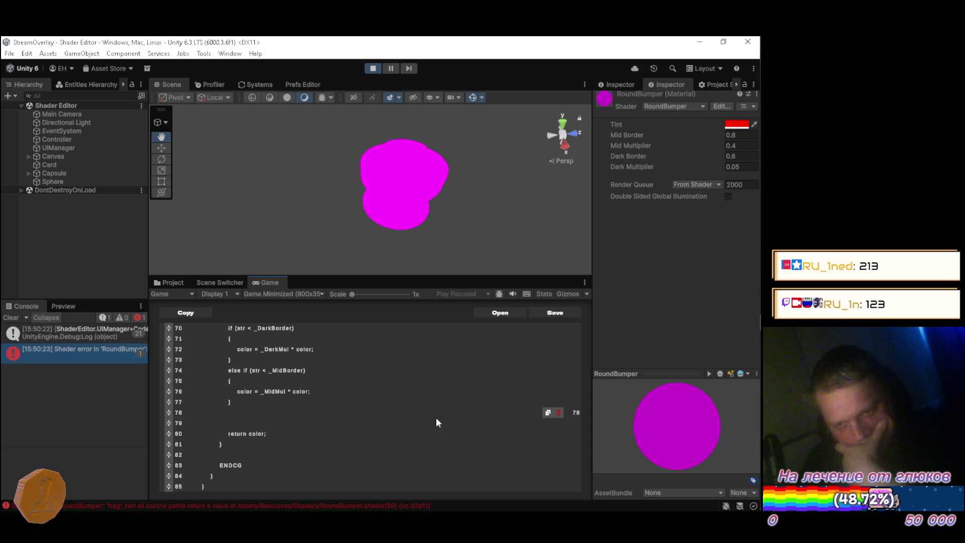
# Remove the empty line above return color so the RoundBumper shader recompiles, then review the code
pyautogui.click(558, 424)
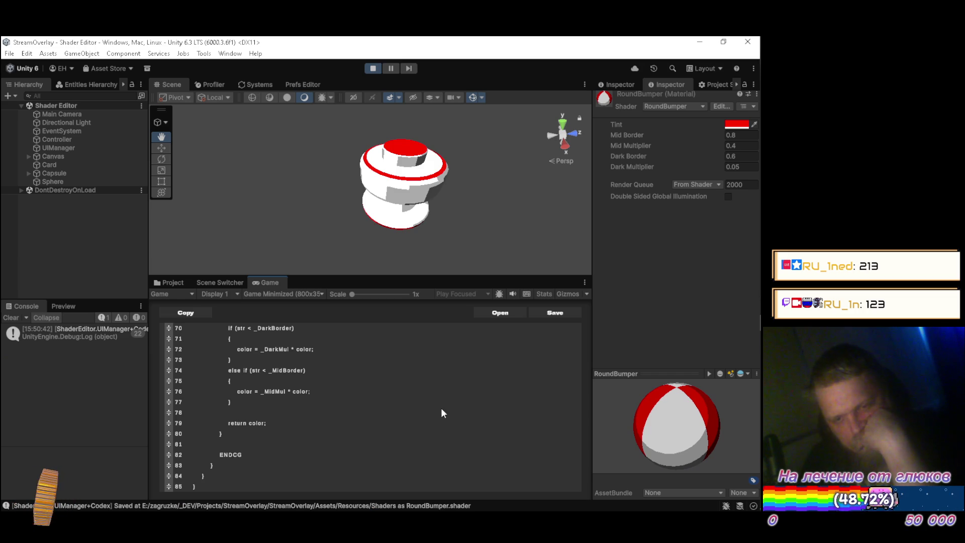
pyautogui.scroll(5, 439, 412)
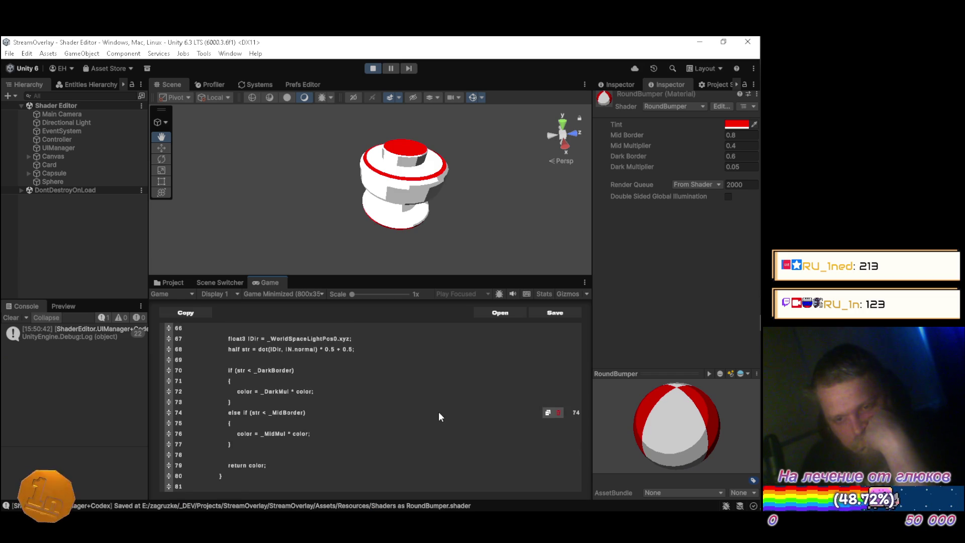
pyautogui.scroll(2, 438, 417)
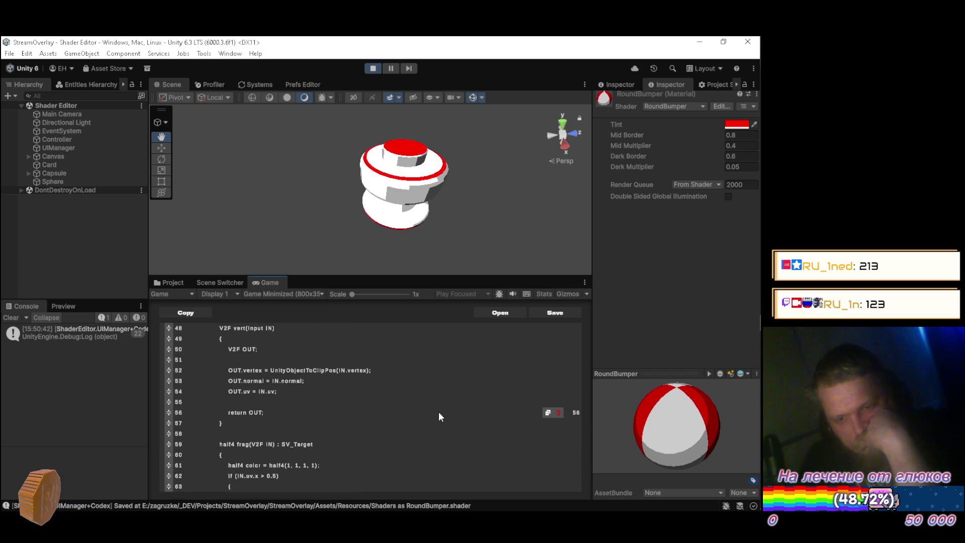
pyautogui.scroll(-3, 439, 413)
pyautogui.scroll(3, 438, 412)
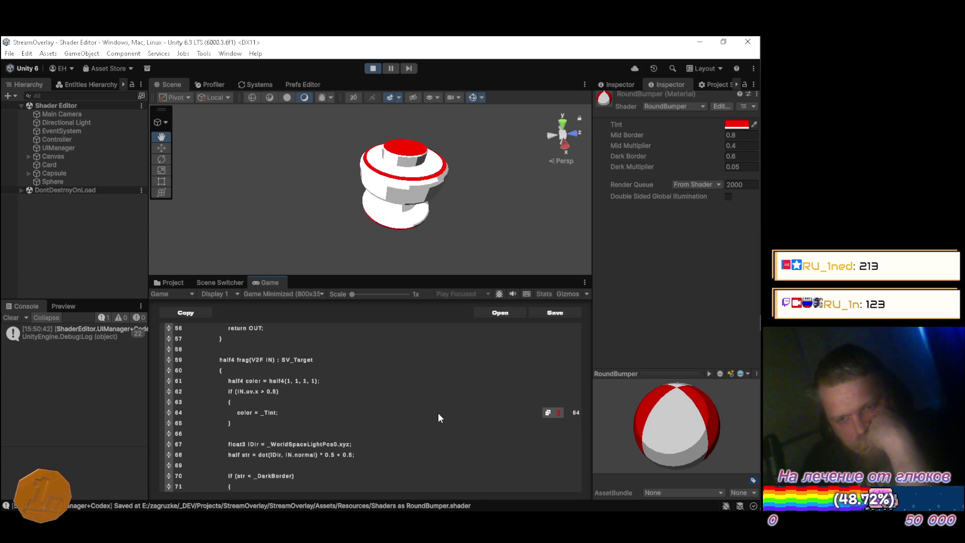
pyautogui.scroll(5, 438, 413)
pyautogui.scroll(7, 439, 419)
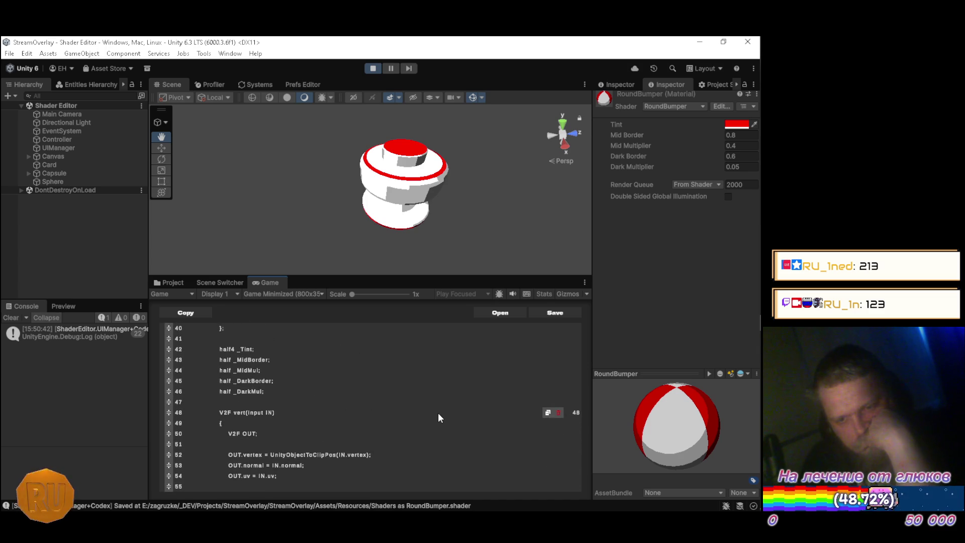
pyautogui.scroll(6, 438, 418)
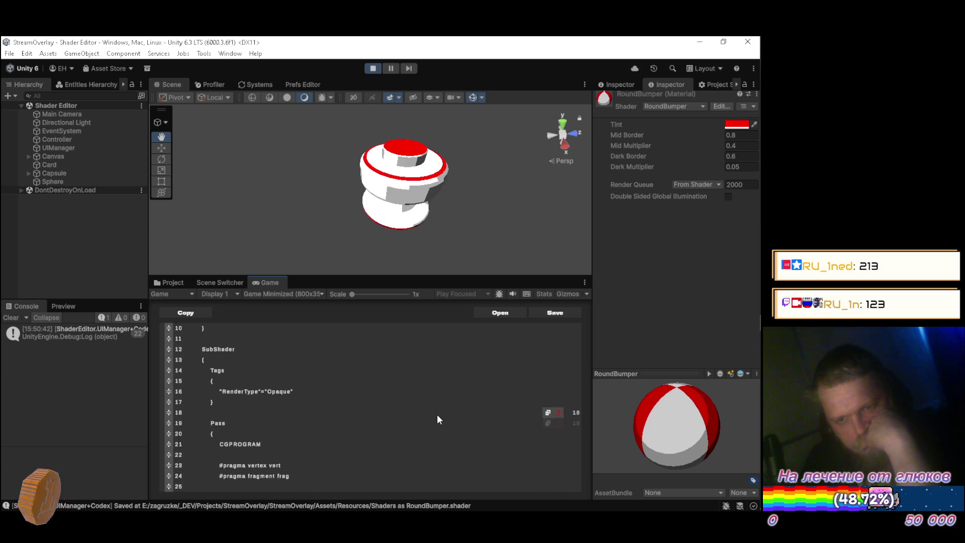
pyautogui.scroll(-7, 437, 416)
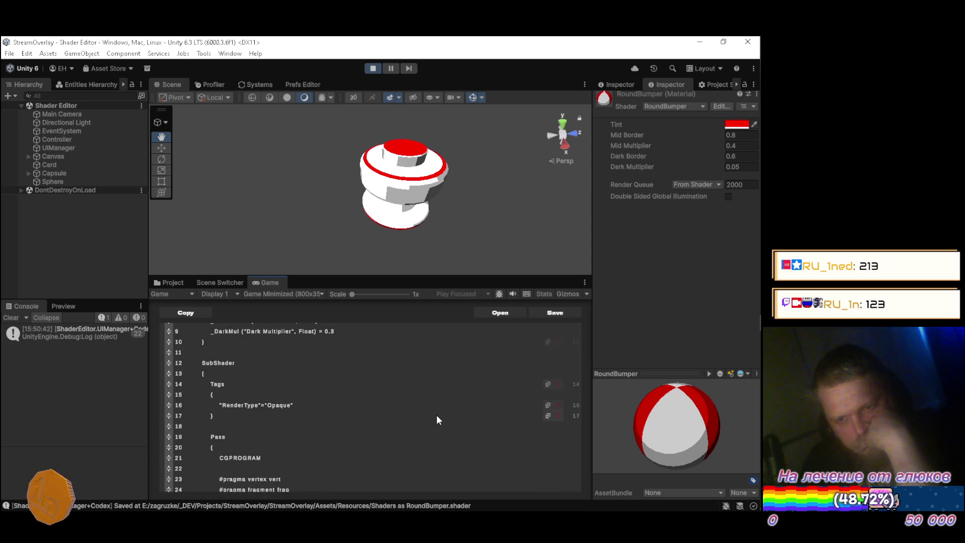
pyautogui.scroll(-11, 436, 418)
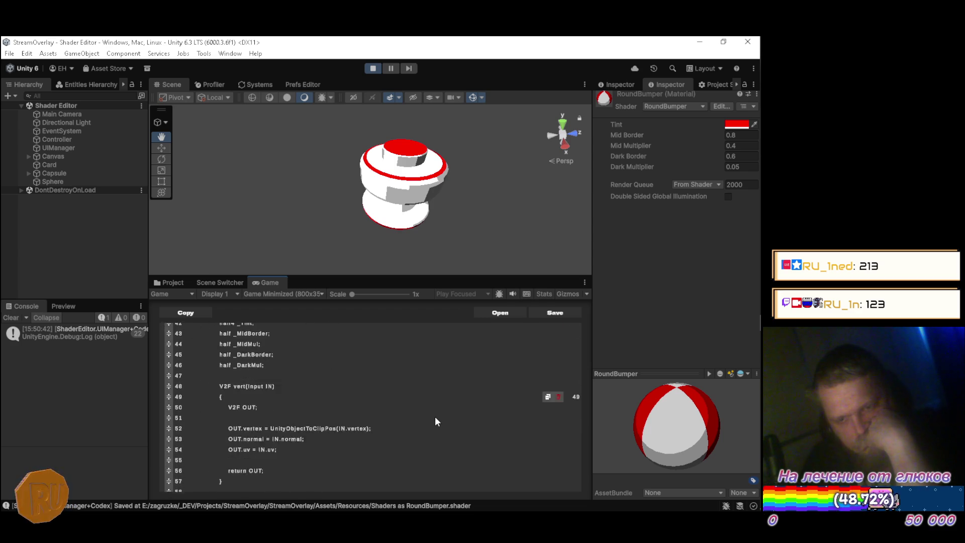
pyautogui.scroll(-5, 436, 420)
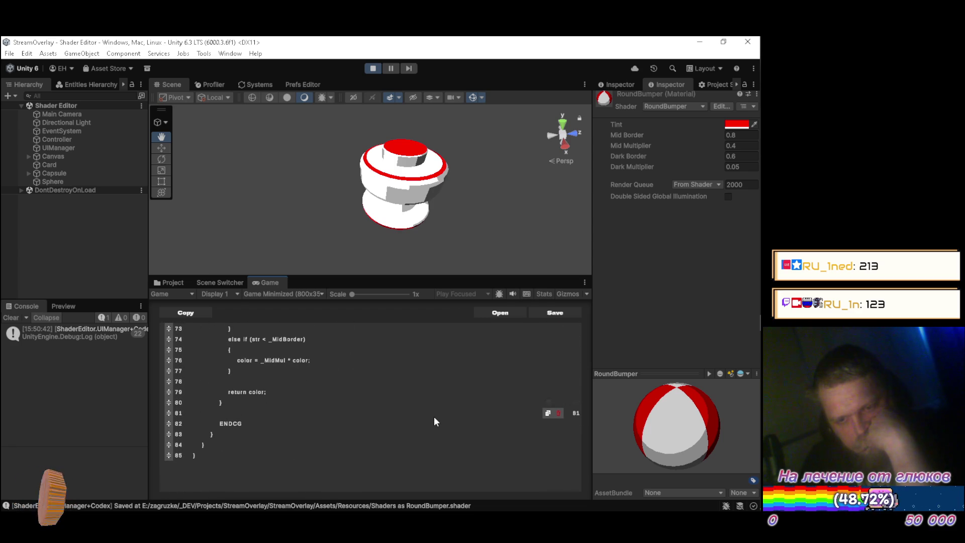
# Orbit the Scene view to see the bumper's red and white toon bands from the front
pyautogui.scroll(9, 436, 421)
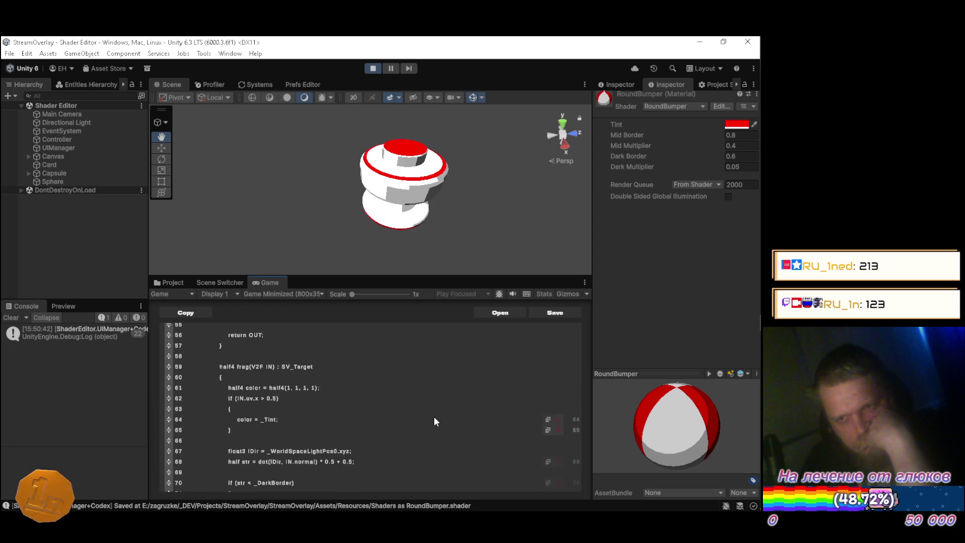
pyautogui.scroll(6, 436, 421)
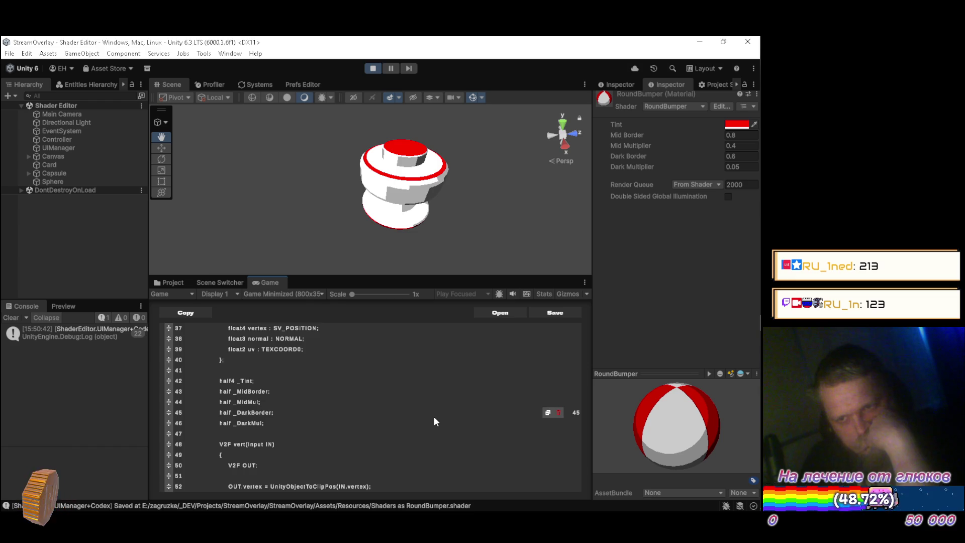
pyautogui.scroll(10, 436, 421)
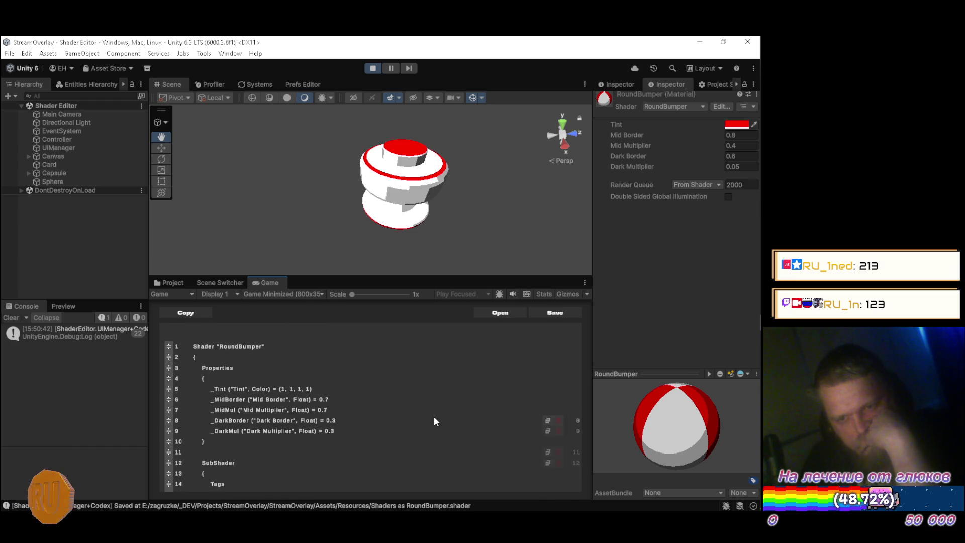
pyautogui.scroll(-10, 436, 421)
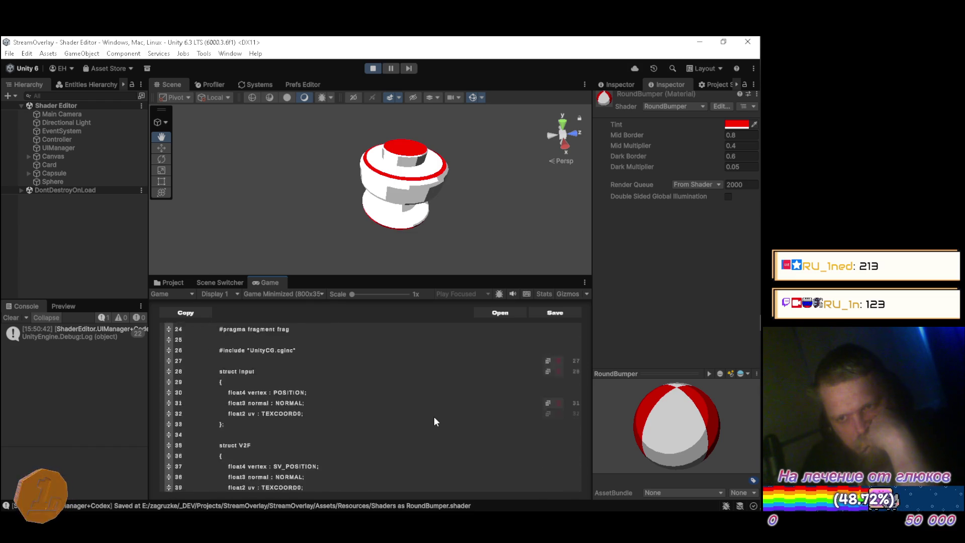
pyautogui.scroll(-13, 435, 421)
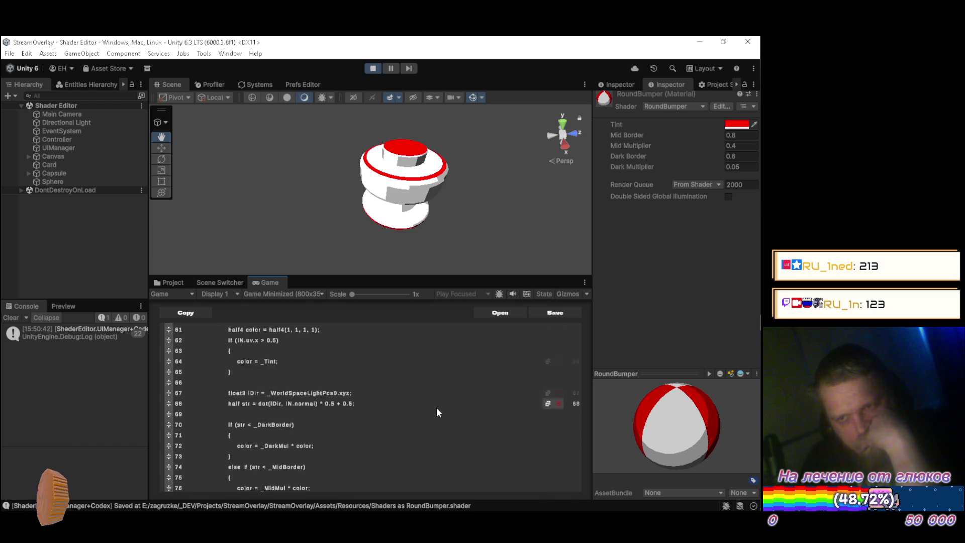
pyautogui.scroll(-2, 437, 411)
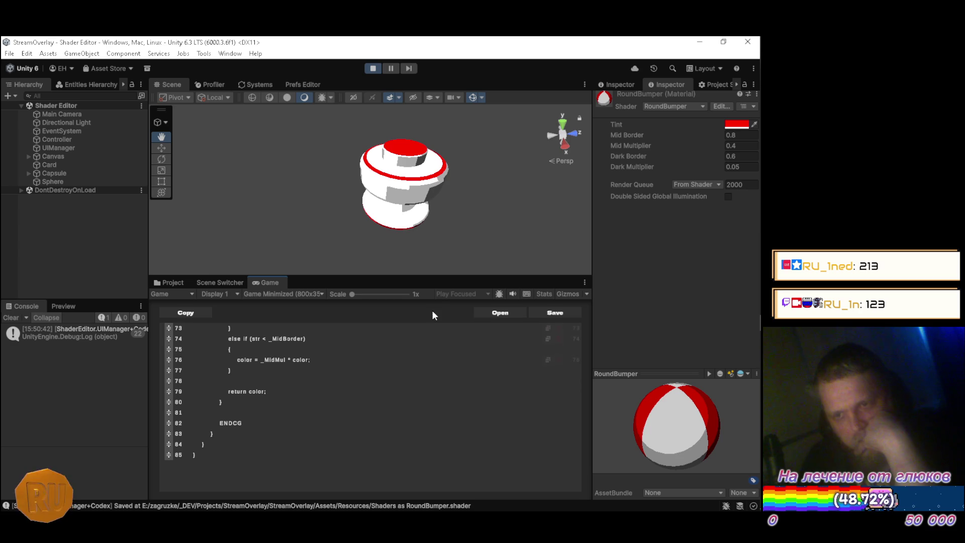
pyautogui.moveTo(430, 244)
pyautogui.mouseDown()
pyautogui.moveTo(515, 189)
pyautogui.moveTo(483, 201)
pyautogui.mouseUp()
pyautogui.scroll(-5, 482, 201)
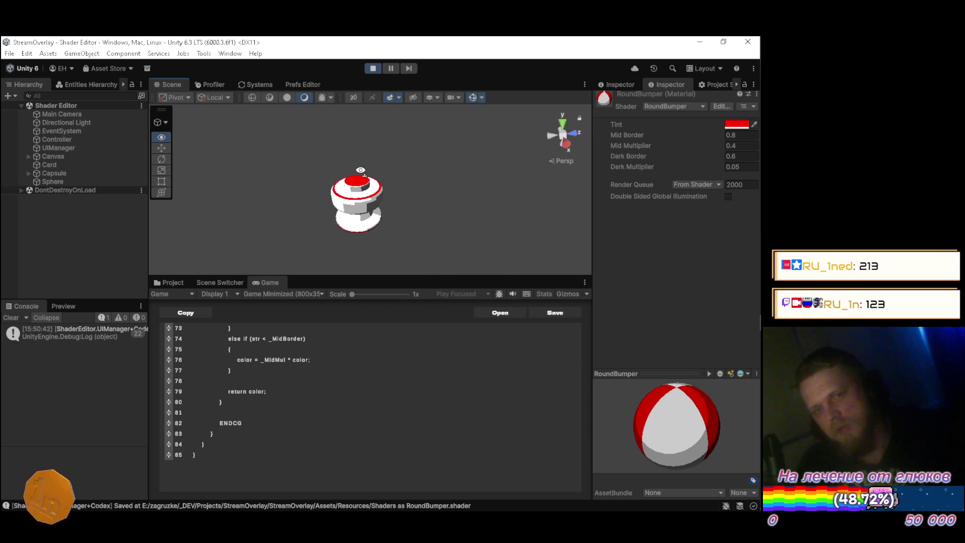
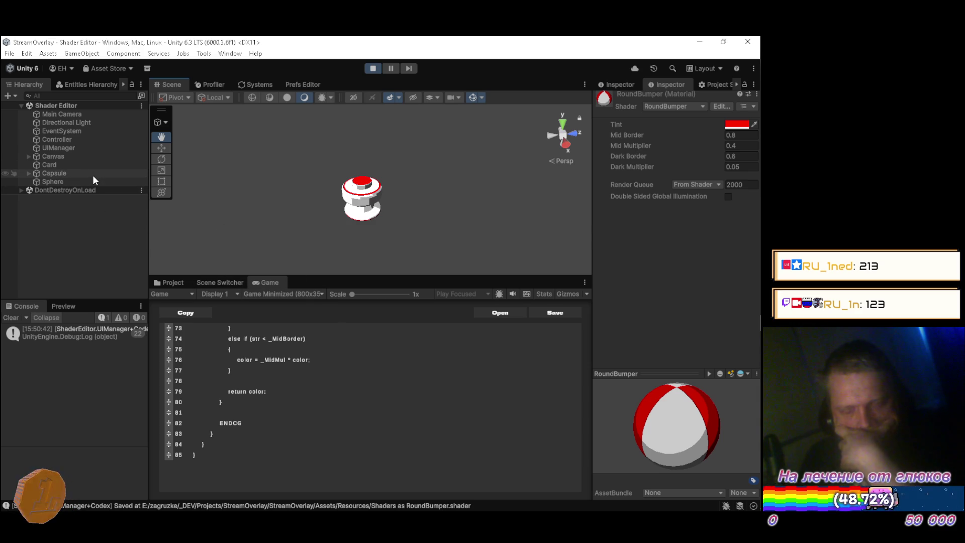
# Rotate the Sphere around its vertical axis, then deselect it
pyautogui.click(78, 181)
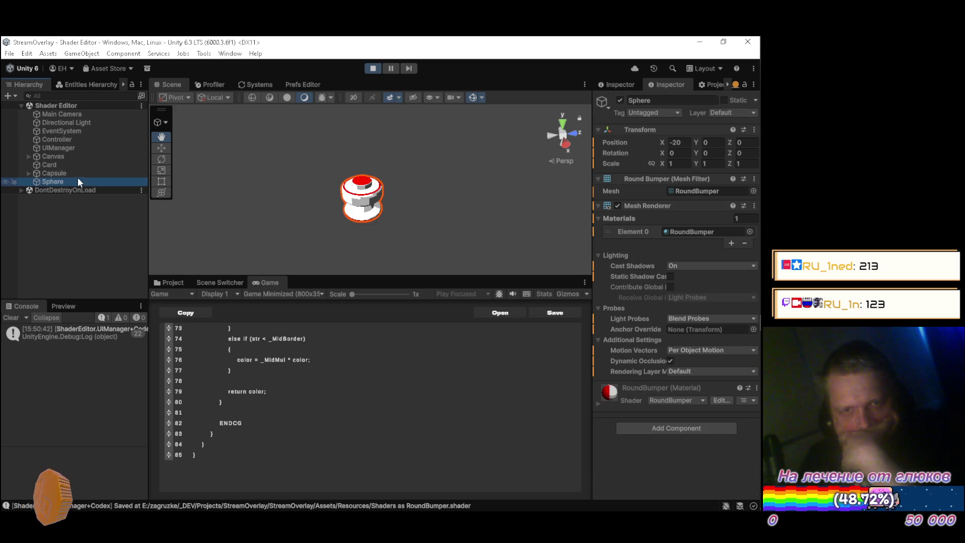
pyautogui.press('e')
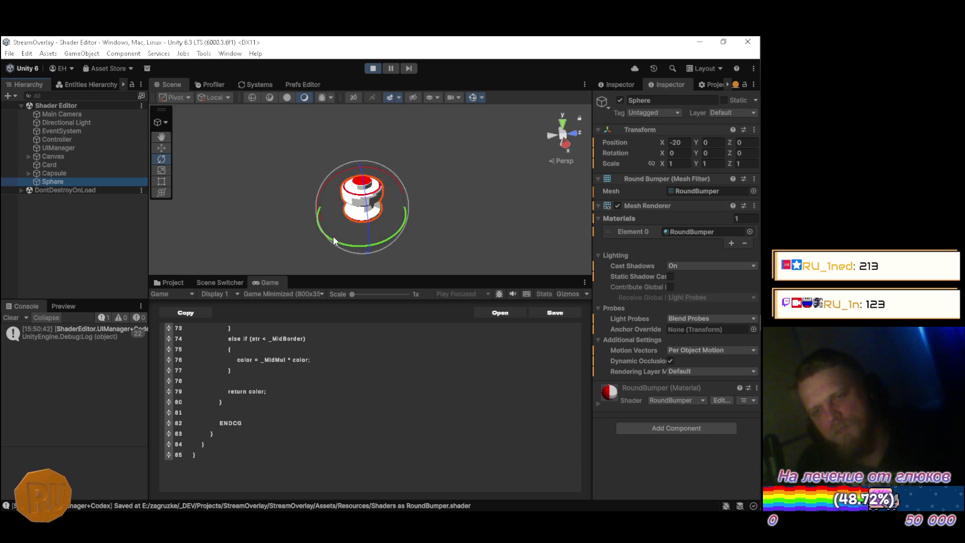
pyautogui.moveTo(352, 244)
pyautogui.mouseDown()
pyautogui.moveTo(483, 216)
pyautogui.moveTo(348, 229)
pyautogui.moveTo(294, 210)
pyautogui.moveTo(377, 230)
pyautogui.moveTo(555, 242)
pyautogui.moveTo(390, 269)
pyautogui.moveTo(438, 241)
pyautogui.mouseUp()
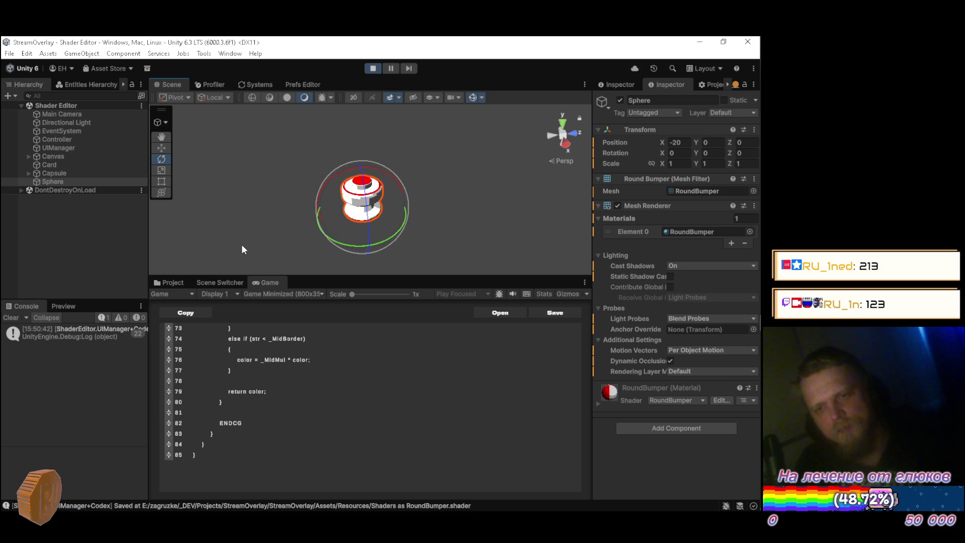
pyautogui.click(97, 237)
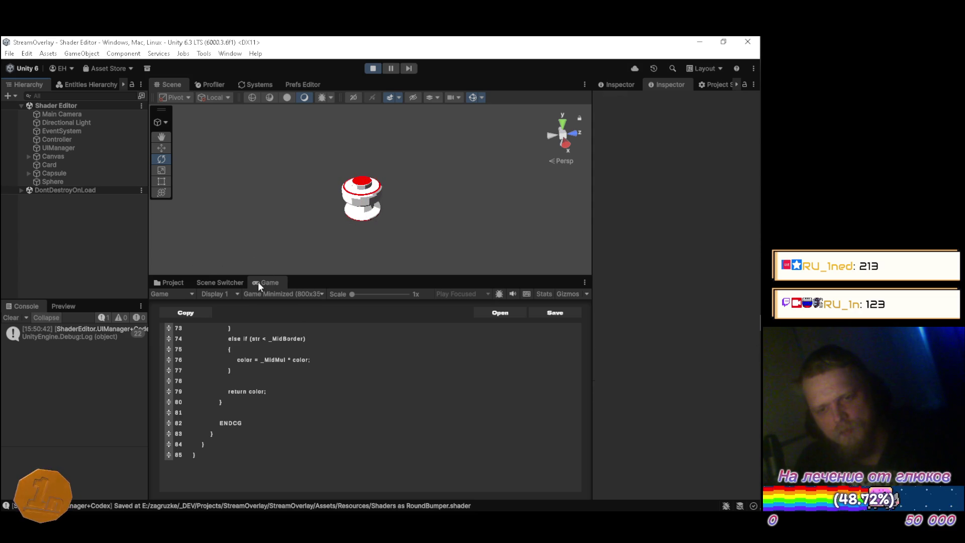
pyautogui.scroll(5, 334, 376)
pyautogui.scroll(3, 340, 376)
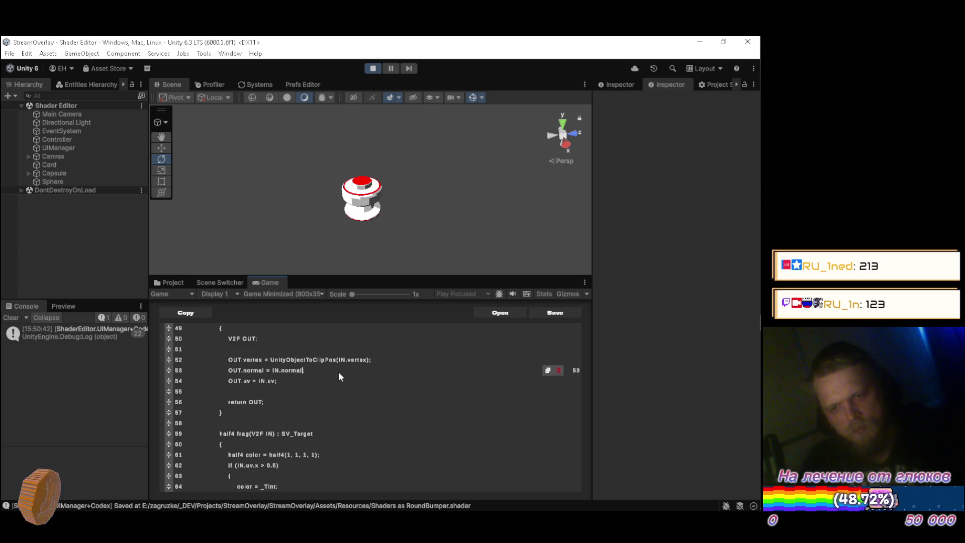
# On line 53, wrap IN.normal in UnityObjectToClipPos() and save the shader
pyautogui.hotkey('ctrl', 'Left')
pyautogui.hotkey('ctrl', 'Left')
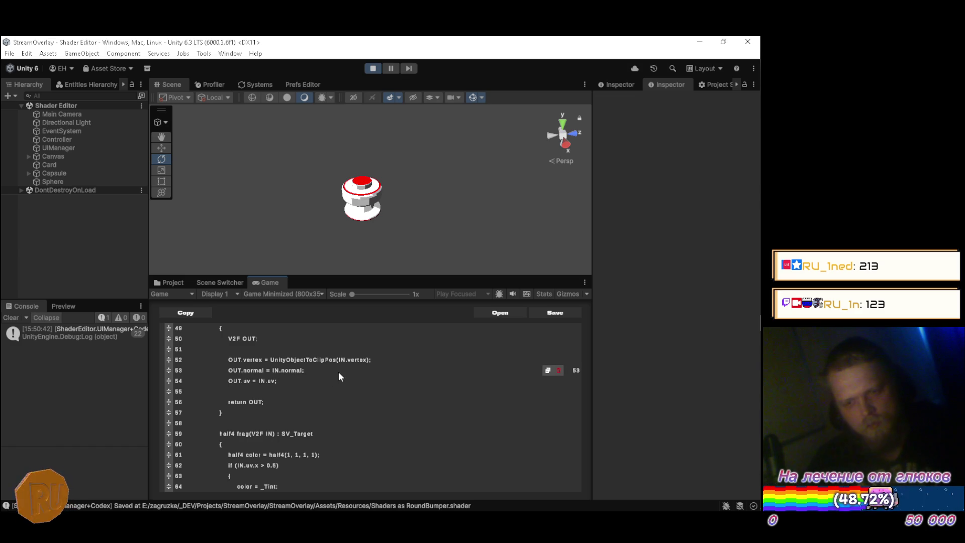
pyautogui.write('(')
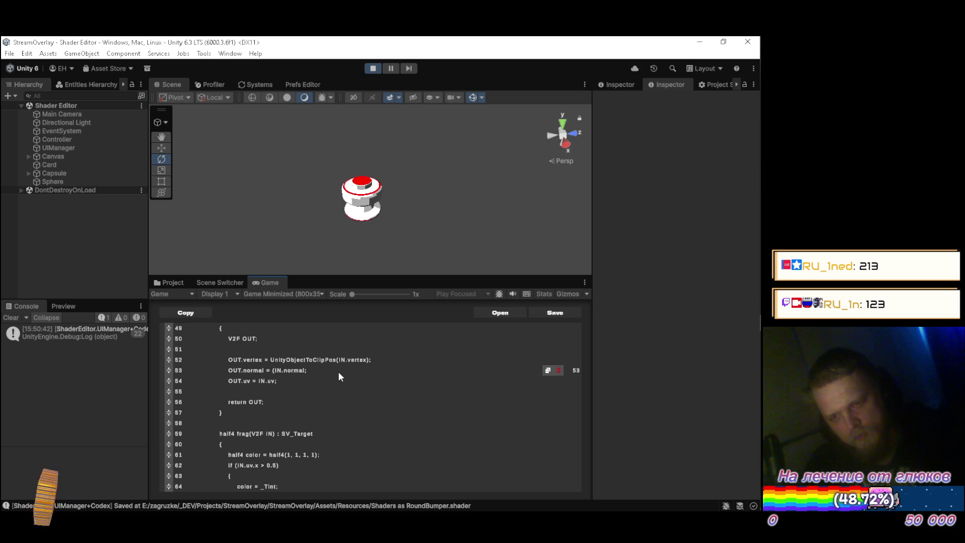
pyautogui.write('Unity')
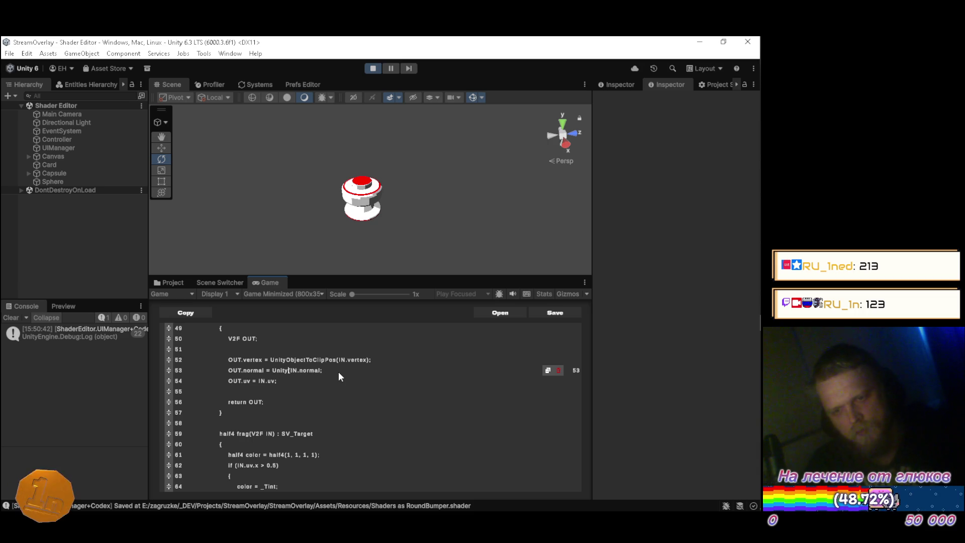
pyautogui.write('ObjectToClipPos')
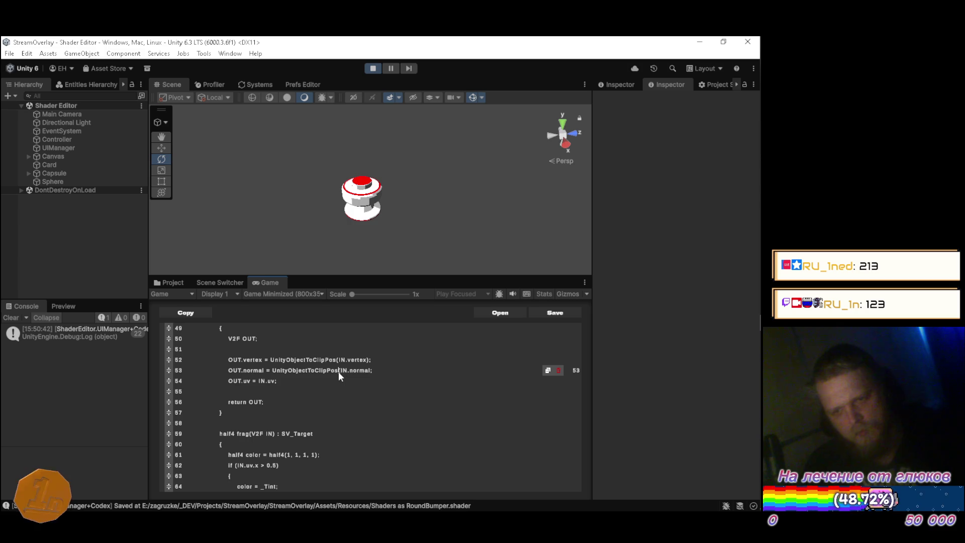
pyautogui.press('End')
pyautogui.press('Left')
pyautogui.write(')')
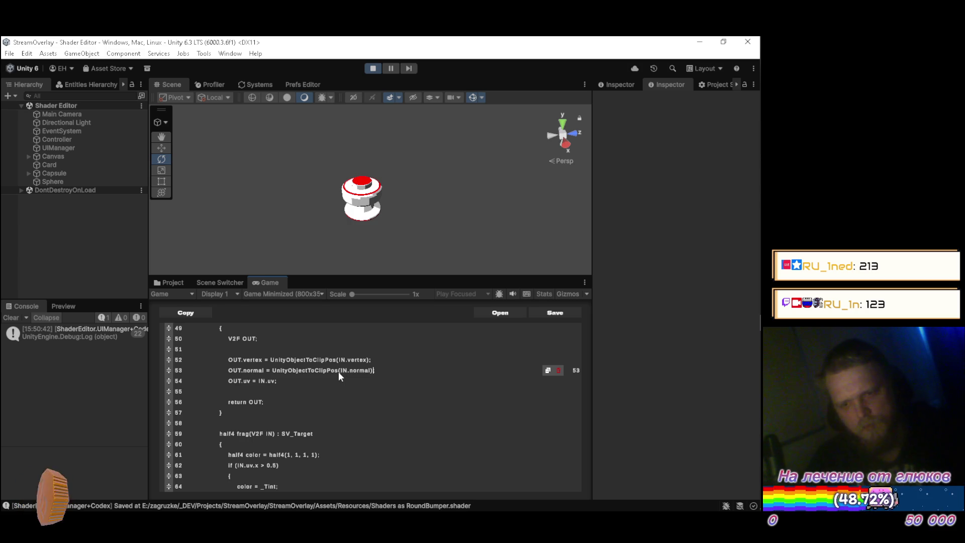
pyautogui.hotkey('ctrl', 's')
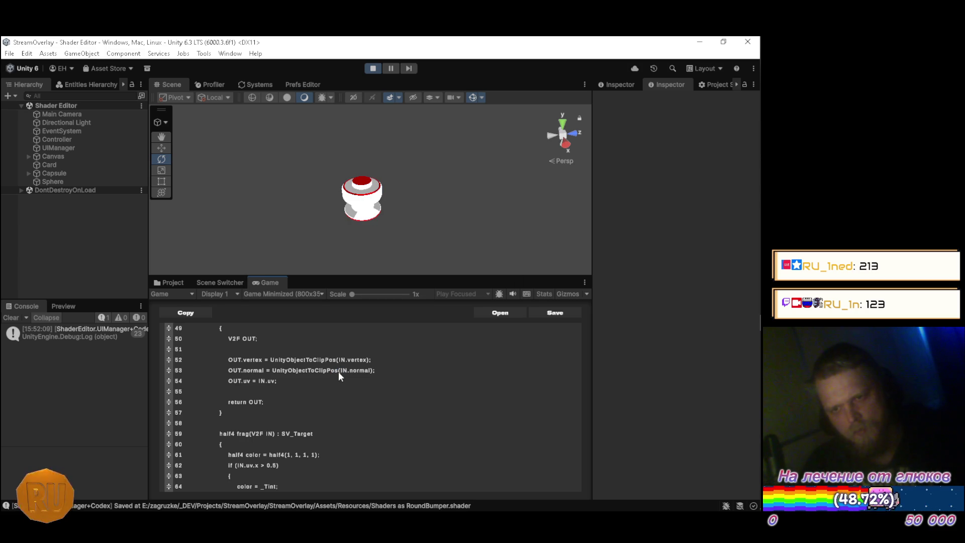
# Change the call to UnityObjectToWorldPos, save again, and switch to the browser
pyautogui.moveTo(478, 203)
pyautogui.keyDown('alt'); pyautogui.mouseDown()
pyautogui.moveTo(373, 158)
pyautogui.moveTo(280, 171)
pyautogui.moveTo(287, 193)
pyautogui.moveTo(254, 125)
pyautogui.moveTo(263, 171)
pyautogui.moveTo(271, 139)
pyautogui.moveTo(260, 212)
pyautogui.moveTo(280, 98)
pyautogui.moveTo(285, 162)
pyautogui.moveTo(273, 123)
pyautogui.moveTo(271, 180)
pyautogui.moveTo(306, 220)
pyautogui.mouseUp(); pyautogui.keyUp('alt')
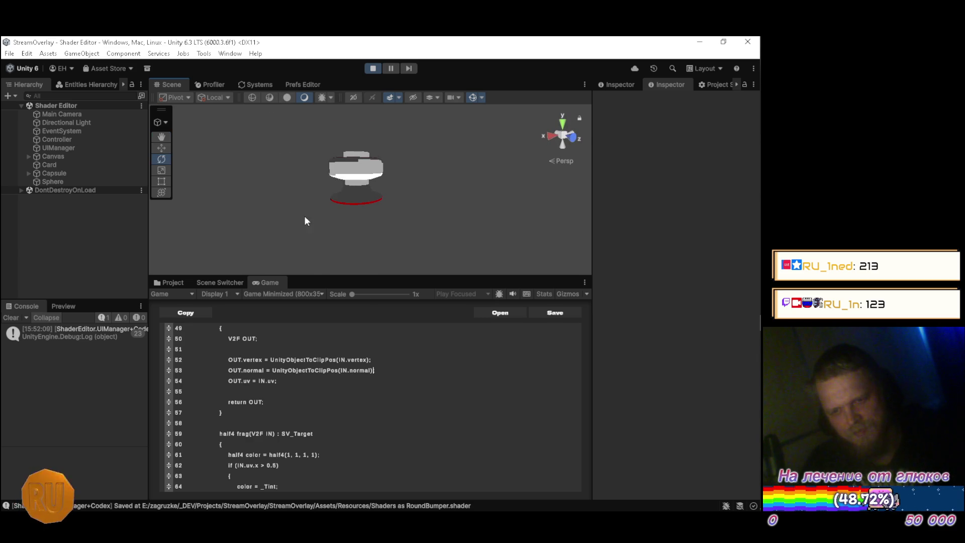
pyautogui.click(388, 373)
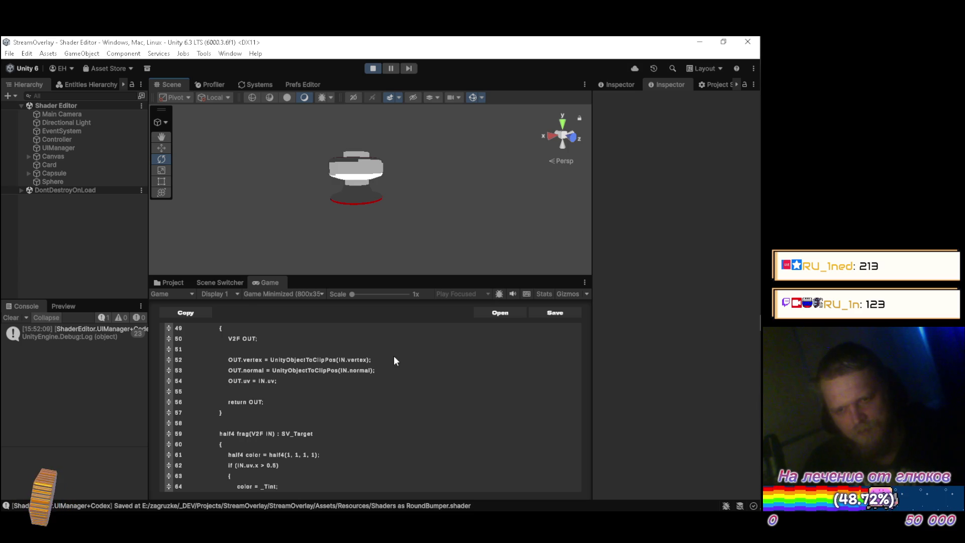
pyautogui.scroll(-1, 396, 354)
pyautogui.press('BackSpace')
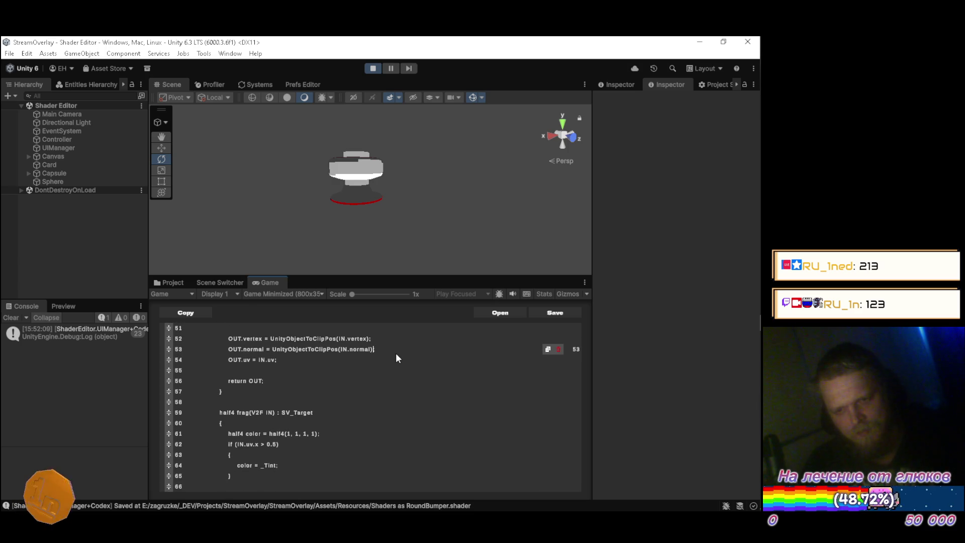
pyautogui.press('BackSpace')
pyautogui.press('BackSpace')
pyautogui.press('BackSpace')
pyautogui.write('World')
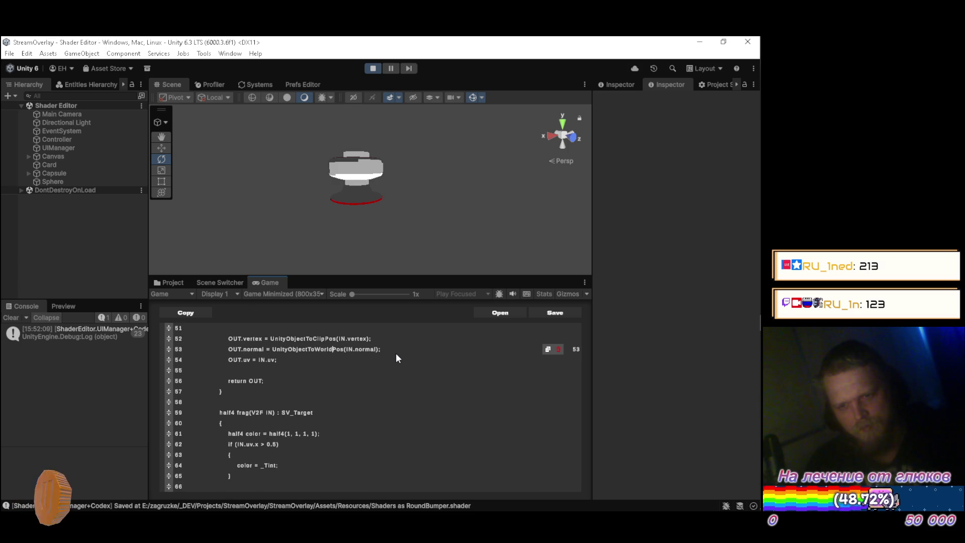
pyautogui.hotkey('ctrl', 's')
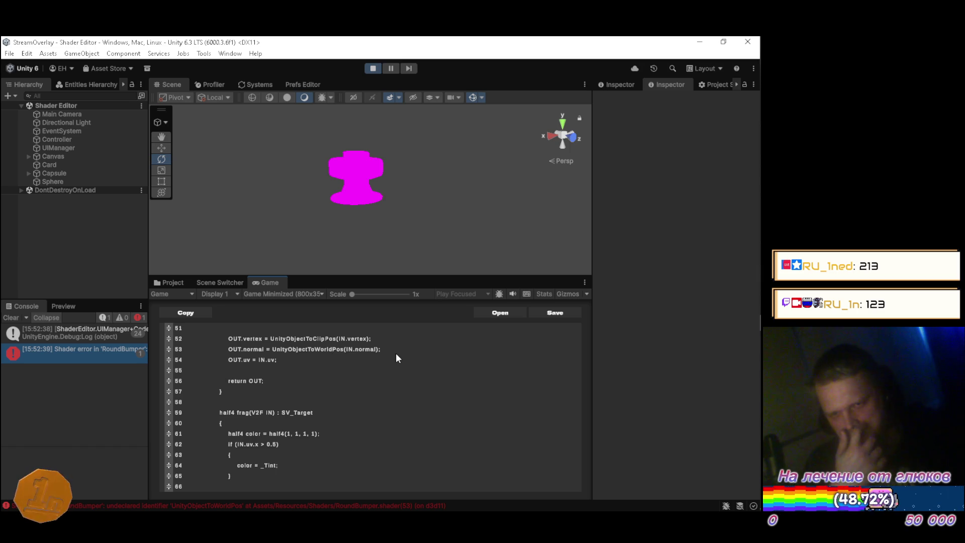
pyautogui.hotkey('alt', 'Tab')
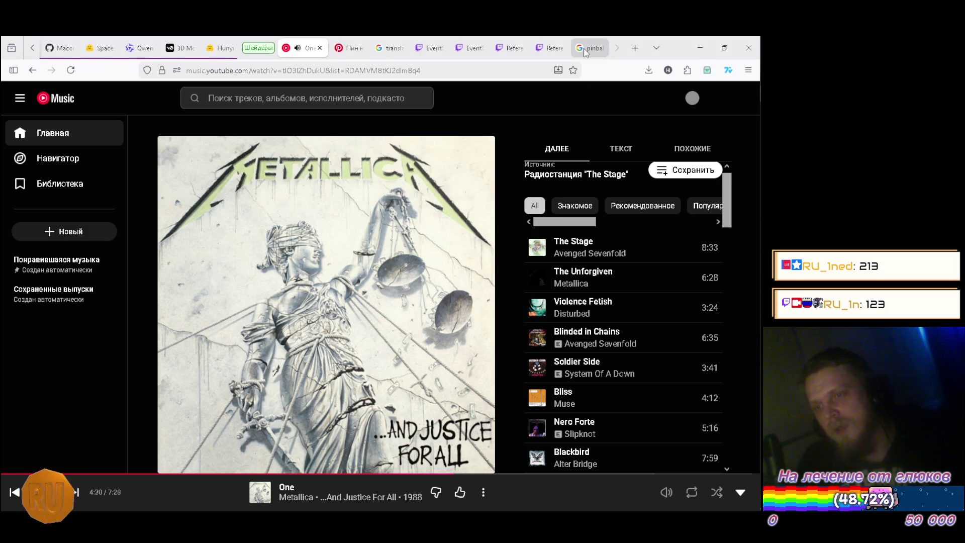
# Return to the Google pinball search tab and show its web results
pyautogui.click(589, 47)
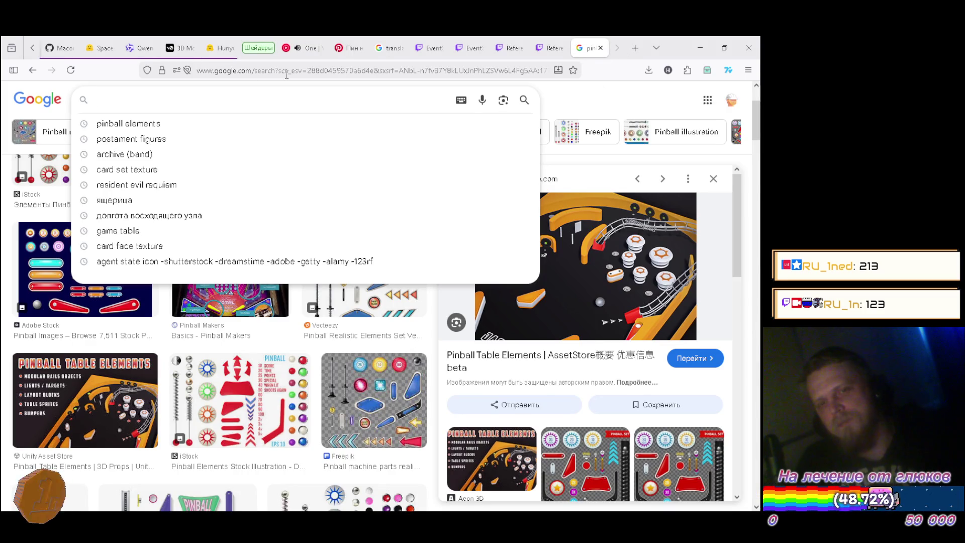
pyautogui.click(587, 100)
pyautogui.scroll(3, 91, 112)
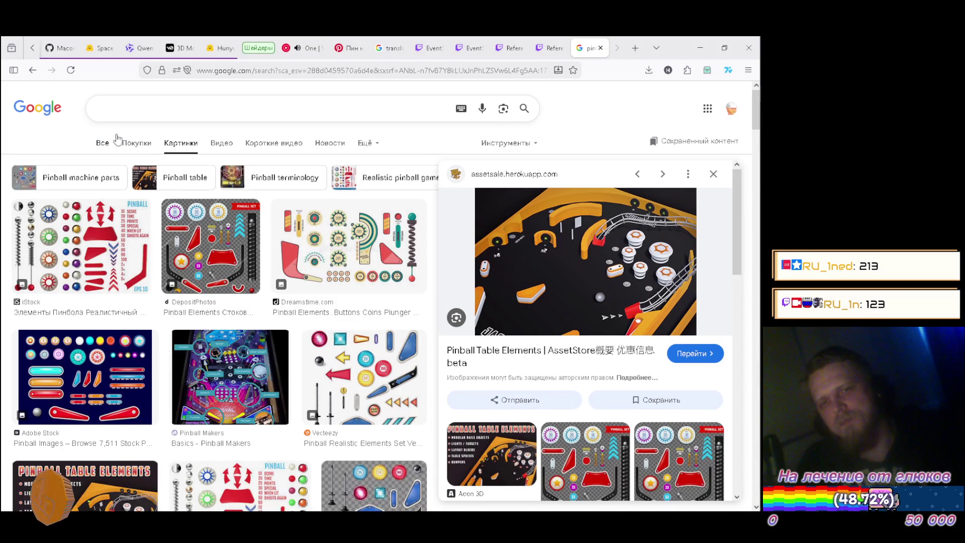
pyautogui.click(105, 145)
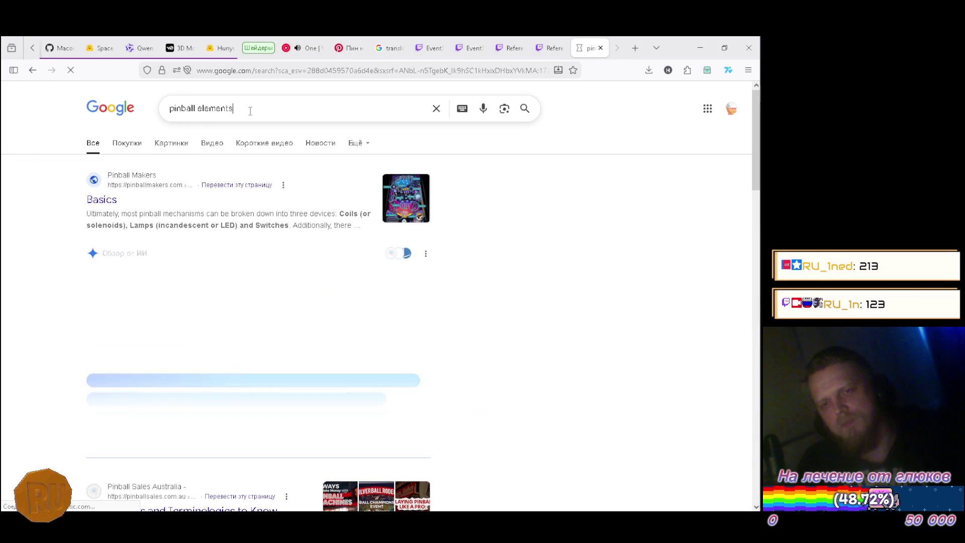
# Search 'shaderlab normals object to world' and pick out UnityObjectToWorldNormal from the AI overview
pyautogui.click(250, 108)
pyautogui.hotkey('ctrl', 'a')
pyautogui.write('shaderl')
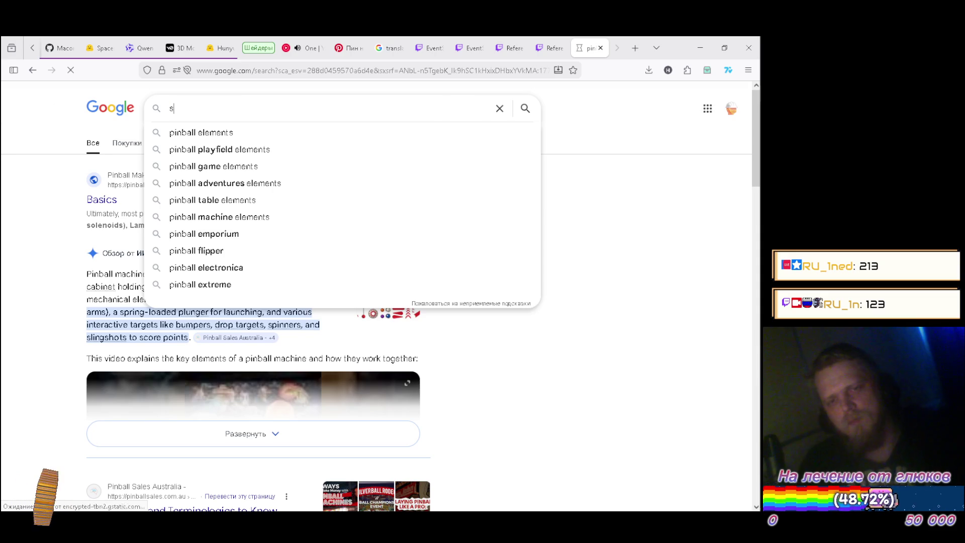
pyautogui.write('ab o')
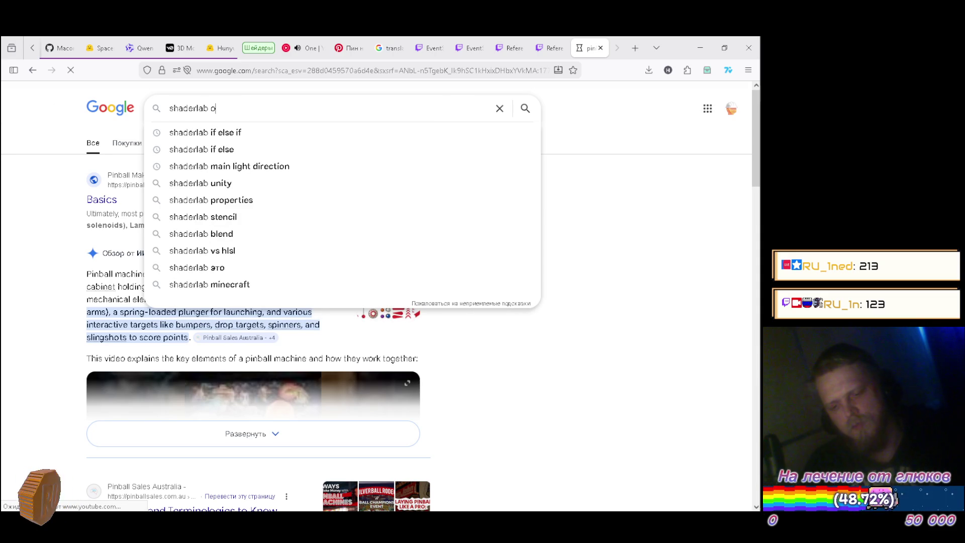
pyautogui.write('bject t')
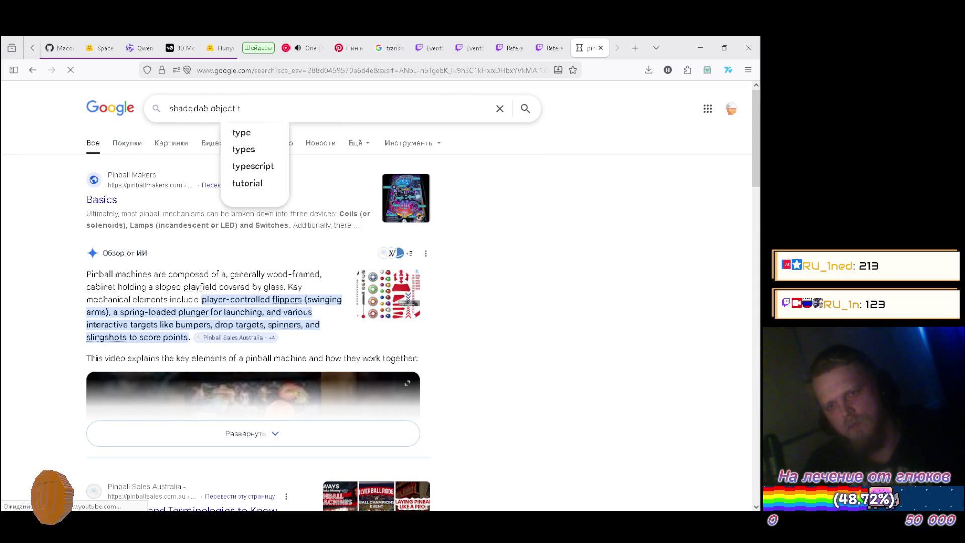
pyautogui.write('o world')
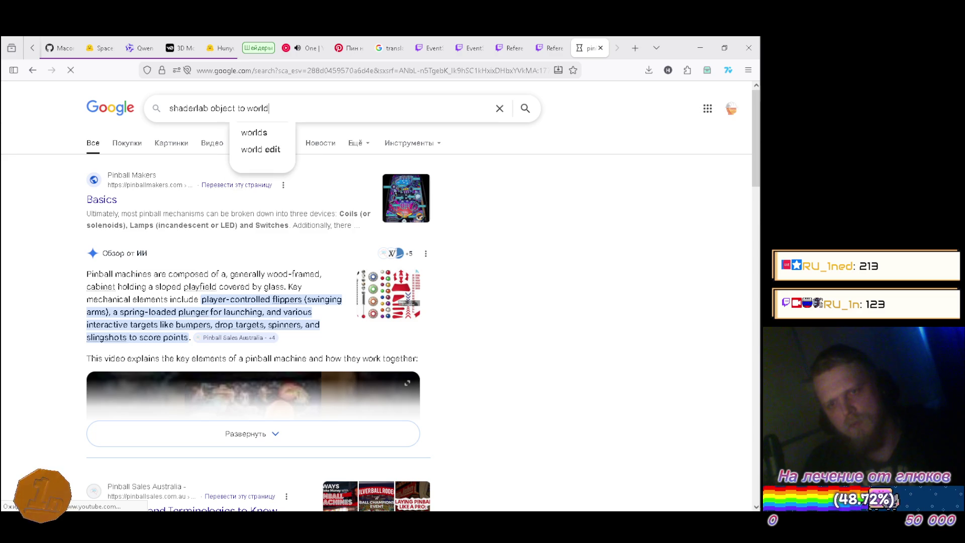
pyautogui.write('normal ')
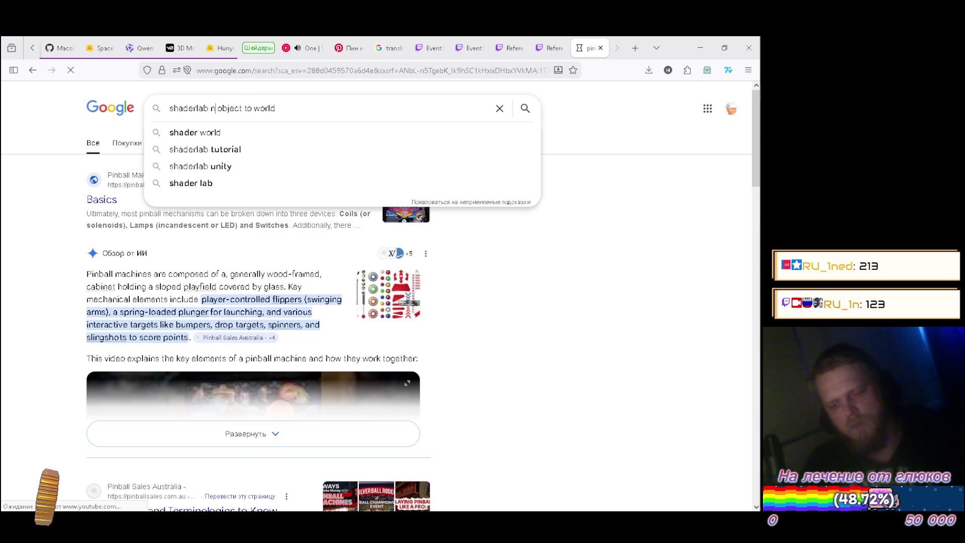
pyautogui.write('s')
pyautogui.press('Return')
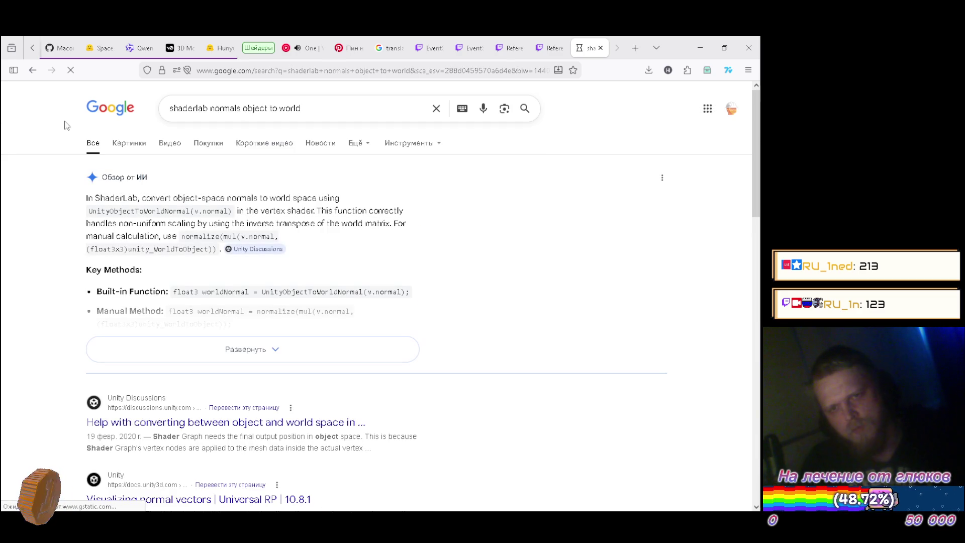
pyautogui.click(216, 347)
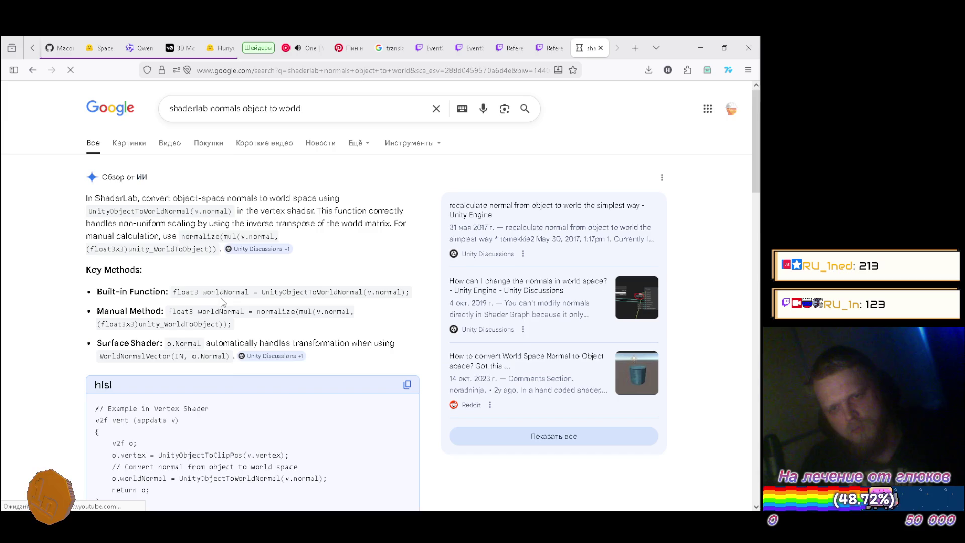
pyautogui.scroll(-2, 210, 296)
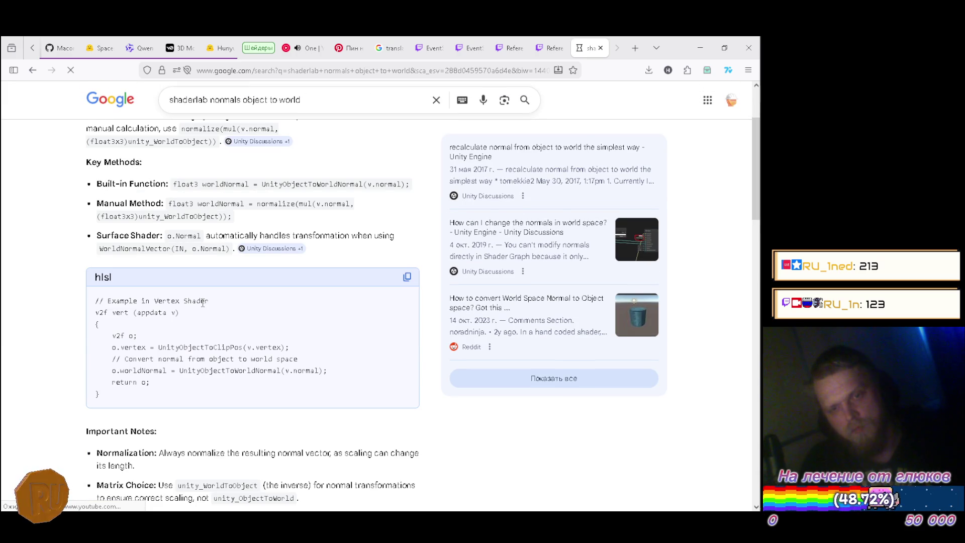
pyautogui.scroll(-3, 202, 304)
pyautogui.scroll(2, 200, 316)
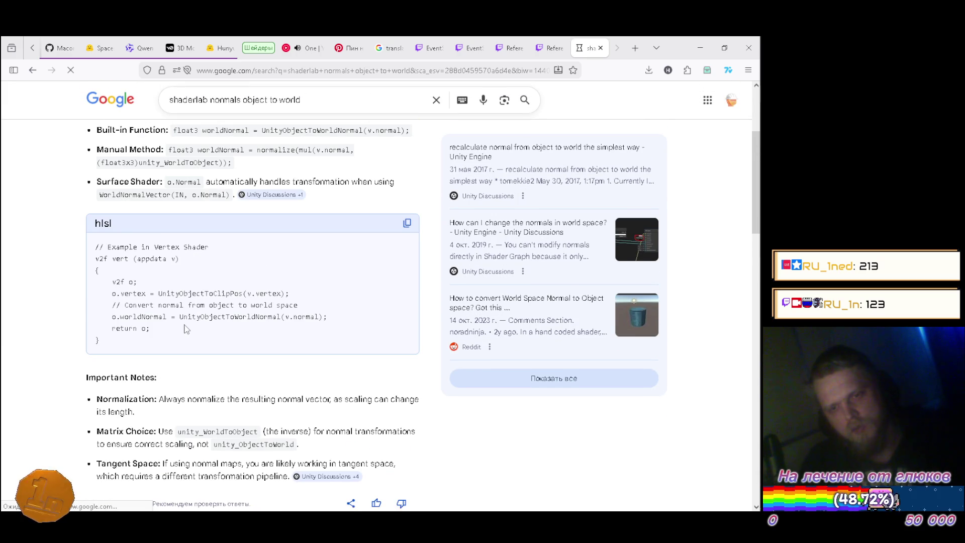
pyautogui.moveTo(180, 316); pyautogui.dragTo(267, 317)
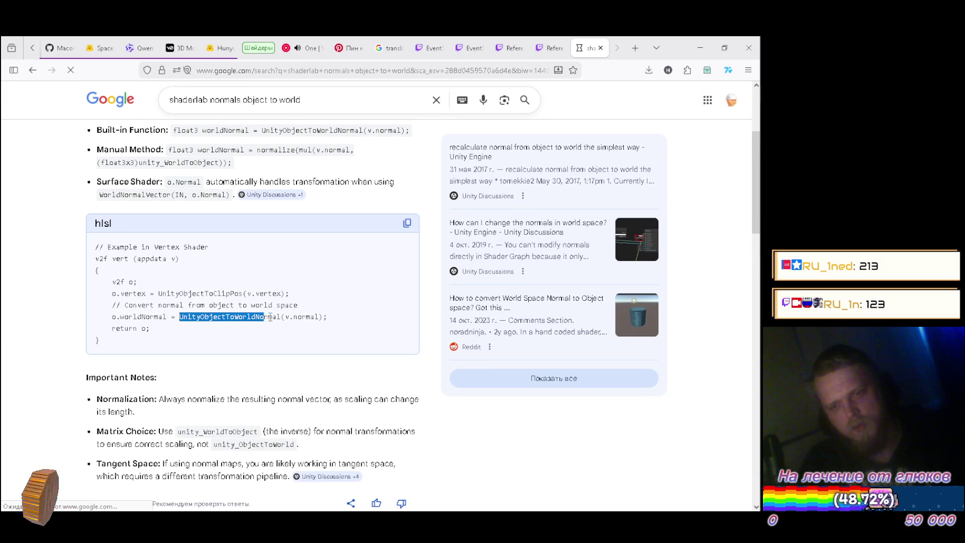
# Switch back to Unity with the cursor on shader line 53
pyautogui.hotkey('alt', 'Tab')
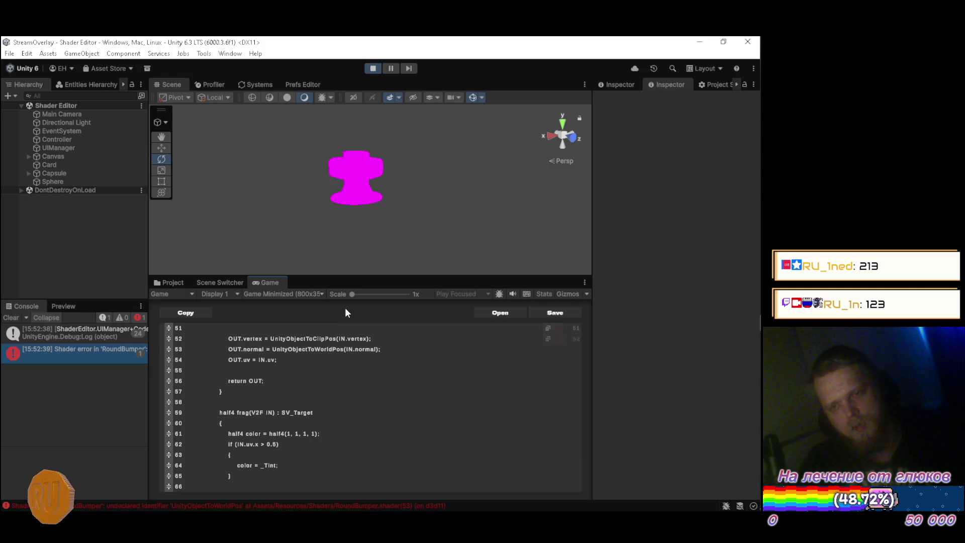
pyautogui.hotkey('alt', 'Tab')
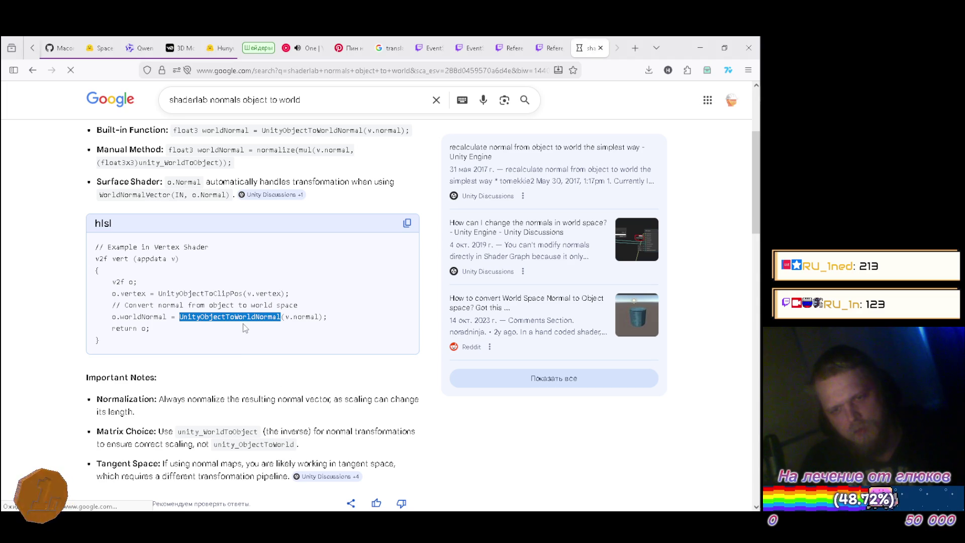
pyautogui.hotkey('alt', 'Tab')
pyautogui.click(383, 349)
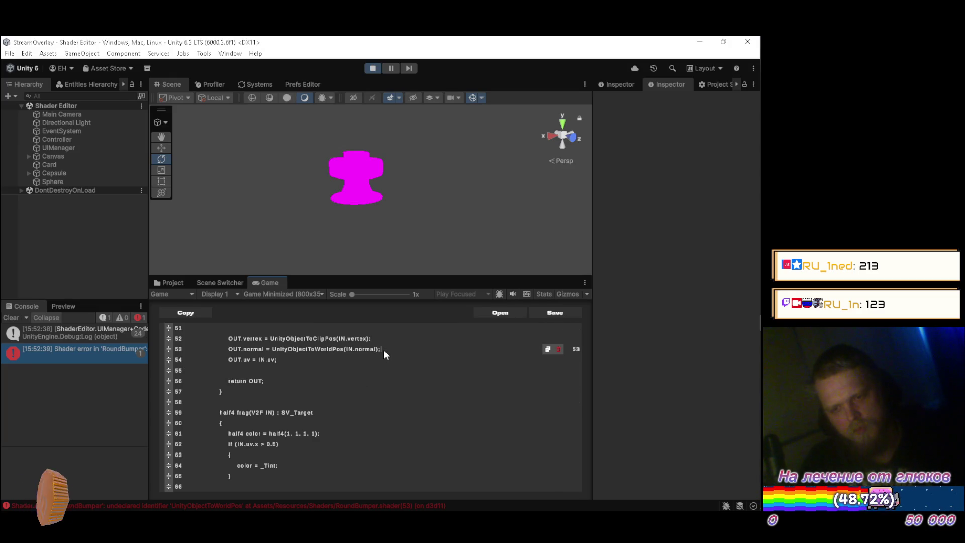
# Change line 53's call to UnityObjectToWorldNormal(IN.normal) and save RoundBumper.shader
pyautogui.press('Left')
pyautogui.press('Left')
pyautogui.press('Left')
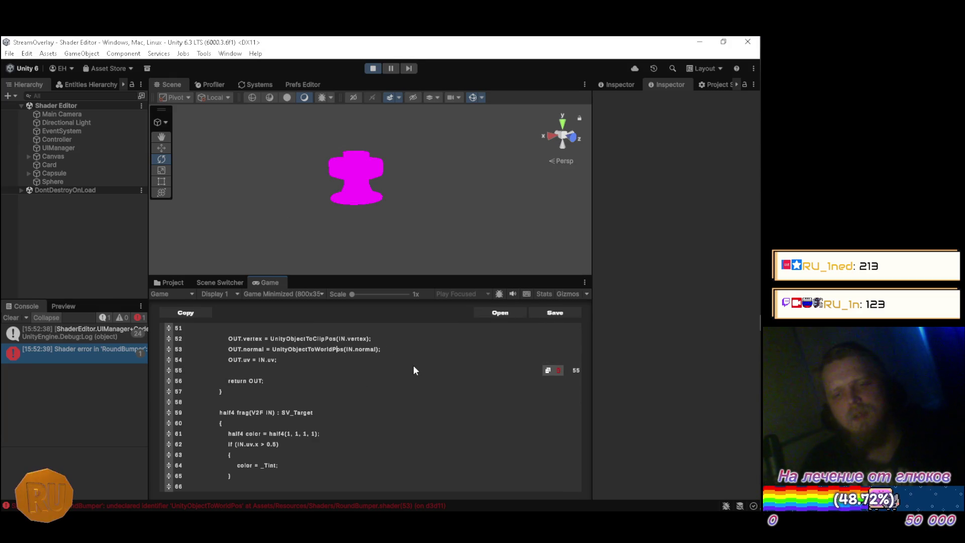
pyautogui.press('BackSpace')
pyautogui.press('Delete')
pyautogui.press('Delete')
pyautogui.write('Normal')
pyautogui.hotkey('ctrl', 's')
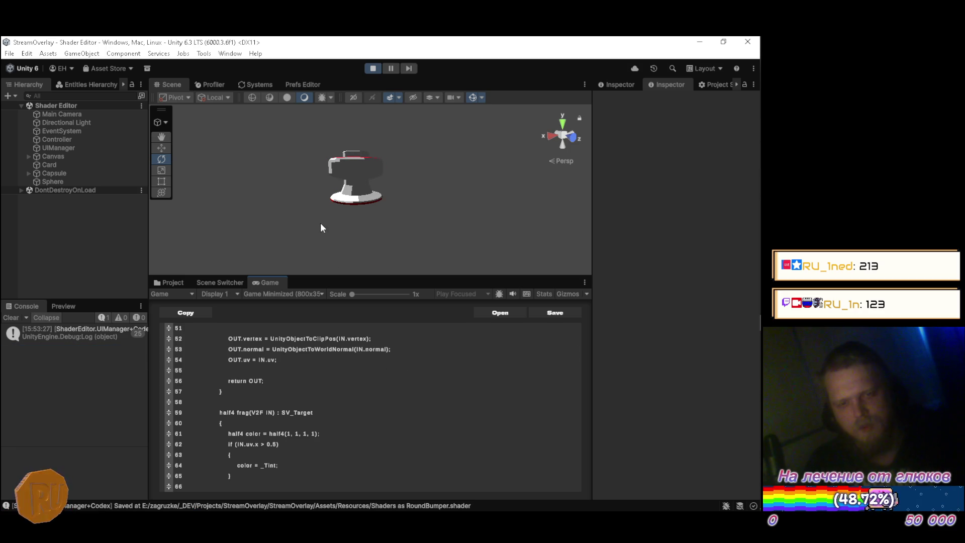
# Inspect the rendered bumper by orbiting the scene and spinning the Sphere, then go to Blender
pyautogui.moveTo(280, 207)
pyautogui.mouseDown()
pyautogui.moveTo(322, 193)
pyautogui.moveTo(446, 229)
pyautogui.moveTo(433, 227)
pyautogui.mouseUp()
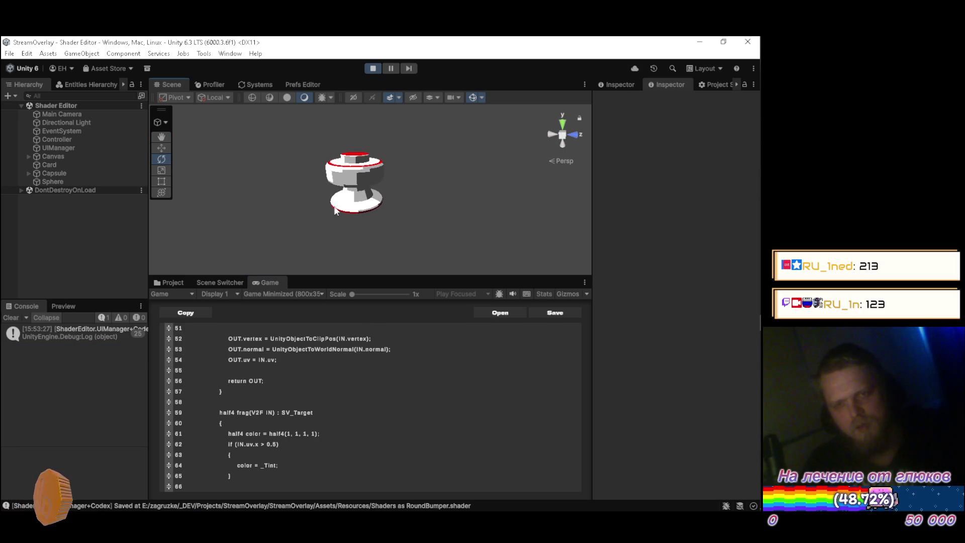
pyautogui.click(77, 123)
pyautogui.moveTo(290, 214)
pyautogui.mouseDown()
pyautogui.moveTo(307, 217)
pyautogui.moveTo(257, 221)
pyautogui.moveTo(249, 125)
pyautogui.moveTo(249, 201)
pyautogui.moveTo(411, 209)
pyautogui.moveTo(375, 218)
pyautogui.moveTo(518, 234)
pyautogui.mouseUp()
pyautogui.scroll(3, 518, 235)
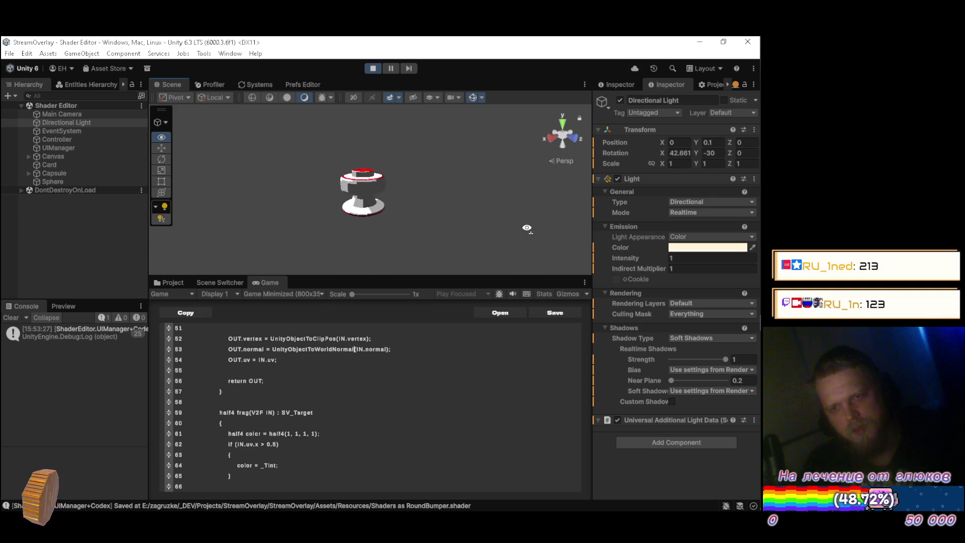
pyautogui.click(67, 180)
pyautogui.moveTo(370, 234)
pyautogui.mouseDown()
pyautogui.moveTo(644, 234)
pyautogui.moveTo(520, 210)
pyautogui.moveTo(128, 172)
pyautogui.moveTo(436, 128)
pyautogui.moveTo(338, 152)
pyautogui.moveTo(662, 133)
pyautogui.moveTo(324, 217)
pyautogui.moveTo(592, 303)
pyautogui.moveTo(52, 139)
pyautogui.moveTo(729, 162)
pyautogui.moveTo(225, 306)
pyautogui.moveTo(139, 300)
pyautogui.mouseUp()
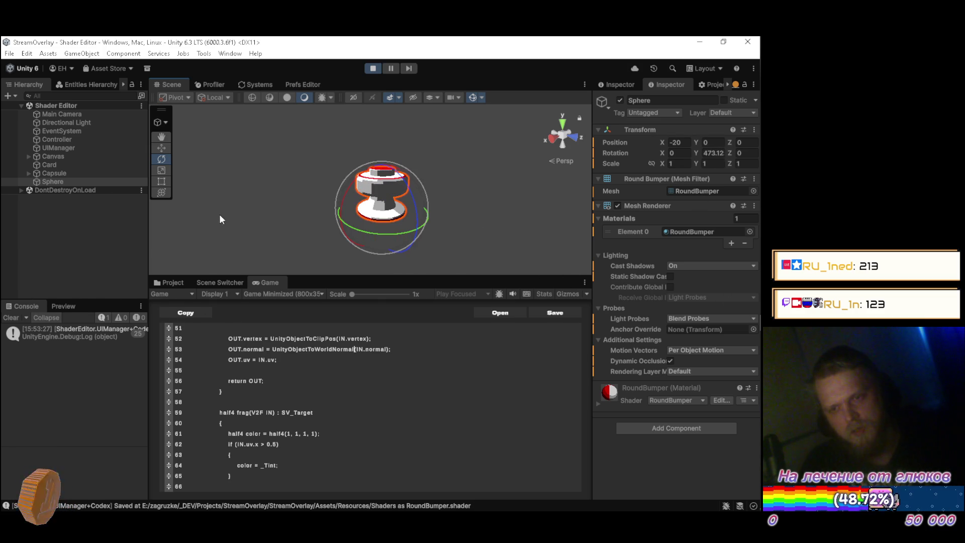
pyautogui.click(92, 234)
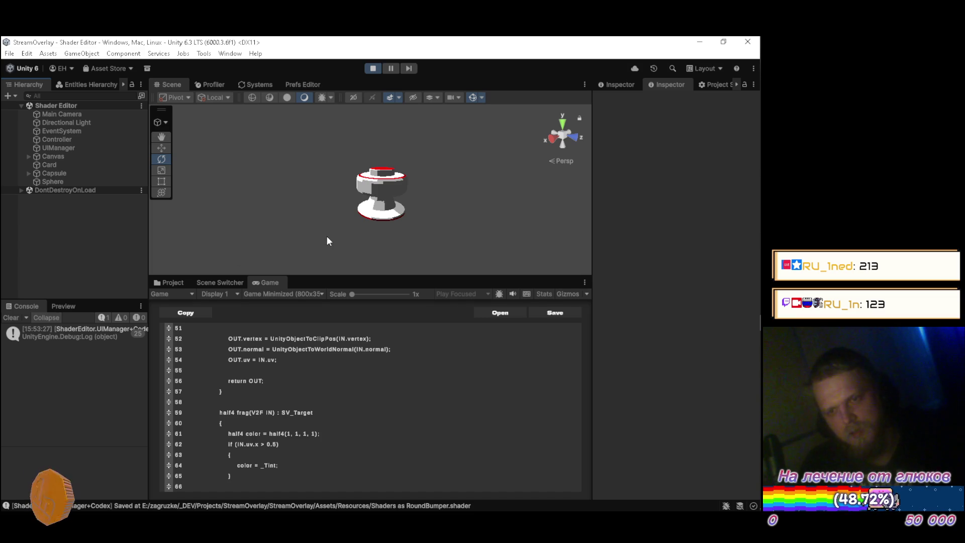
pyautogui.hotkey('alt', 'Tab')
pyautogui.hotkey('alt', 'Tab')
pyautogui.hotkey('alt', 'Tab')
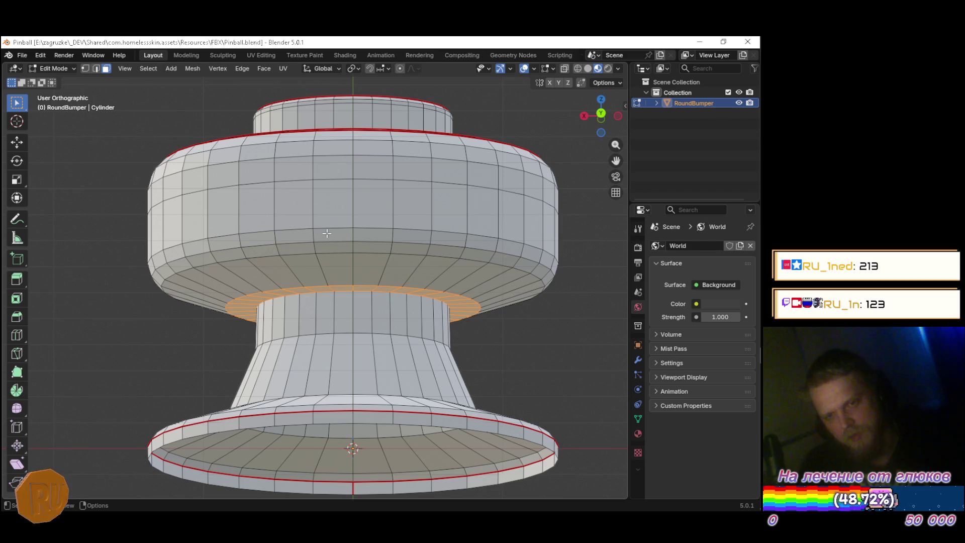
# Switch to Object Mode, check top, front and right views, and show the bumper as top-view wireframe
pyautogui.press('KP_7')
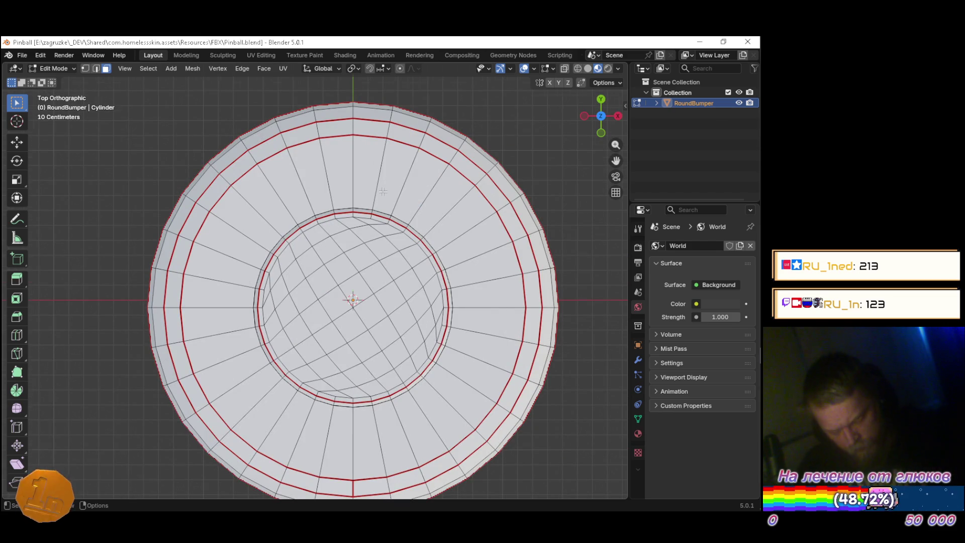
pyautogui.scroll(-2, 383, 192)
pyautogui.press('Tab')
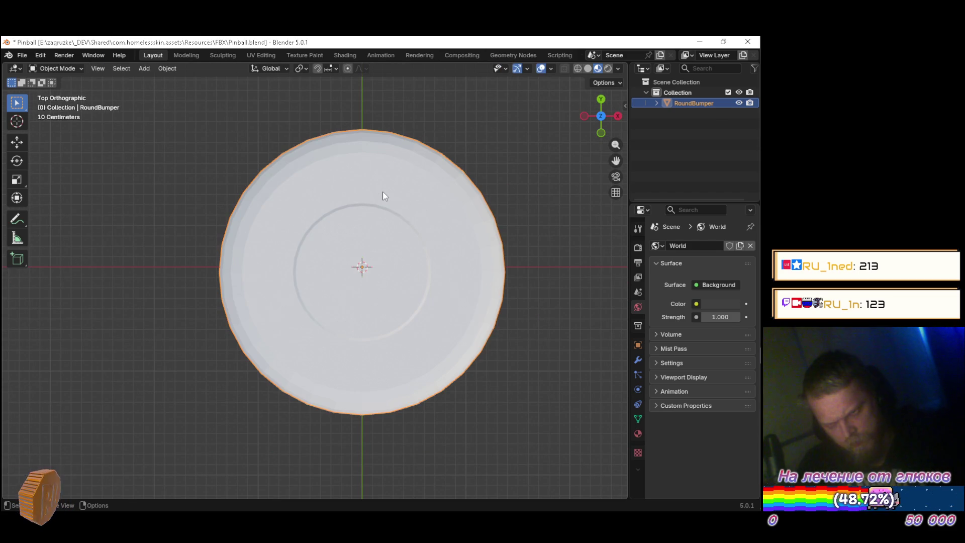
pyautogui.scroll(-3, 383, 192)
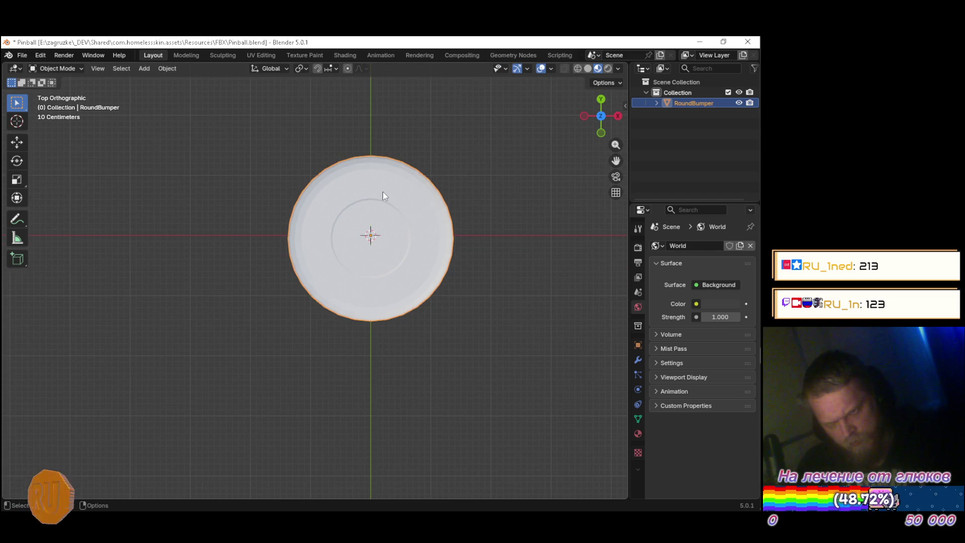
pyautogui.press('KP_1')
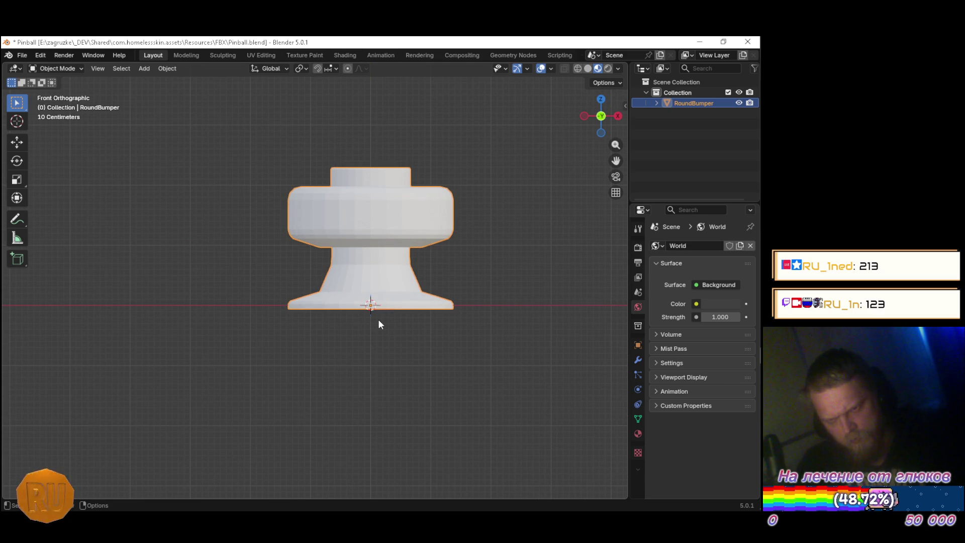
pyautogui.scroll(5, 380, 324)
pyautogui.press('KP_3')
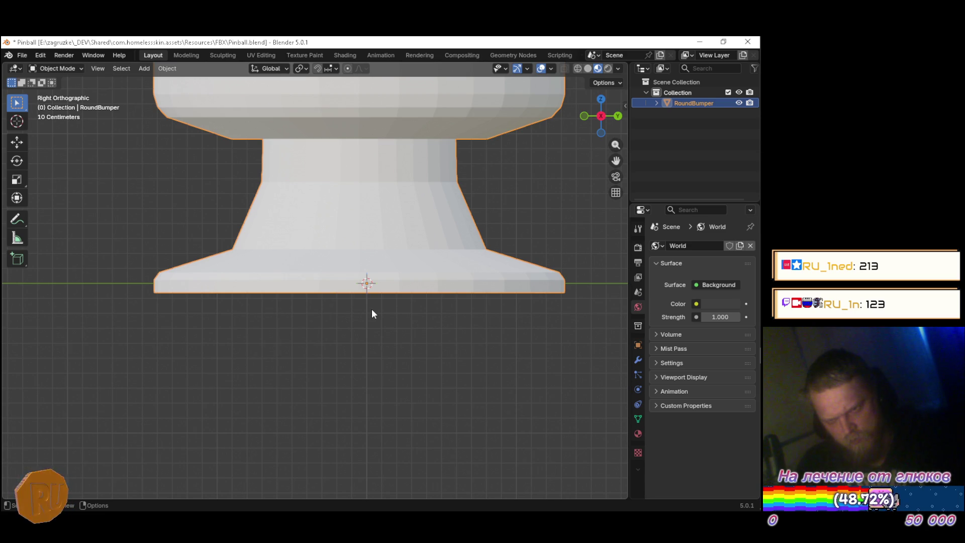
pyautogui.press('KP_7')
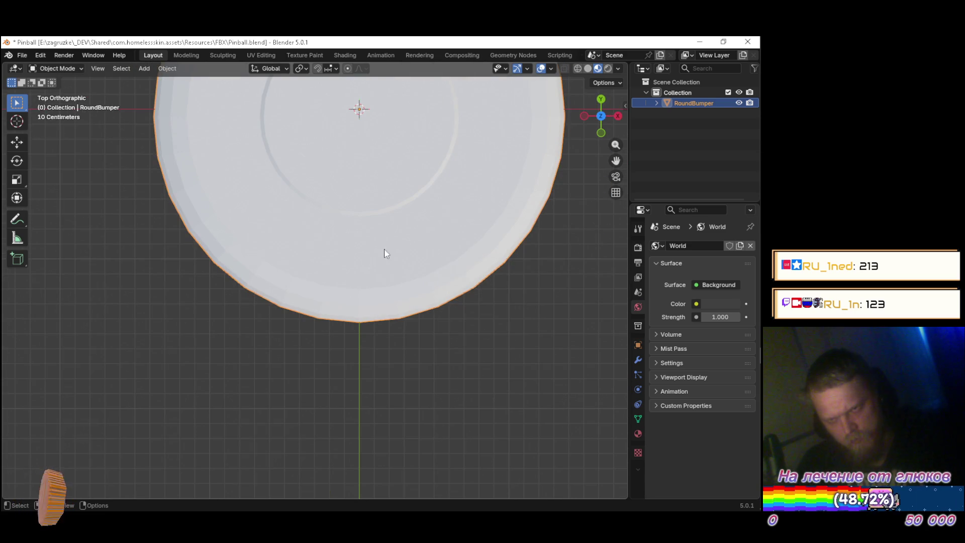
pyautogui.moveTo(425, 290); pyautogui.dragTo(437, 406)
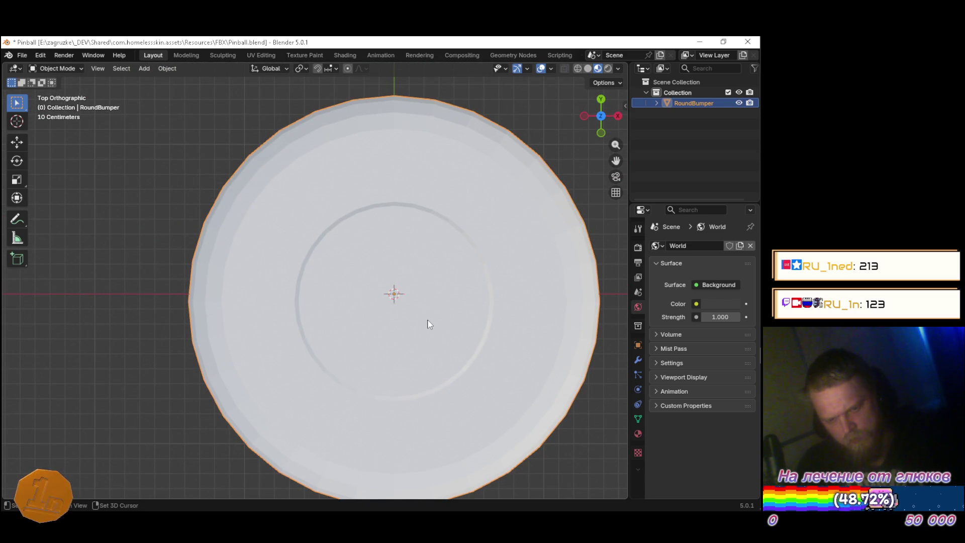
pyautogui.hotkey('shift', 'z')
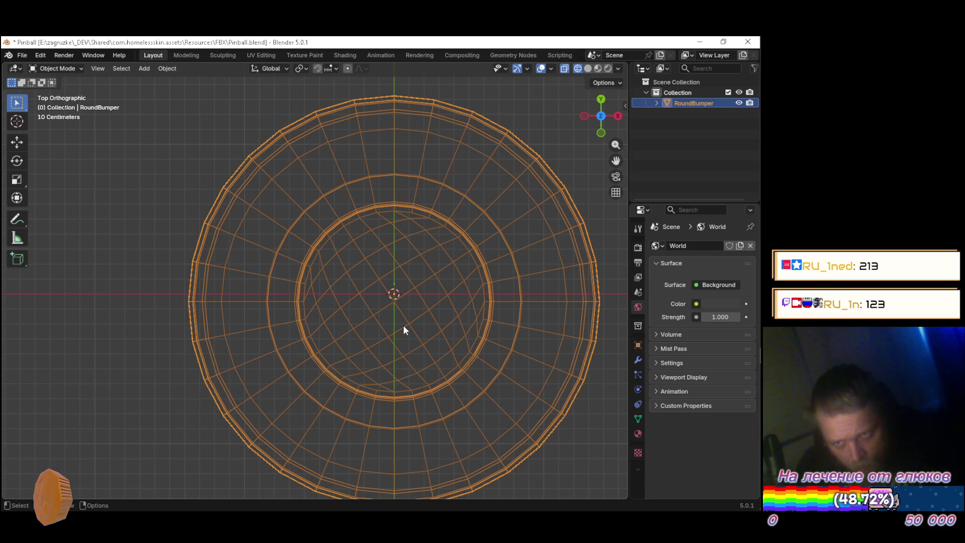
# Move the RoundBumper 0.05 m along Y and save Pinball.blend
pyautogui.scroll(-2, 404, 329)
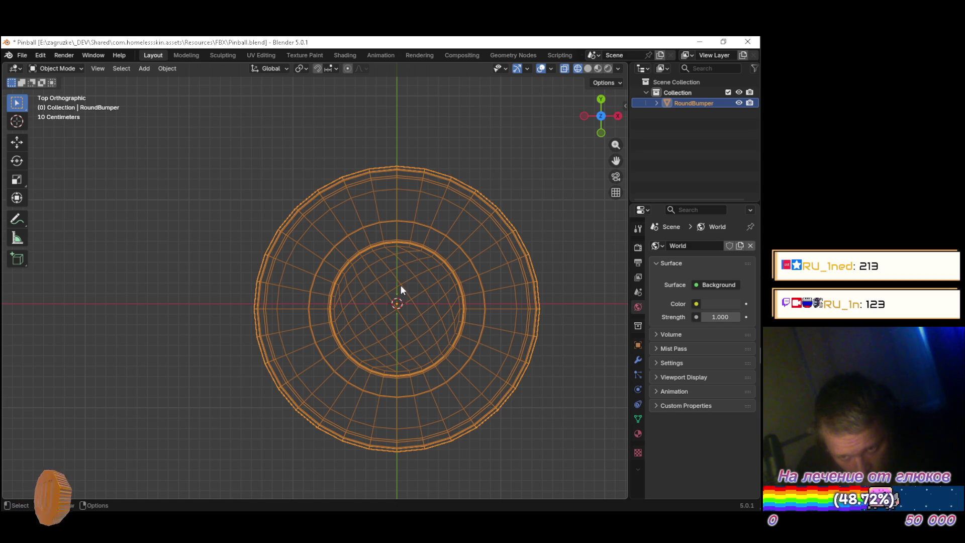
pyautogui.scroll(4, 397, 296)
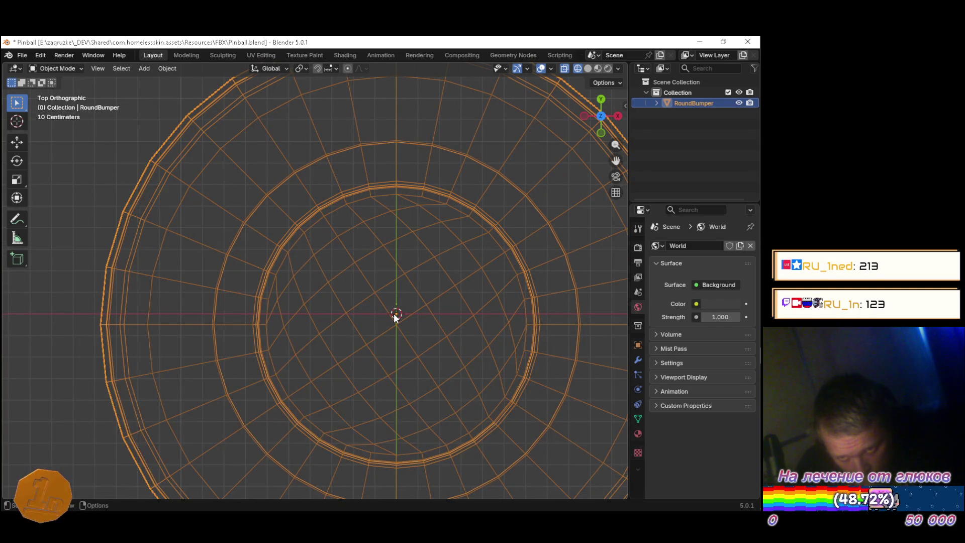
pyautogui.scroll(6, 396, 316)
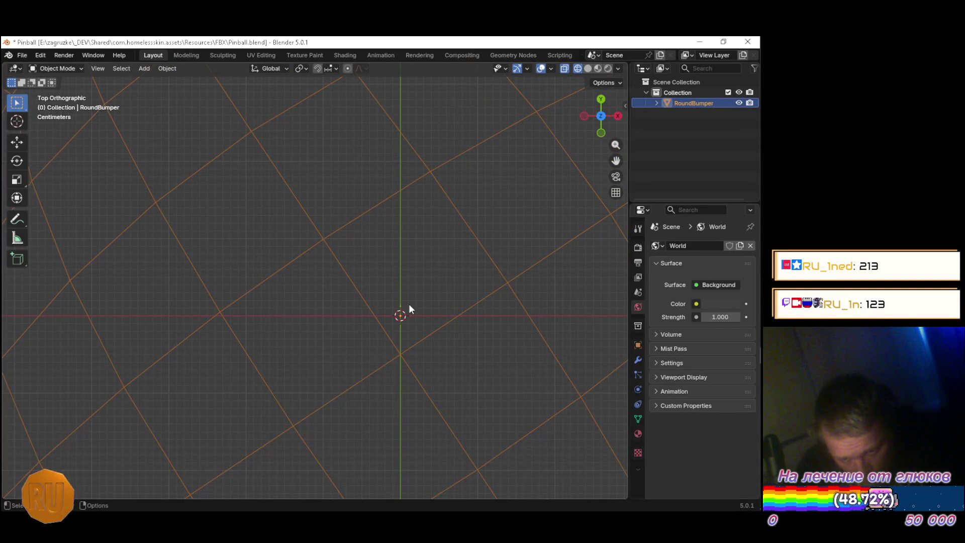
pyautogui.press('g')
pyautogui.press('y')
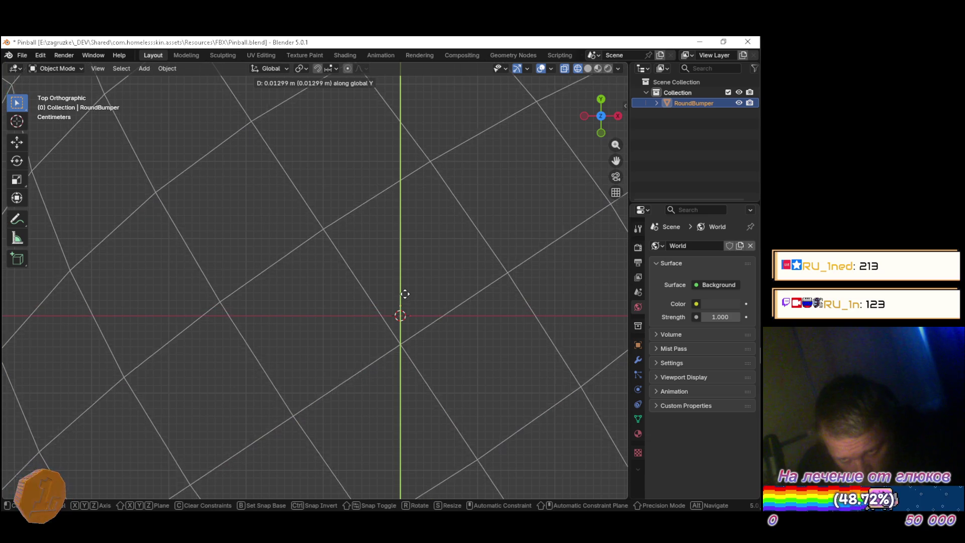
pyautogui.rightClick(410, 266)
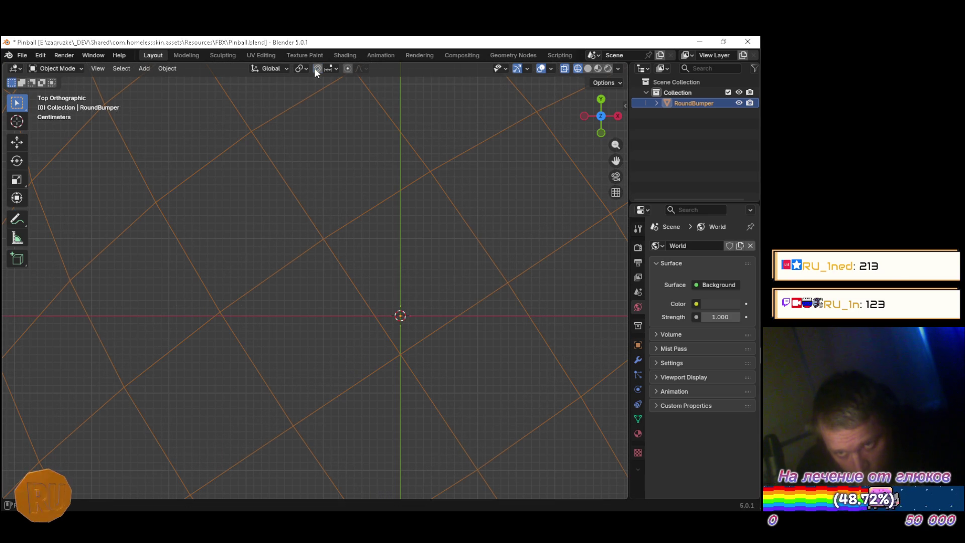
pyautogui.press('g')
pyautogui.press('y')
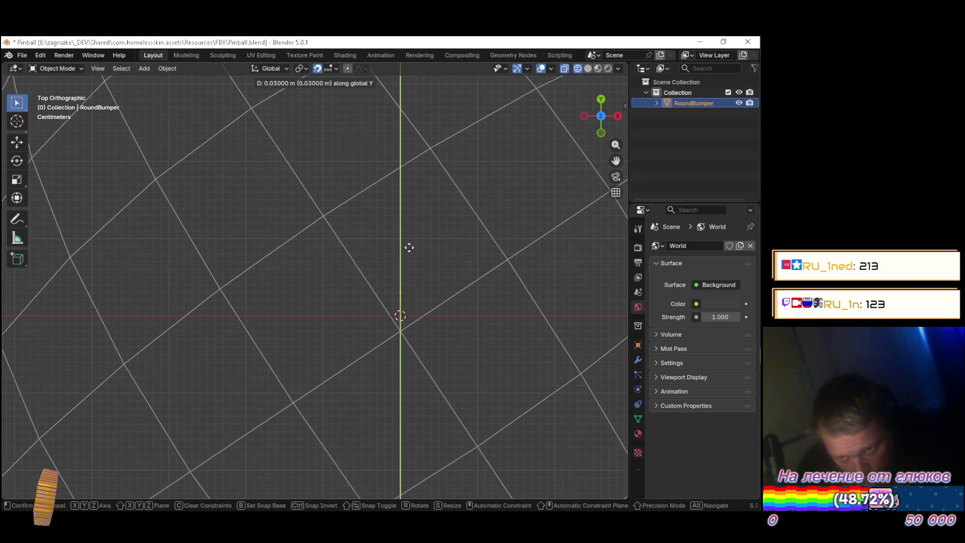
pyautogui.click(411, 235)
pyautogui.scroll(-10, 410, 231)
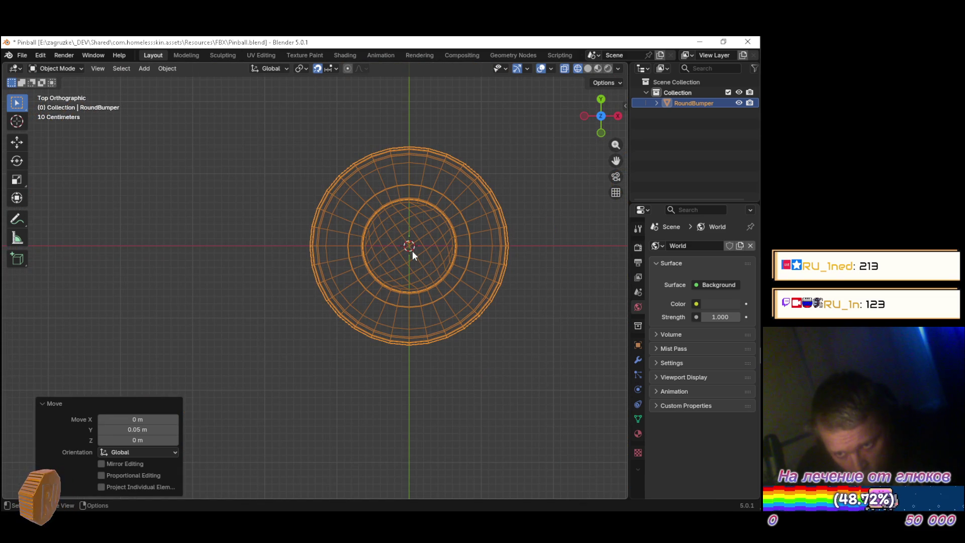
pyautogui.hotkey('ctrl', 's')
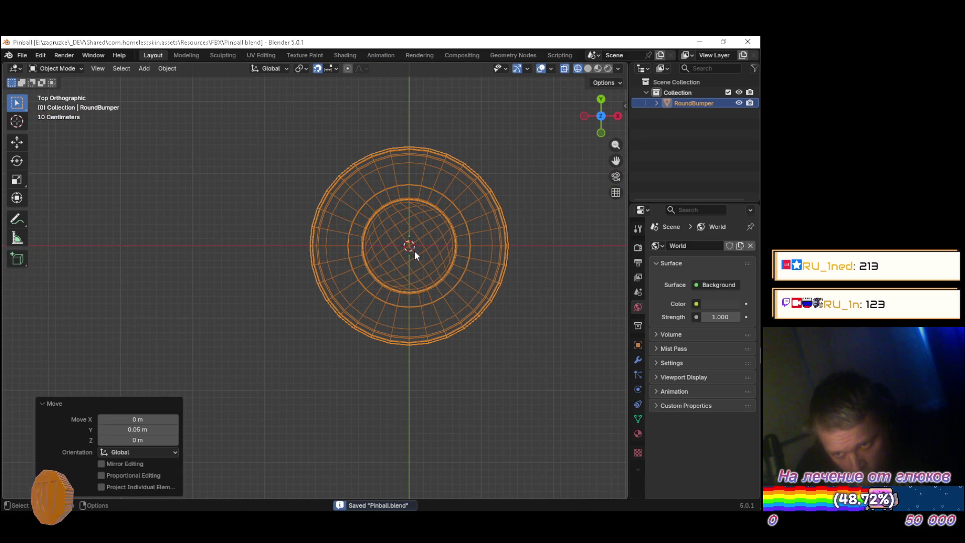
# Apply all transforms, rotate the bumper 90° about X, apply all transforms again, and return to Unity
pyautogui.hotkey('ctrl', 'a')
pyautogui.click(401, 250)
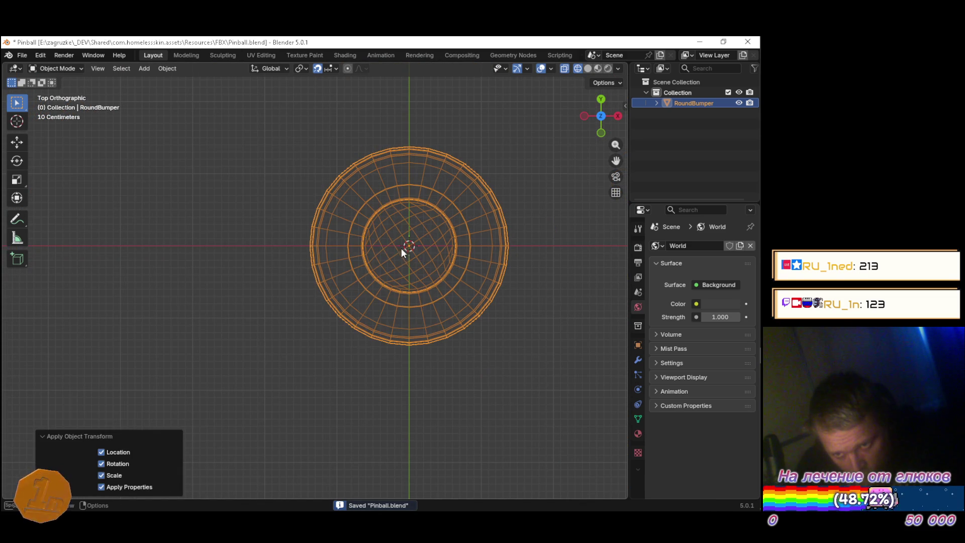
pyautogui.write('rx')
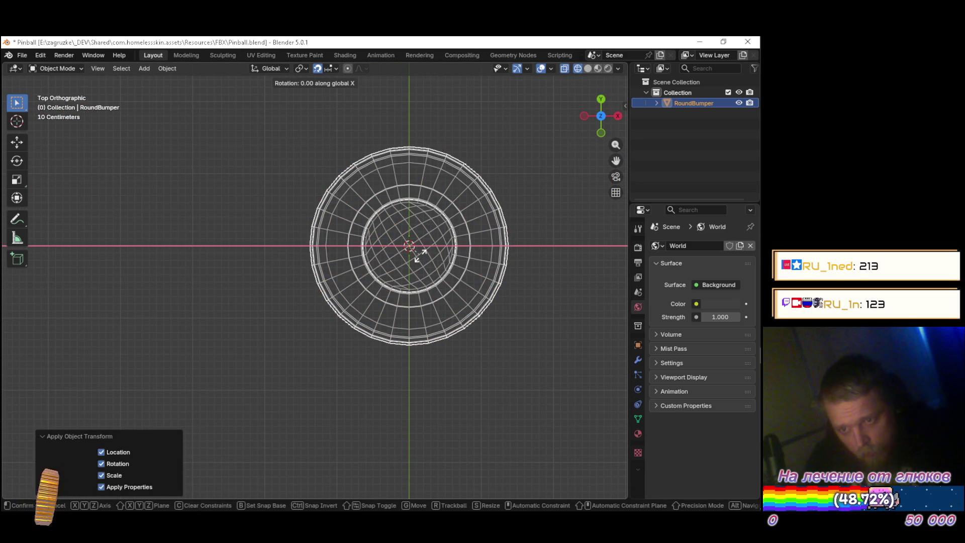
pyautogui.write('90')
pyautogui.press('Return')
pyautogui.hotkey('ctrl', 'a')
pyautogui.click(418, 257)
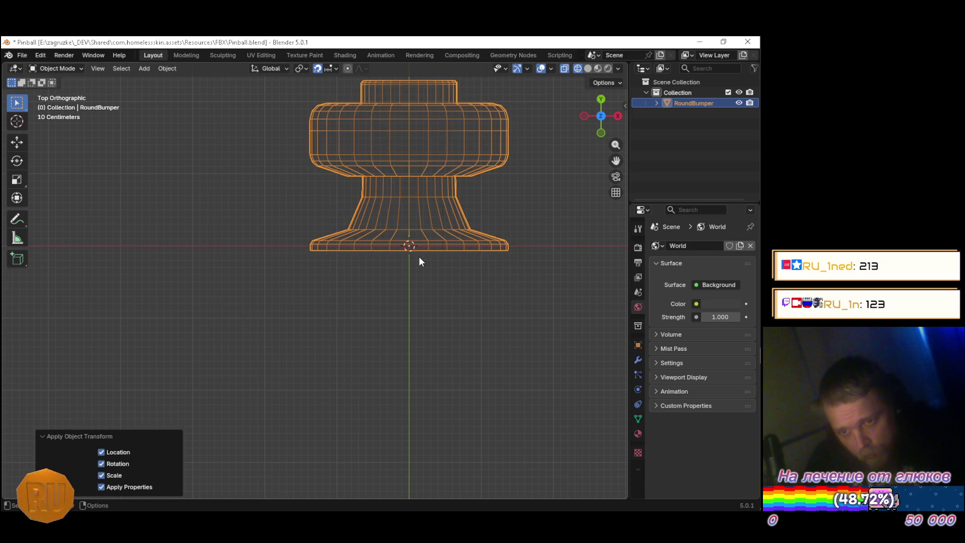
pyautogui.hotkey('alt', 'Tab')
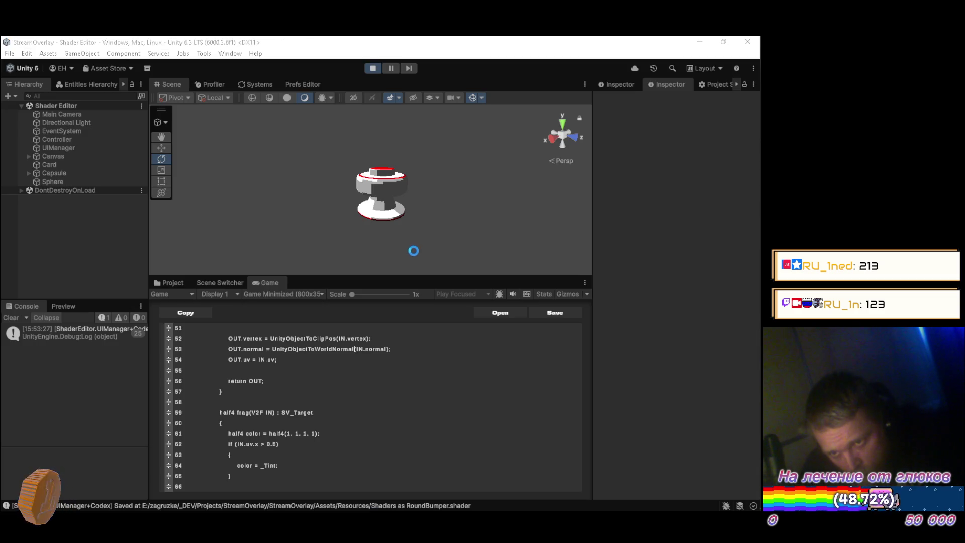
# In Unity, spin and tilt the Sphere, then enter 0 for its X rotation
pyautogui.click(61, 181)
pyautogui.moveTo(351, 229)
pyautogui.mouseDown()
pyautogui.moveTo(573, 243)
pyautogui.moveTo(60, 181)
pyautogui.moveTo(460, 151)
pyautogui.moveTo(569, 175)
pyautogui.moveTo(446, 245)
pyautogui.moveTo(567, 257)
pyautogui.moveTo(535, 134)
pyautogui.moveTo(113, 231)
pyautogui.moveTo(614, 250)
pyautogui.moveTo(357, 239)
pyautogui.moveTo(267, 215)
pyautogui.mouseUp()
pyautogui.moveTo(418, 193)
pyautogui.mouseDown()
pyautogui.moveTo(479, 364)
pyautogui.moveTo(495, 469)
pyautogui.moveTo(473, 359)
pyautogui.moveTo(322, 77)
pyautogui.moveTo(359, 132)
pyautogui.moveTo(396, 223)
pyautogui.moveTo(409, 312)
pyautogui.moveTo(395, 216)
pyautogui.moveTo(311, 402)
pyautogui.moveTo(264, 467)
pyautogui.moveTo(221, 59)
pyautogui.moveTo(382, 445)
pyautogui.moveTo(323, 197)
pyautogui.moveTo(386, 72)
pyautogui.moveTo(434, 178)
pyautogui.moveTo(423, 151)
pyautogui.moveTo(440, 169)
pyautogui.mouseUp()
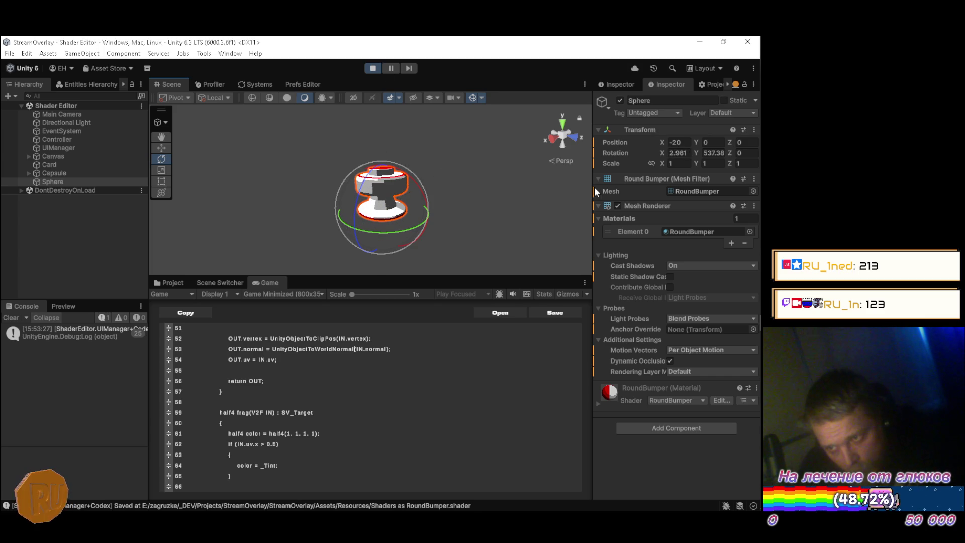
pyautogui.write('0')
pyautogui.press('Tab')
pyautogui.write('0')
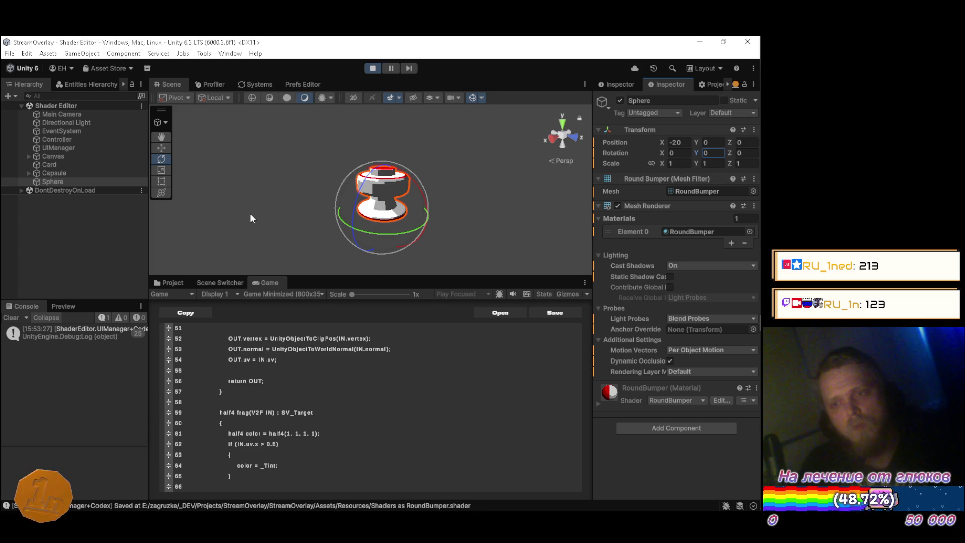
pyautogui.write('q')
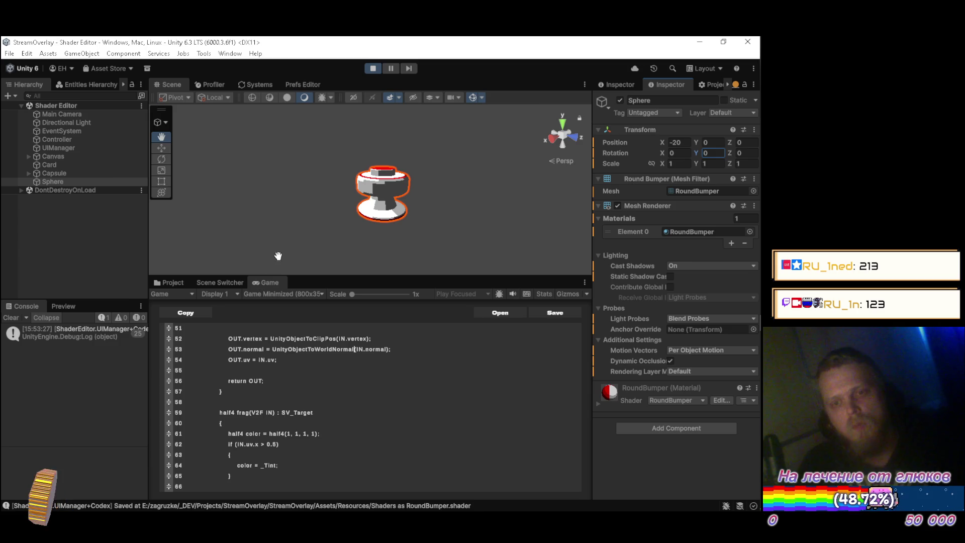
# In Blender, rotate the RoundBumper 90° about X, then switch windows back toward Unity
pyautogui.hotkey('alt', 'Tab')
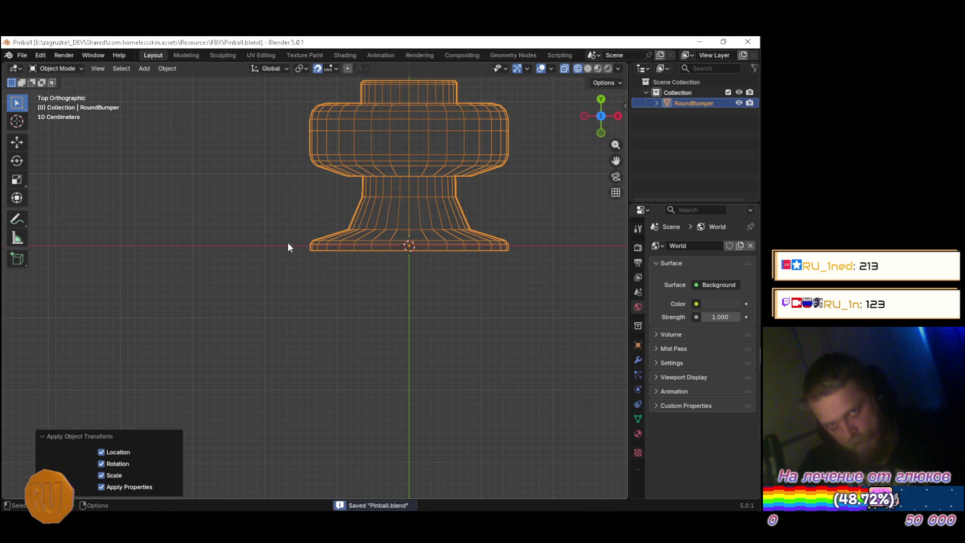
pyautogui.write('rx90')
pyautogui.press('Return')
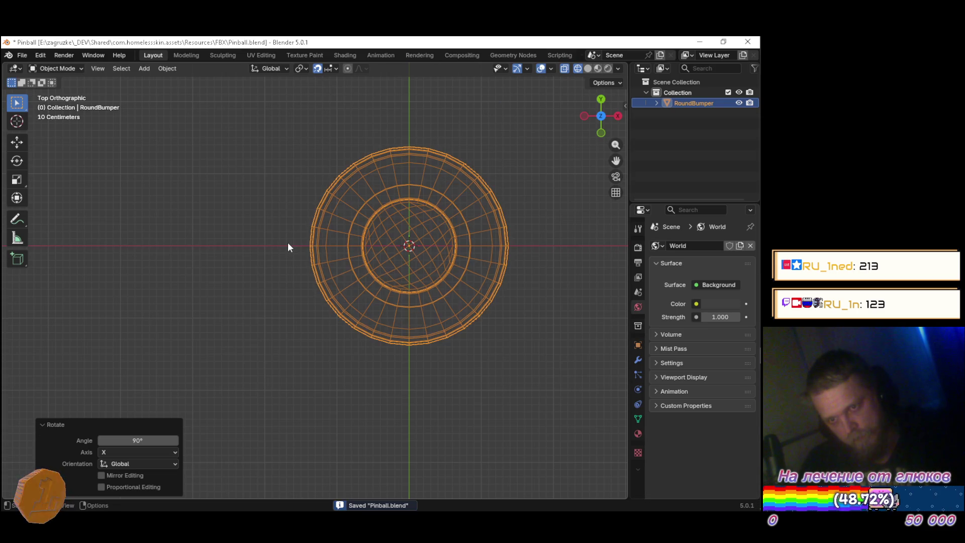
pyautogui.hotkey('alt', 'Tab')
pyautogui.hotkey('alt', 'Tab')
pyautogui.press('Tab')
pyautogui.press('Tab')
# Bring up the YouTube Music tab and go to its Главная home page
pyautogui.click(309, 47)
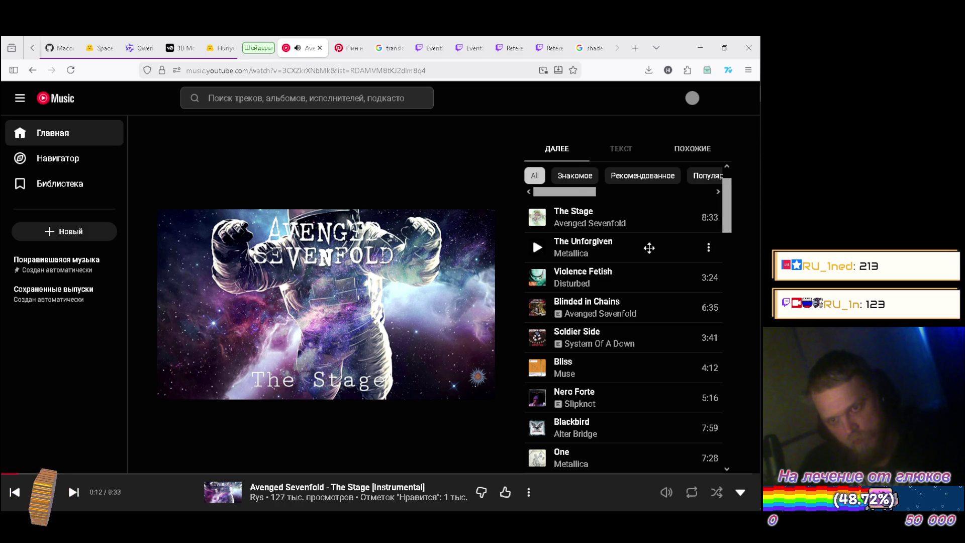
pyautogui.scroll(-2, 649, 245)
pyautogui.scroll(3, 648, 246)
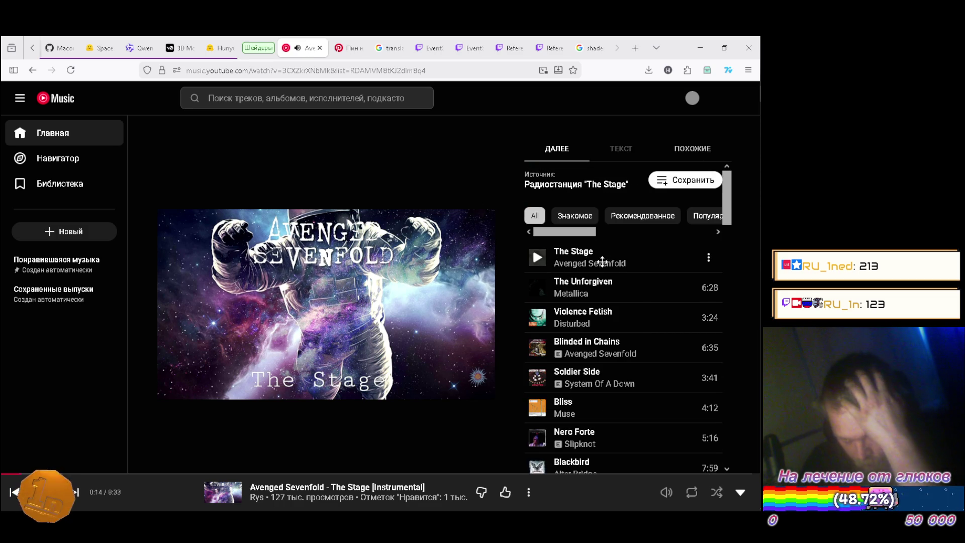
pyautogui.scroll(-5, 653, 258)
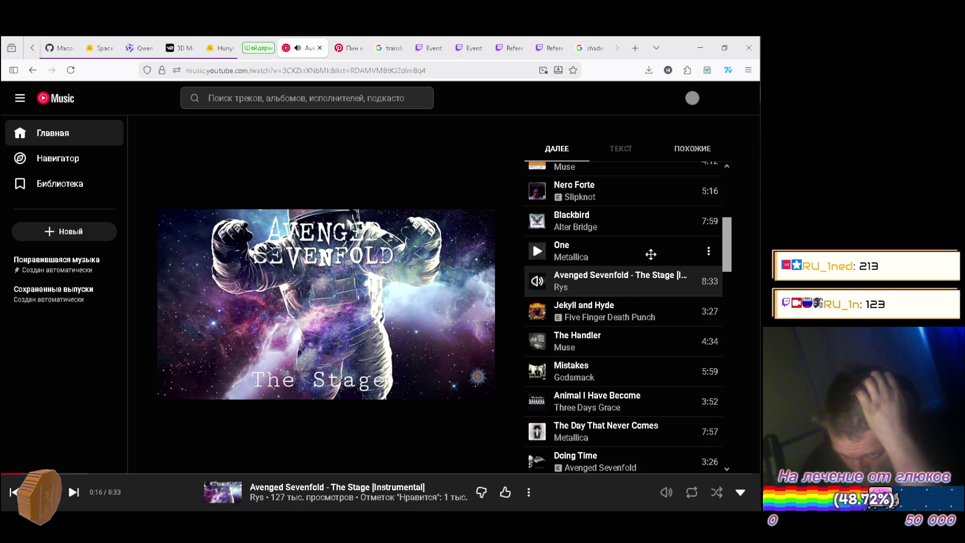
pyautogui.scroll(-3, 648, 252)
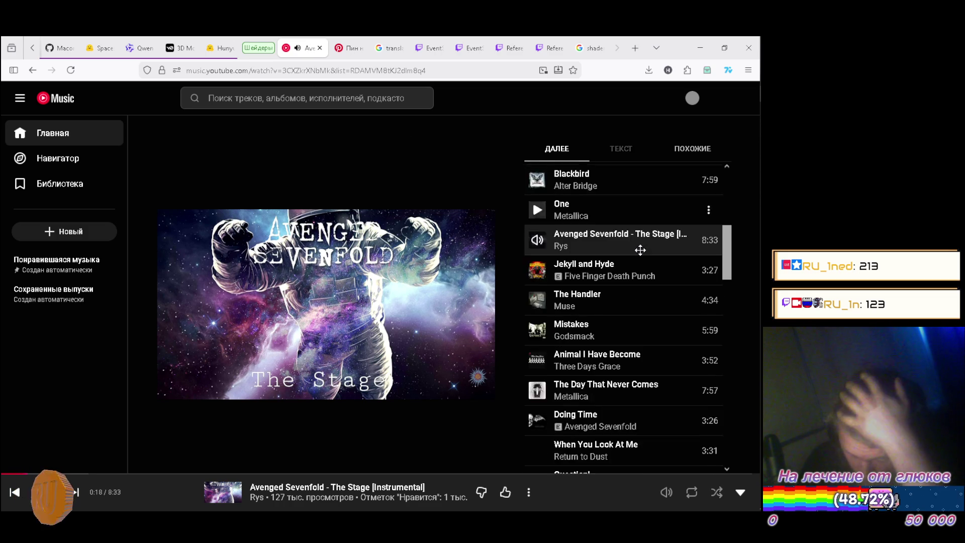
pyautogui.scroll(-1, 637, 253)
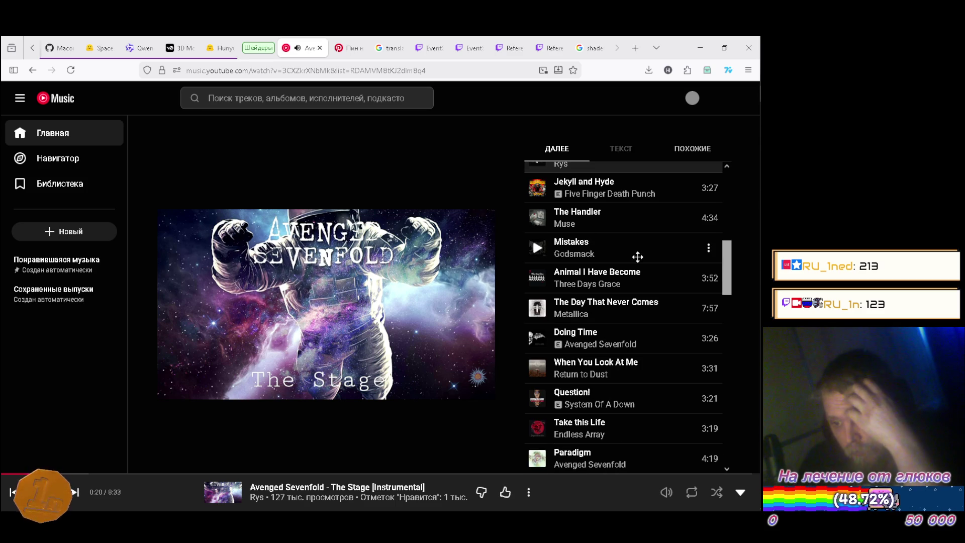
pyautogui.scroll(-3, 594, 246)
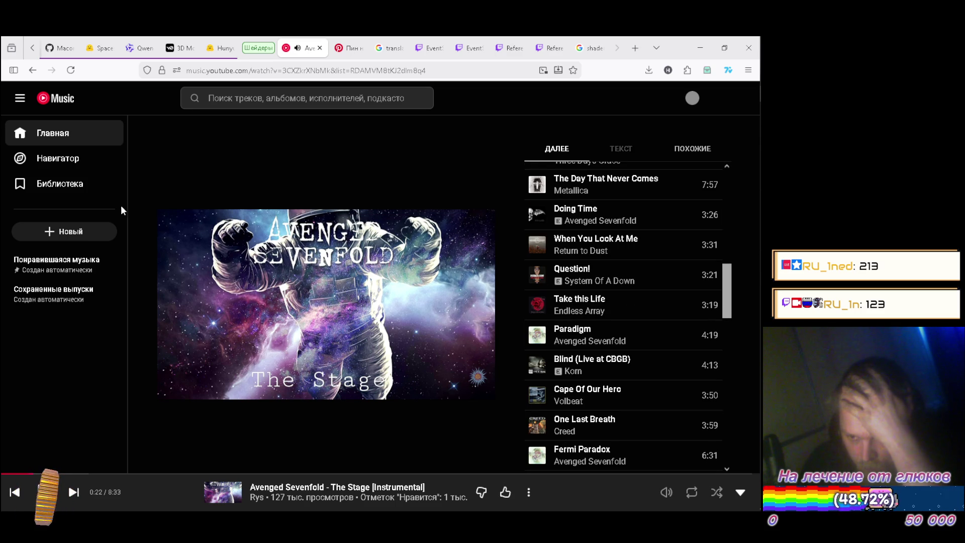
pyautogui.click(52, 136)
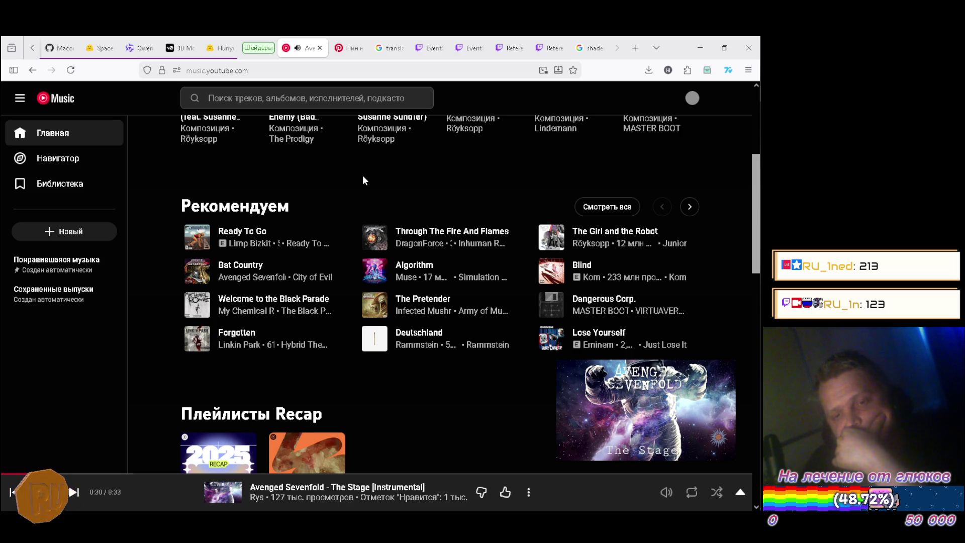
pyautogui.scroll(4, 368, 174)
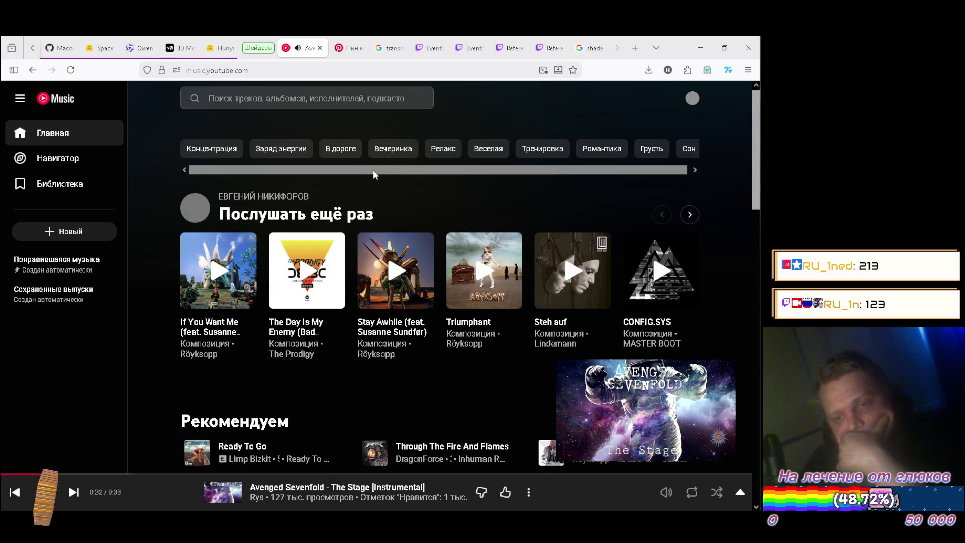
# Page through the listen-again row, skip to the next song, play Razor, and minimize the browser
pyautogui.click(691, 214)
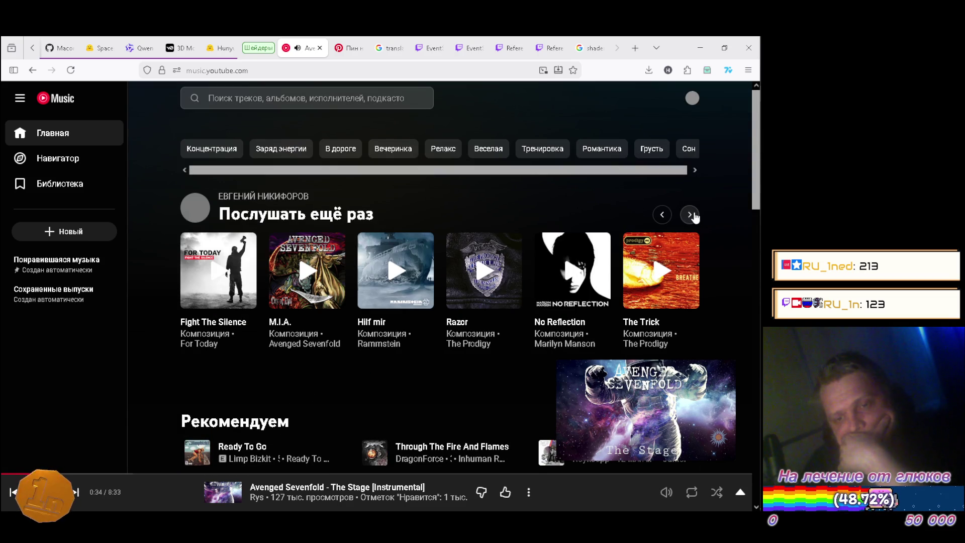
pyautogui.click(691, 215)
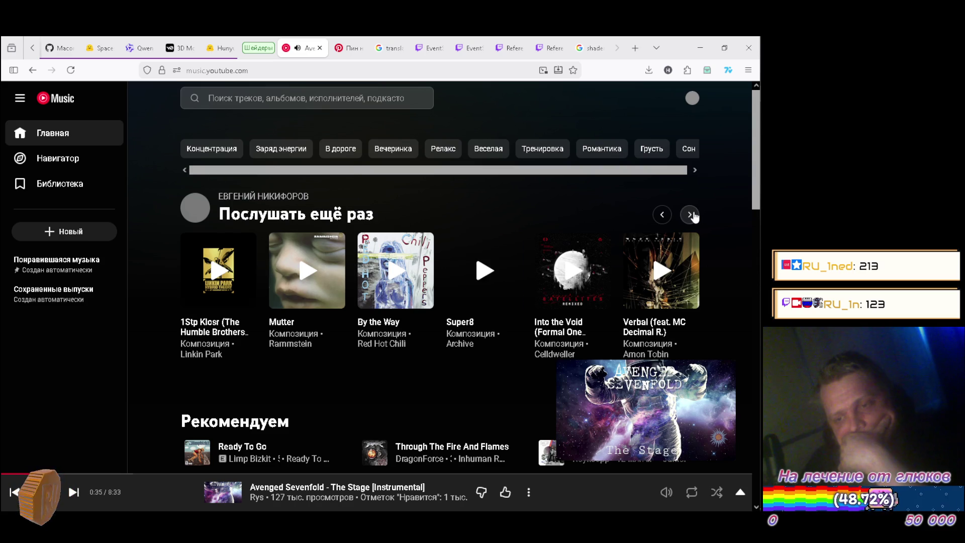
pyautogui.click(691, 214)
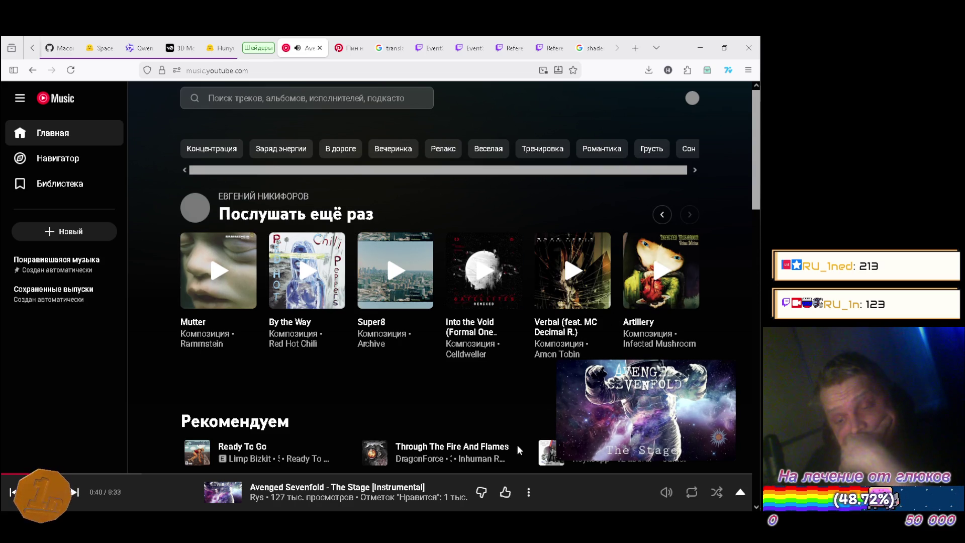
pyautogui.click(480, 496)
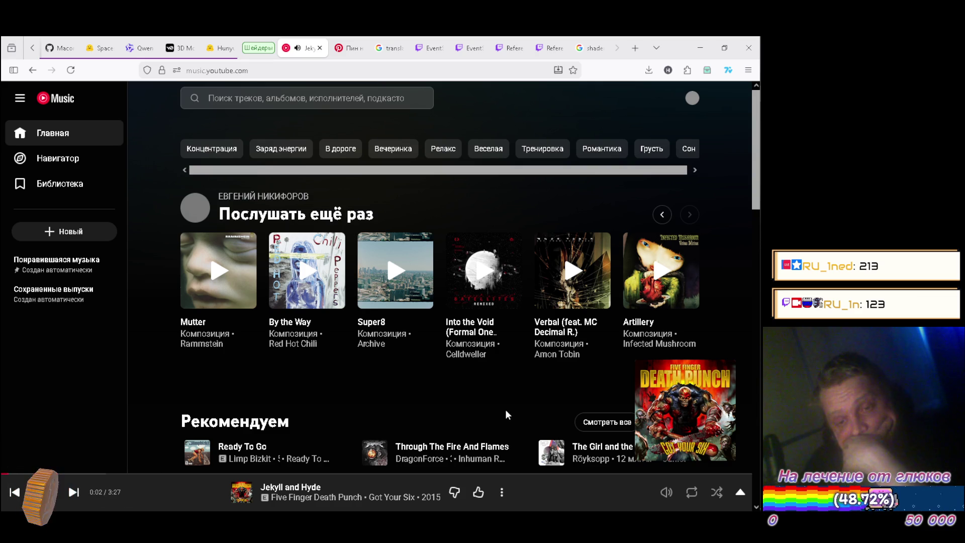
pyautogui.click(662, 215)
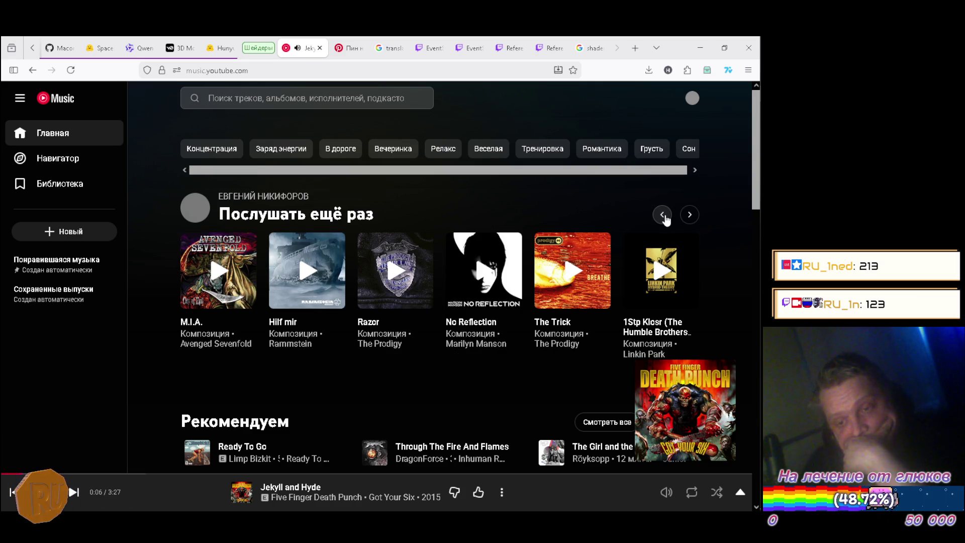
pyautogui.click(395, 270)
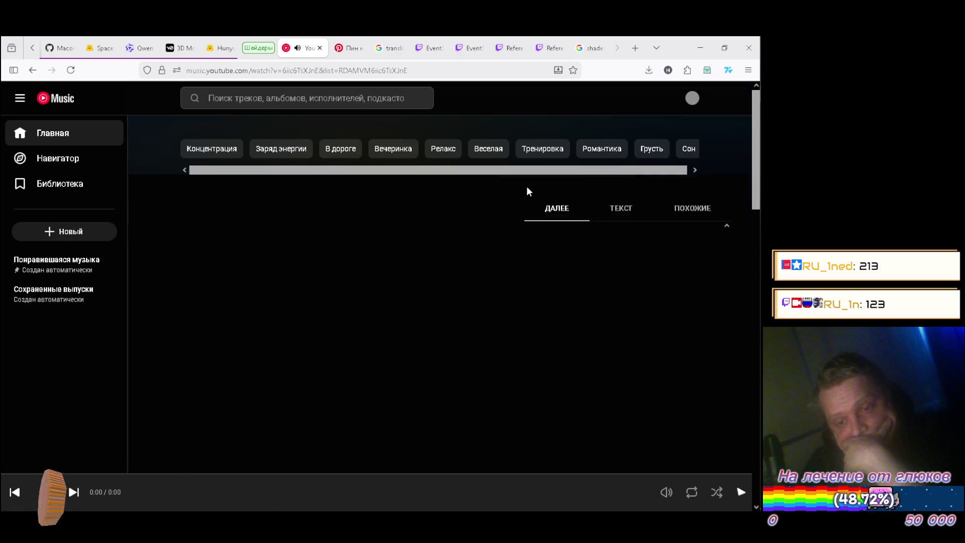
pyautogui.click(704, 47)
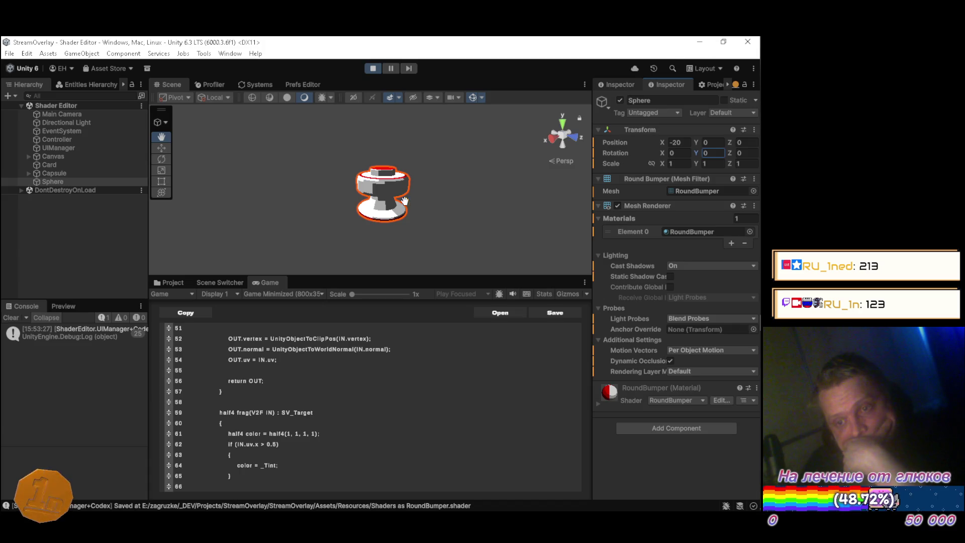
# Deselect the Sphere and orbit the Scene view to see the bumper's red rings and top cap
pyautogui.click(173, 282)
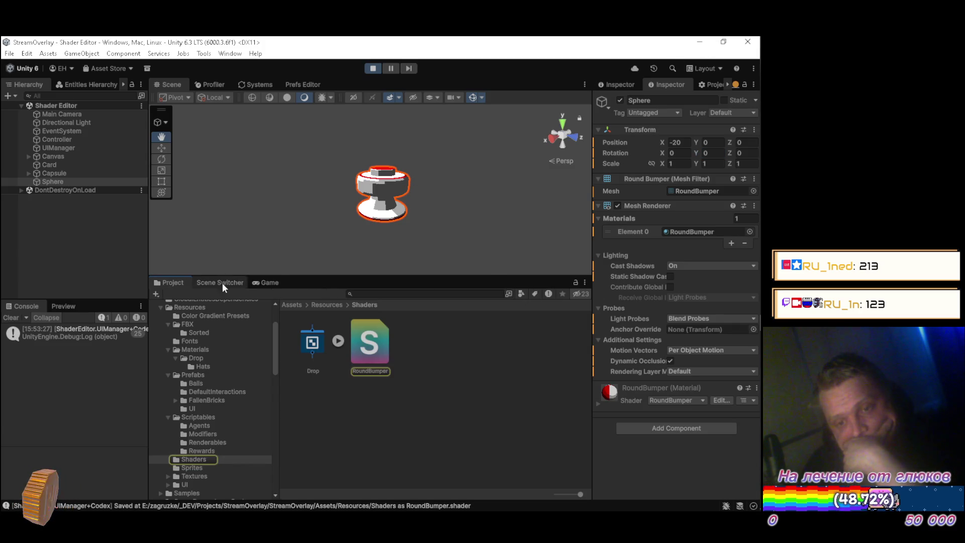
pyautogui.click(259, 283)
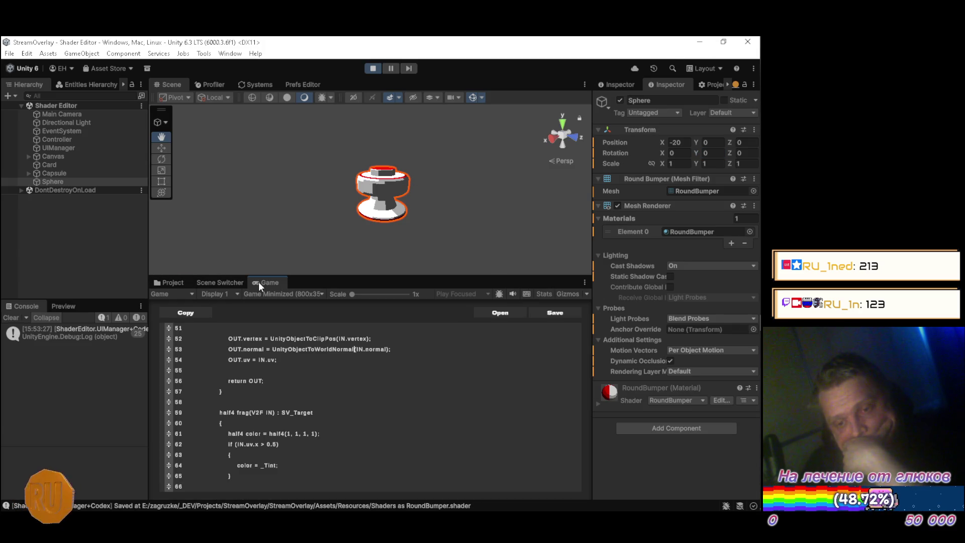
pyautogui.click(61, 254)
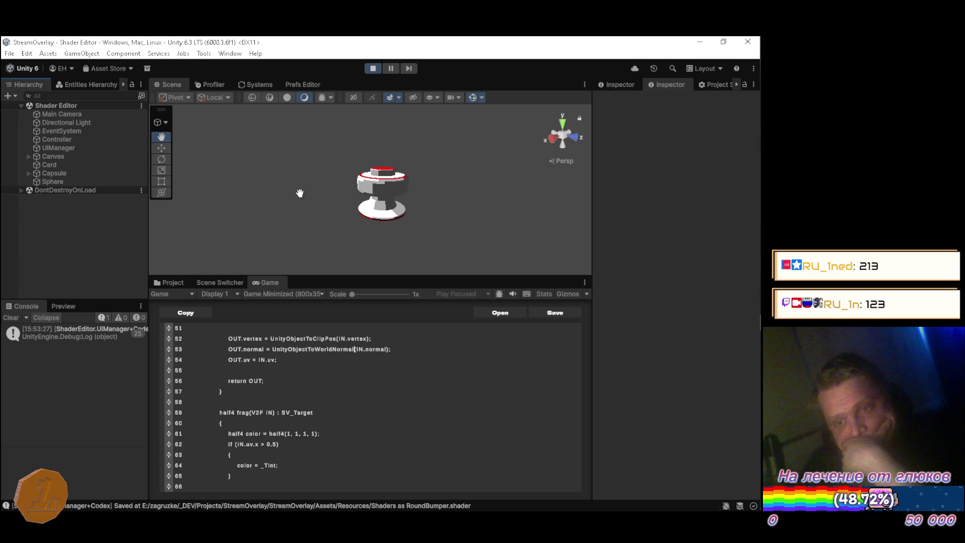
pyautogui.moveTo(312, 166)
pyautogui.keyDown('alt'); pyautogui.mouseDown()
pyautogui.moveTo(378, 177)
pyautogui.moveTo(457, 213)
pyautogui.moveTo(448, 246)
pyautogui.moveTo(427, 242)
pyautogui.moveTo(418, 231)
pyautogui.moveTo(445, 215)
pyautogui.mouseUp(); pyautogui.keyUp('alt')
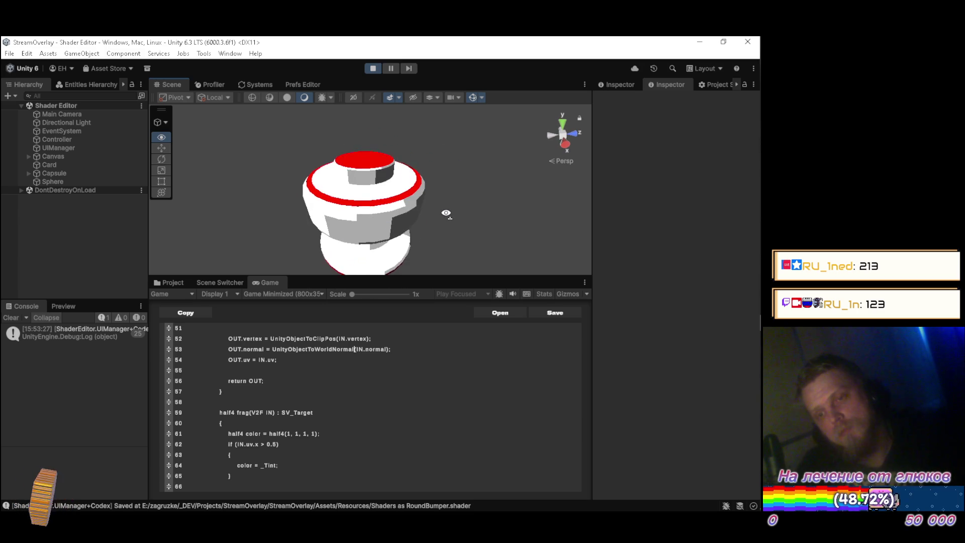
pyautogui.scroll(-5, 447, 209)
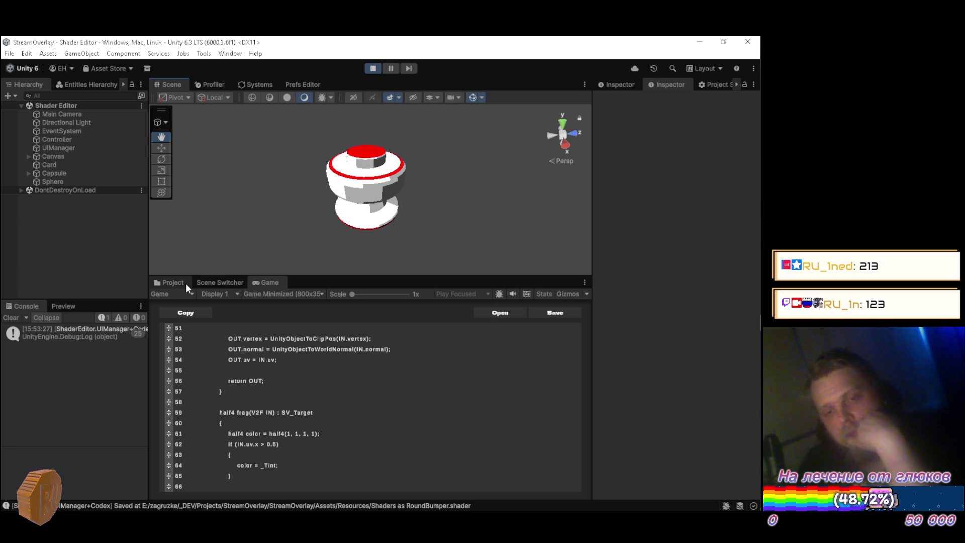
pyautogui.scroll(2, 378, 389)
# Below _Tint, add the line _Second ("Second Color", Color) = (1, 0, 0, 1)
pyautogui.scroll(13, 403, 376)
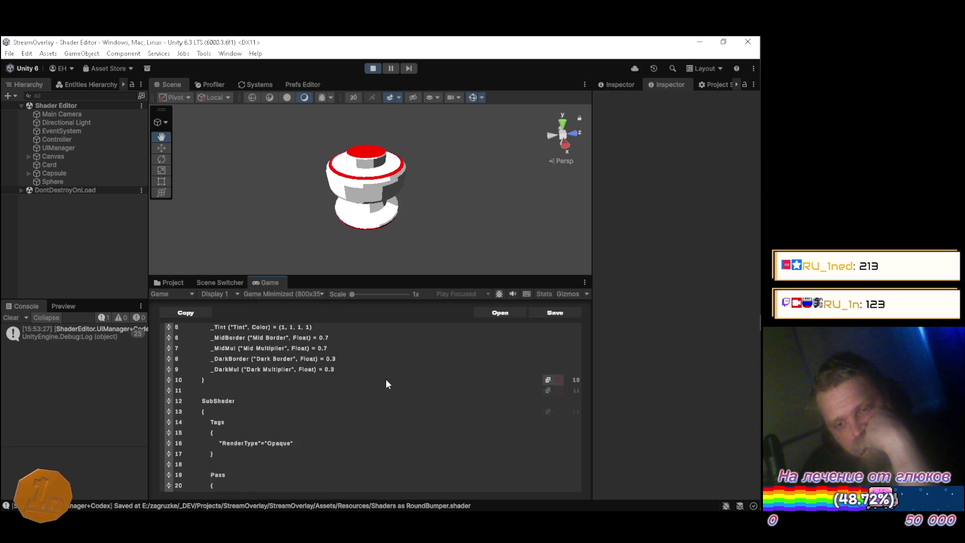
pyautogui.scroll(2, 387, 384)
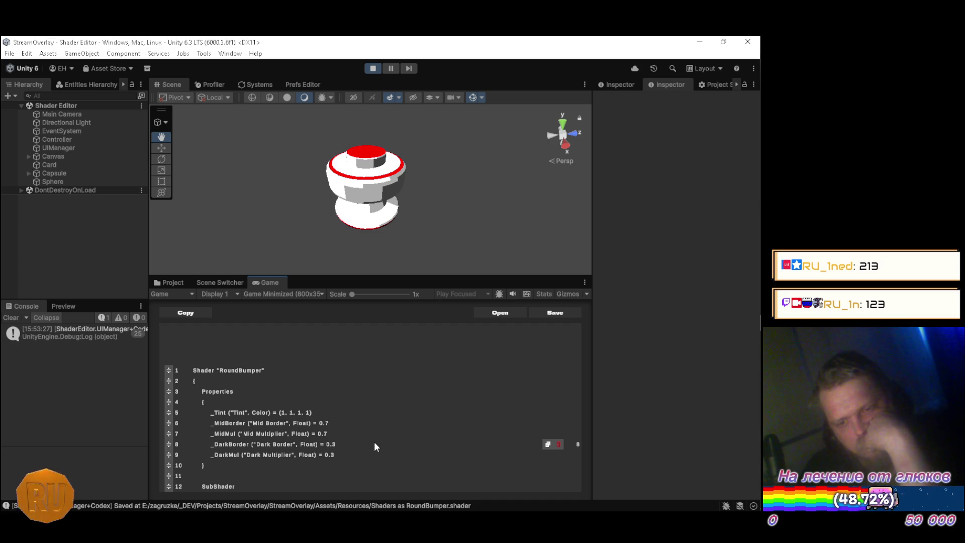
pyautogui.press('Return')
pyautogui.write('_Seco')
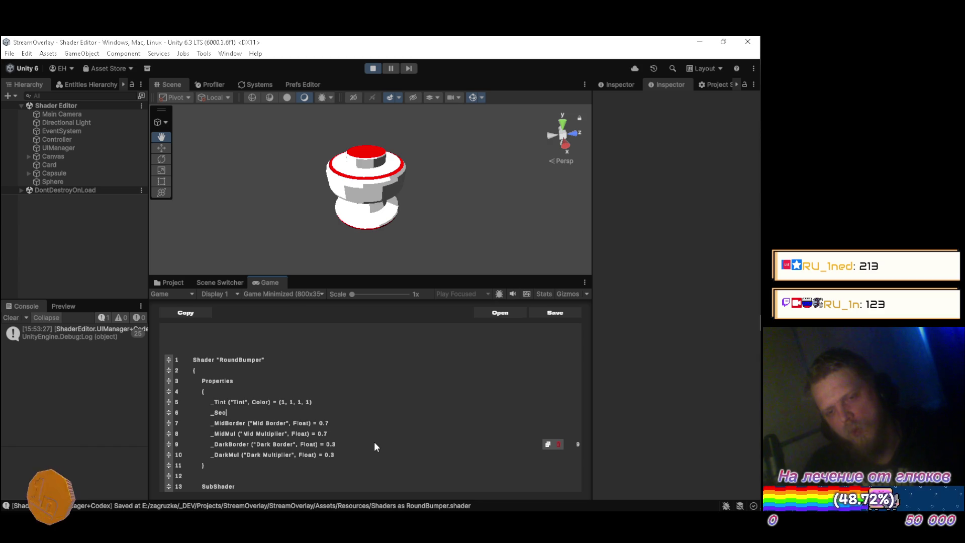
pyautogui.write('nd ')
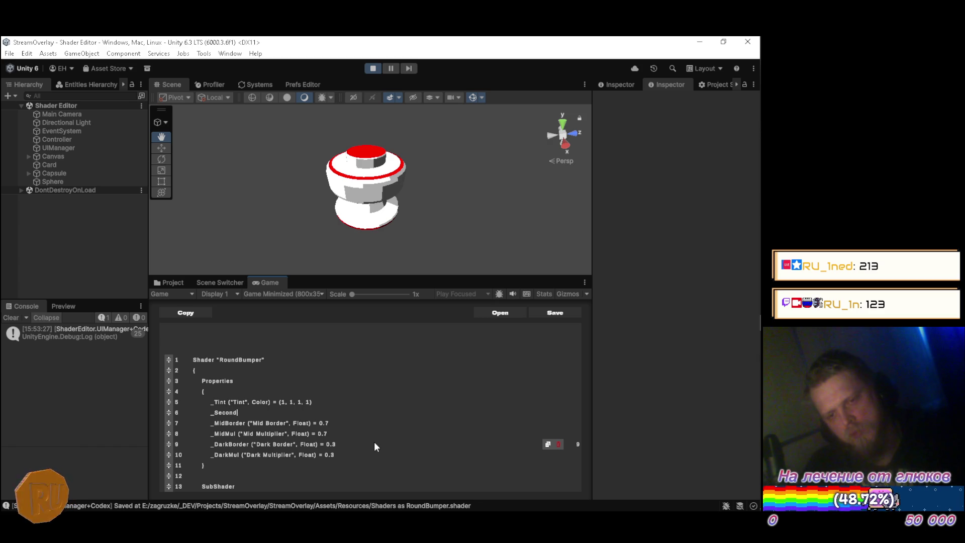
pyautogui.write('(')
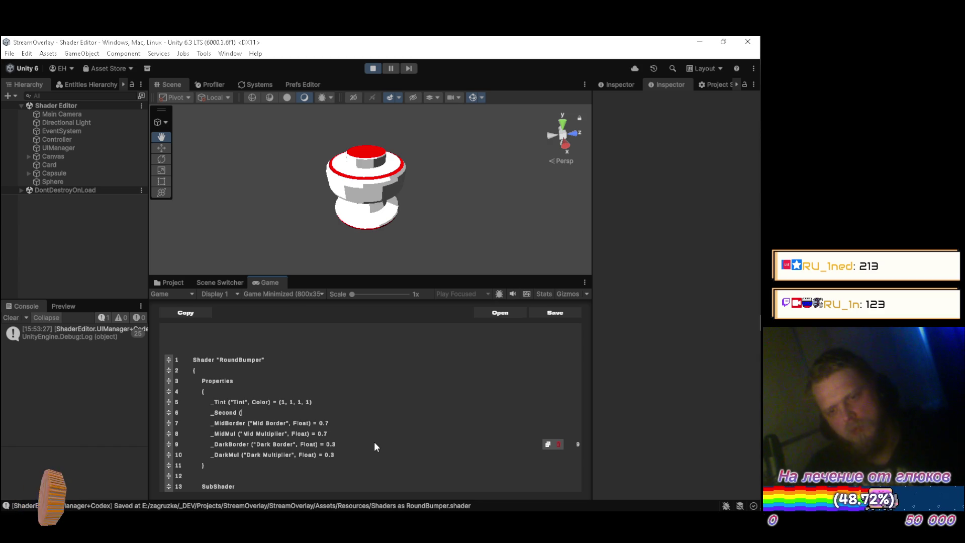
pyautogui.write('"Seco')
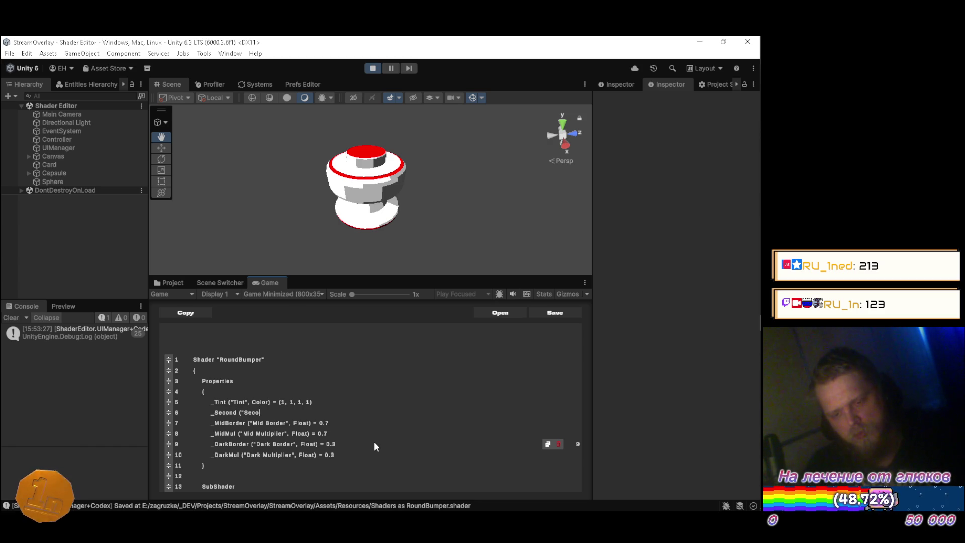
pyautogui.write('nd C')
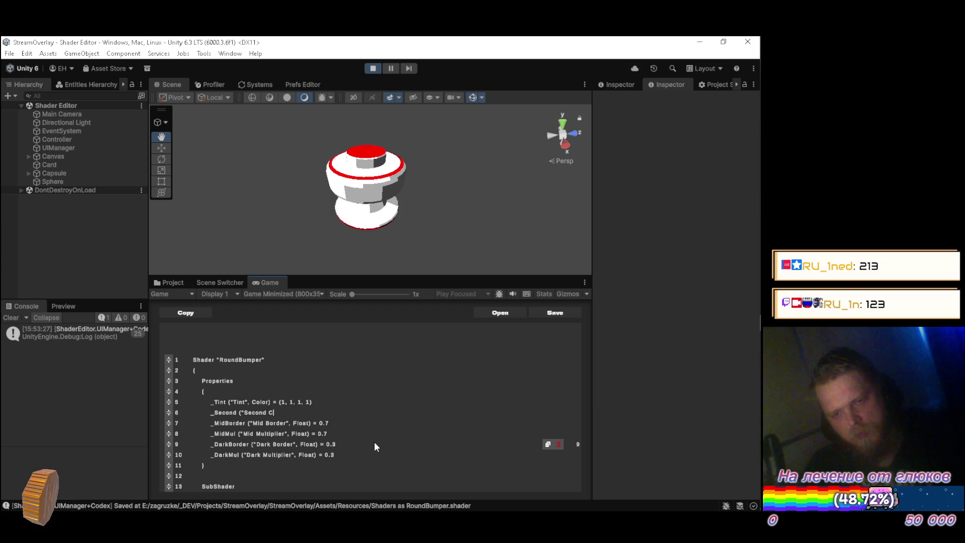
pyautogui.write('olor')
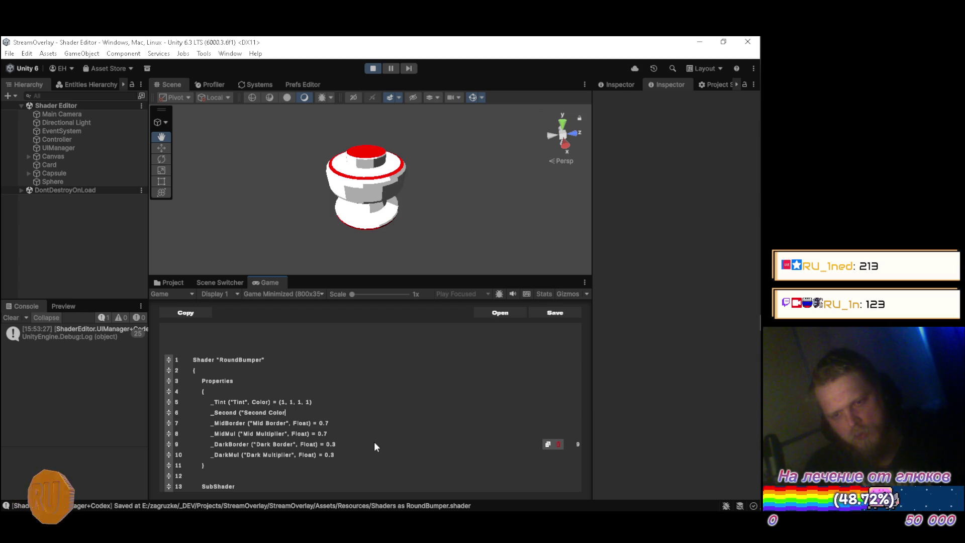
pyautogui.write('"')
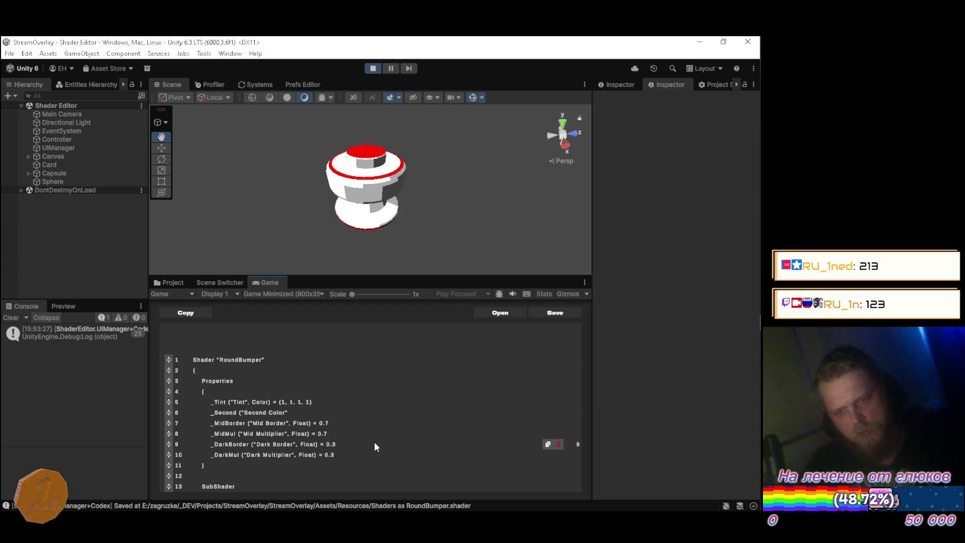
pyautogui.write(', C')
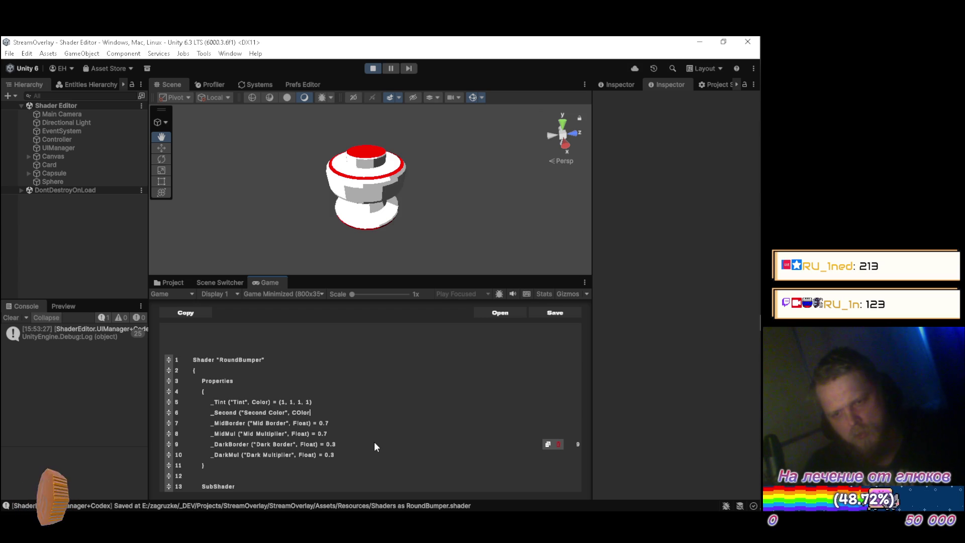
pyautogui.write('olor) = ')
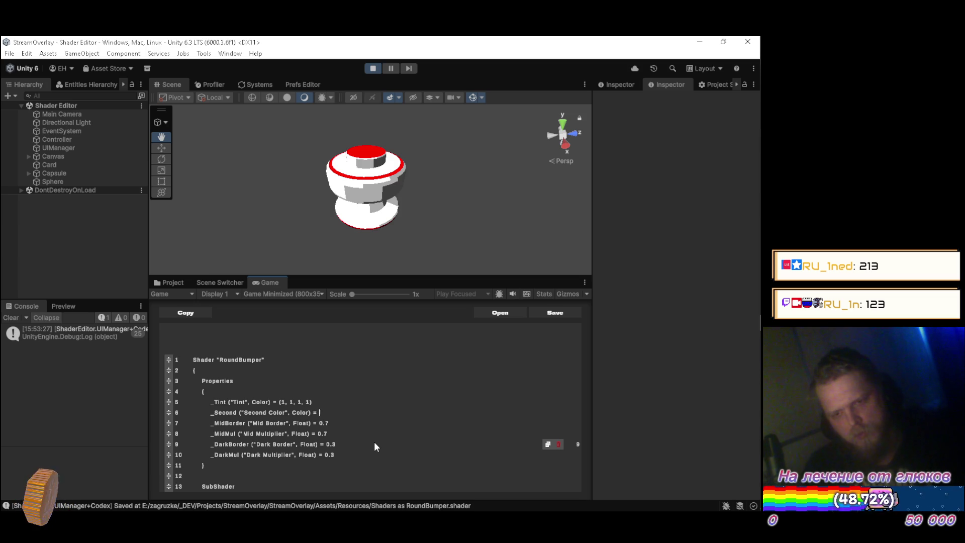
pyautogui.write('(1')
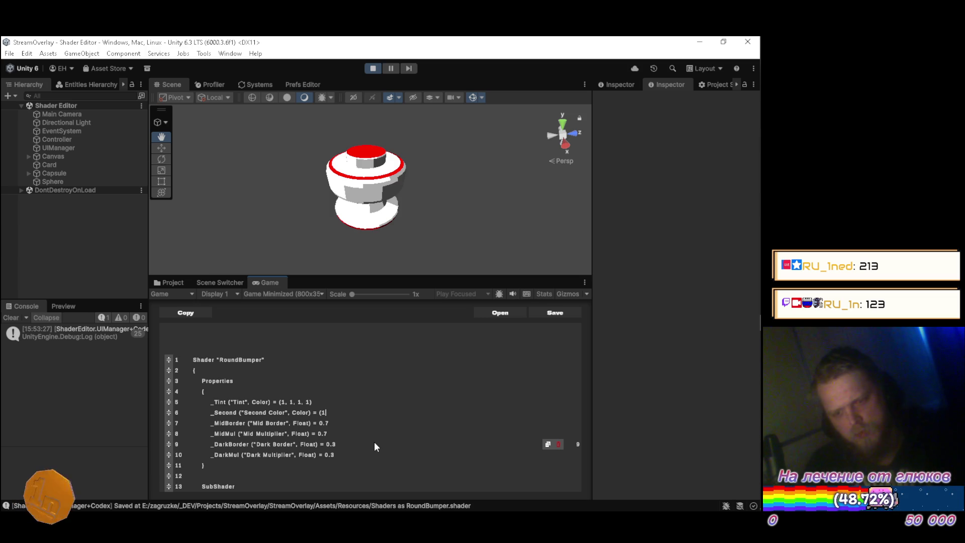
pyautogui.write(', 0, 0, ')
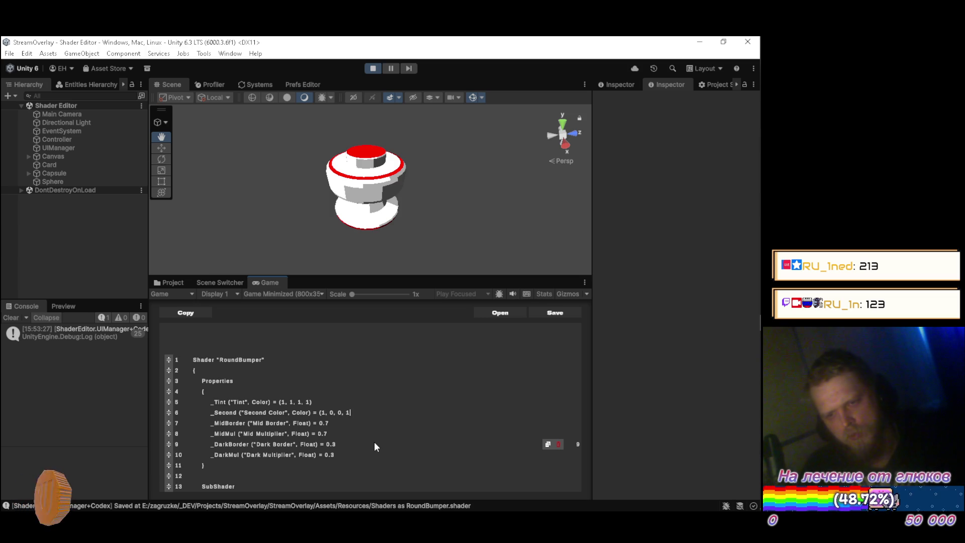
pyautogui.write('1)')
# Declare half4 _Second on a new line after the _Tint declaration
pyautogui.click(377, 384)
pyautogui.scroll(-10, 378, 388)
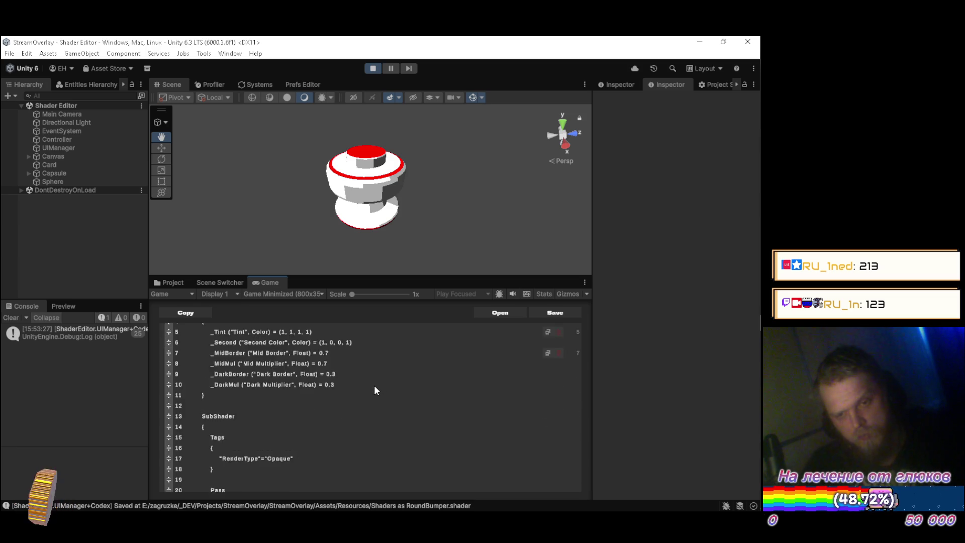
pyautogui.scroll(-2, 323, 400)
pyautogui.click(318, 360)
pyautogui.press('Return')
pyautogui.write('half')
pyautogui.write('4 _')
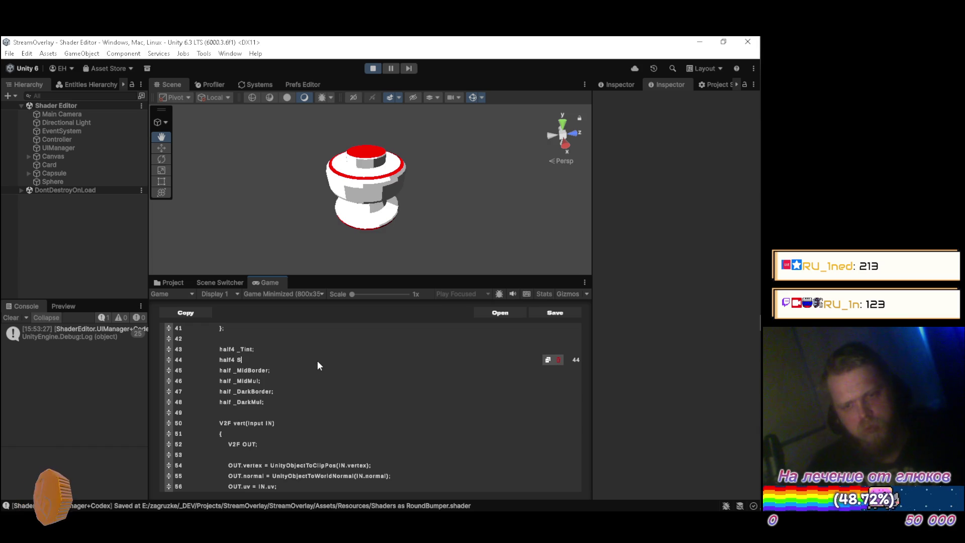
pyautogui.write('Second;')
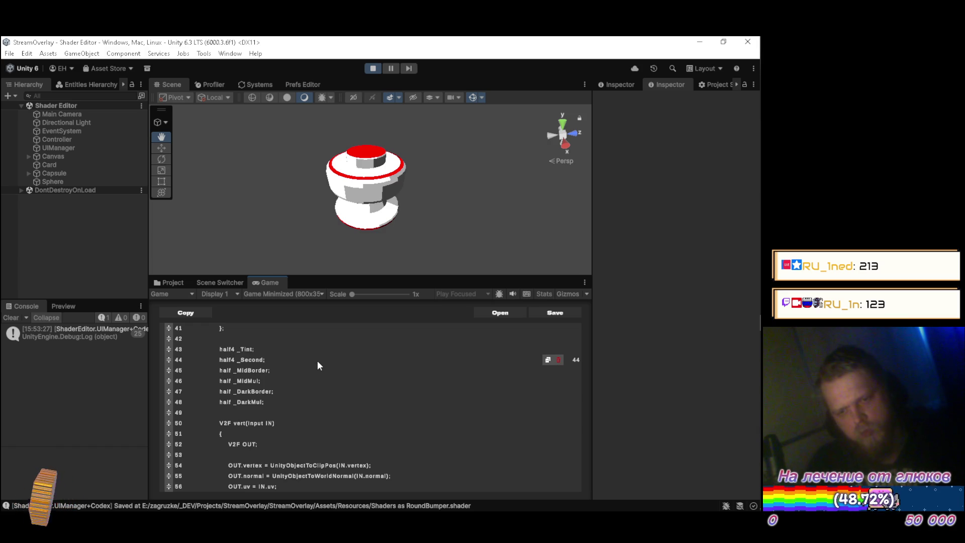
# Make the fragment's starting colour _Tint instead of fixed white
pyautogui.scroll(-5, 318, 361)
pyautogui.scroll(-2, 308, 397)
pyautogui.scroll(1, 324, 375)
pyautogui.scroll(1, 327, 373)
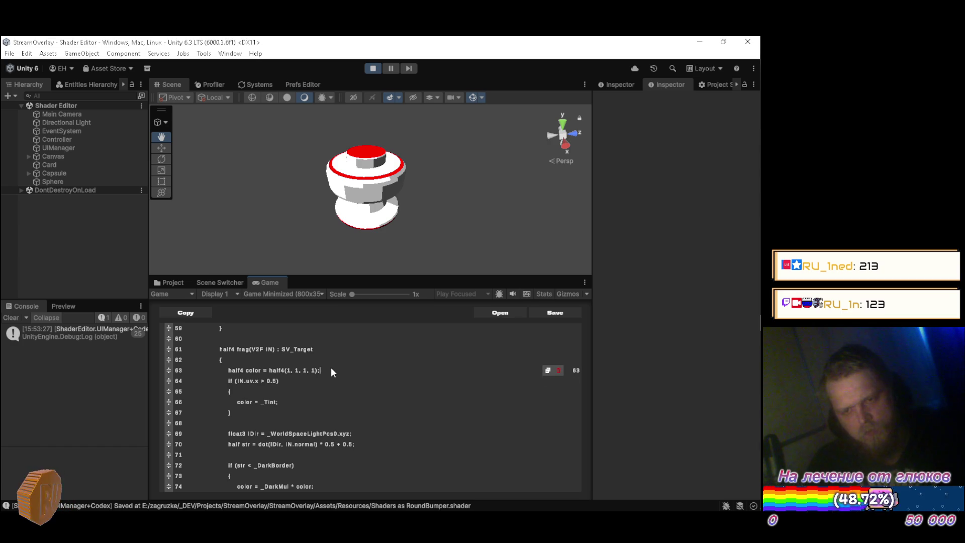
pyautogui.press('BackSpace')
pyautogui.press('BackSpace')
pyautogui.press('BackSpace')
pyautogui.press('BackSpace')
pyautogui.press('BackSpace')
pyautogui.press('BackSpace')
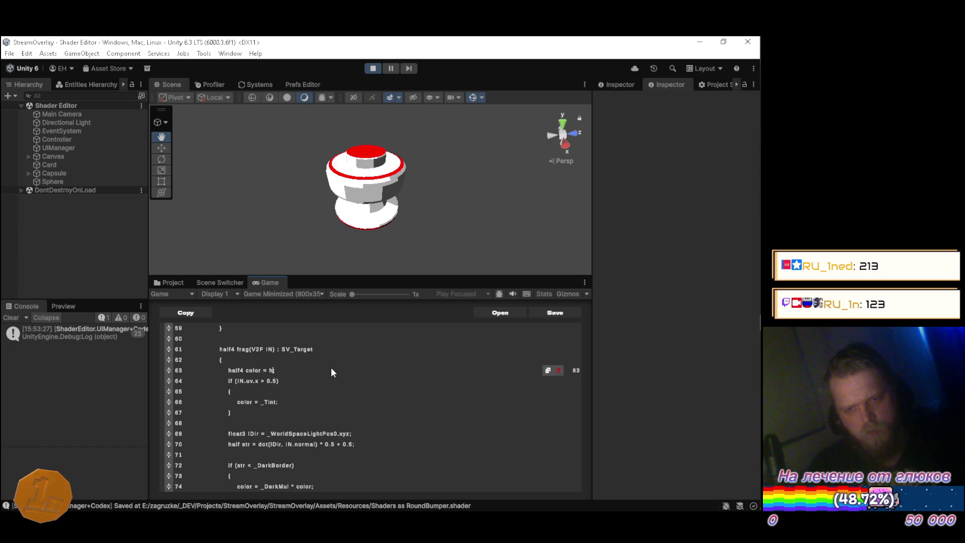
pyautogui.write('_Tint;')
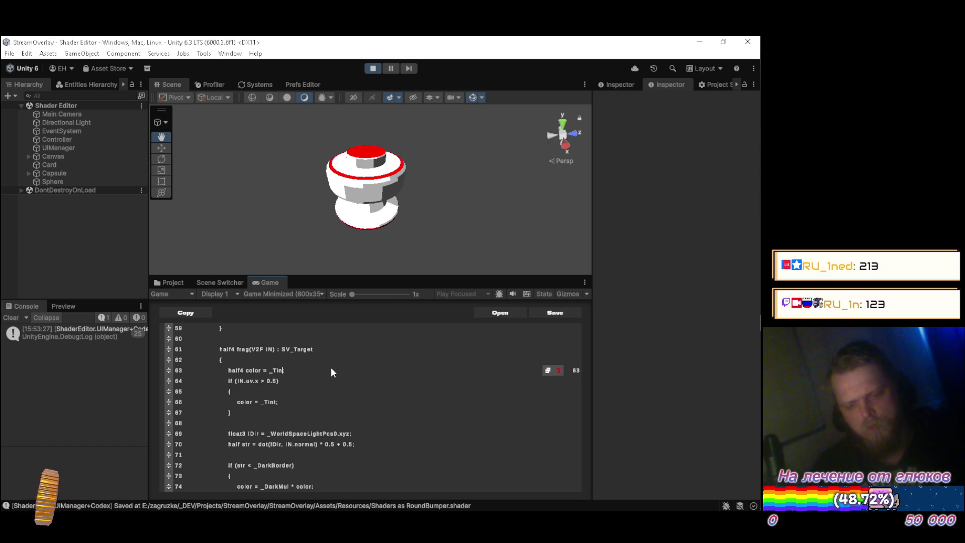
# Use _Second in the uv.x > 0.5 branch and save the shader to recompile
pyautogui.scroll(-1, 331, 372)
pyautogui.click(331, 372)
pyautogui.press('BackSpace')
pyautogui.press('BackSpace')
pyautogui.press('BackSpace')
pyautogui.write('Second;')
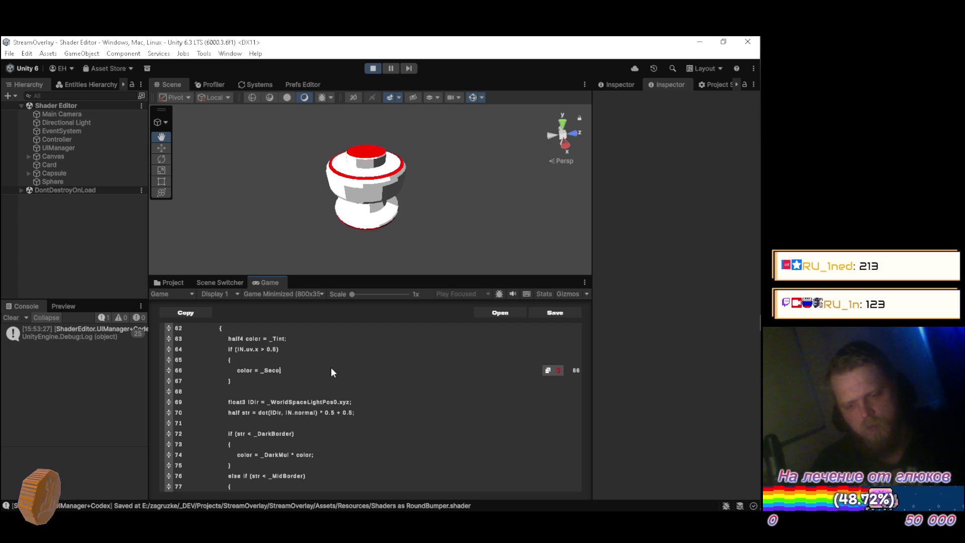
pyautogui.press('Down')
pyautogui.press('Down')
pyautogui.hotkey('ctrl', 's')
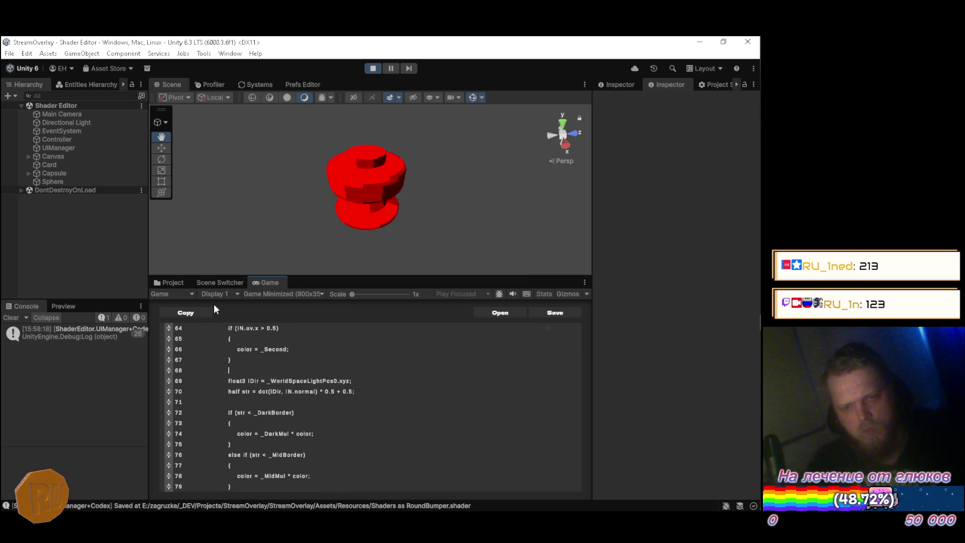
pyautogui.click(171, 282)
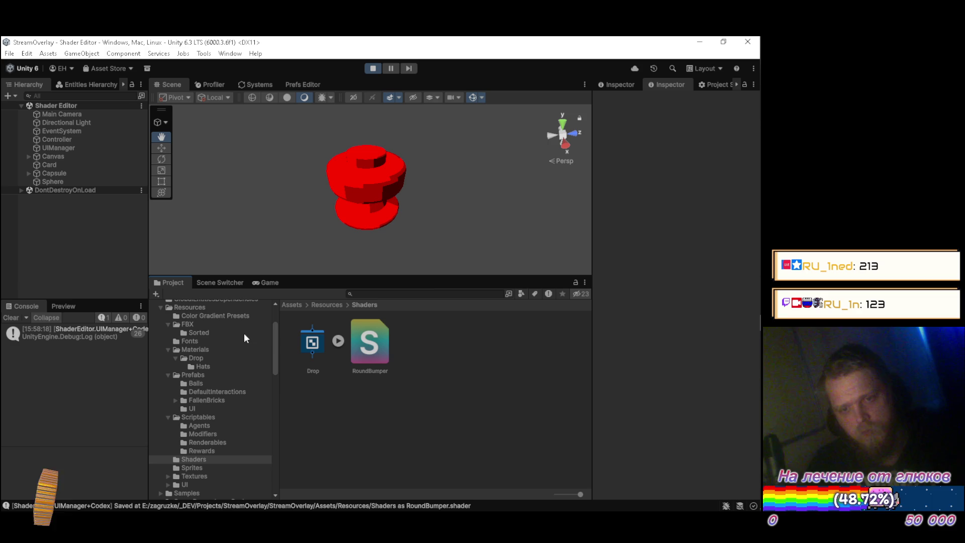
# Select the RoundBumper material in Materials and set its Tint to white
pyautogui.click(206, 350)
pyautogui.click(317, 402)
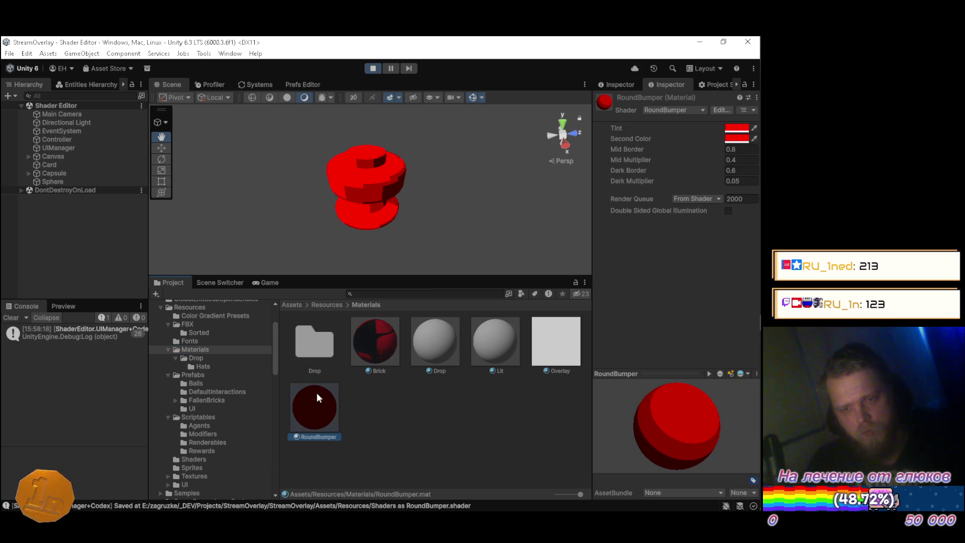
pyautogui.click(267, 283)
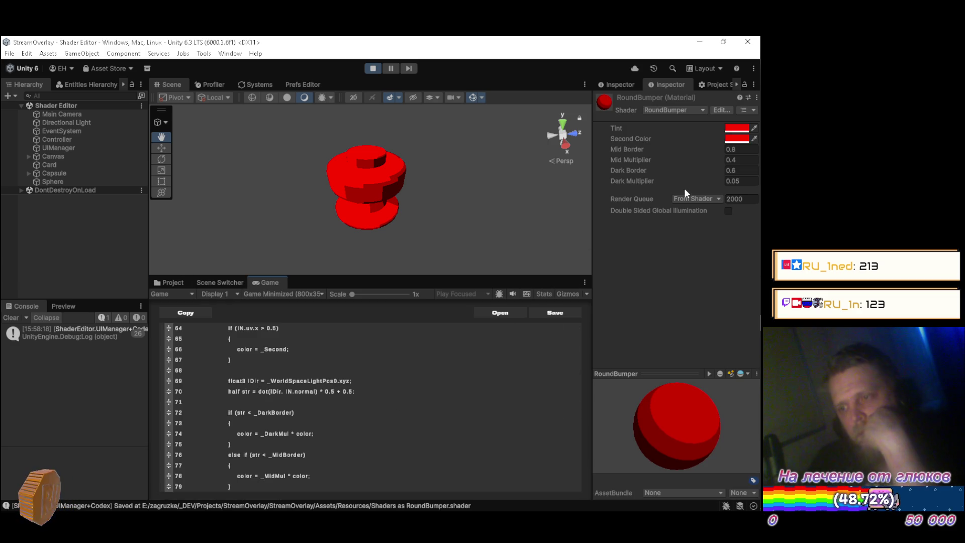
pyautogui.click(730, 133)
pyautogui.click(643, 378)
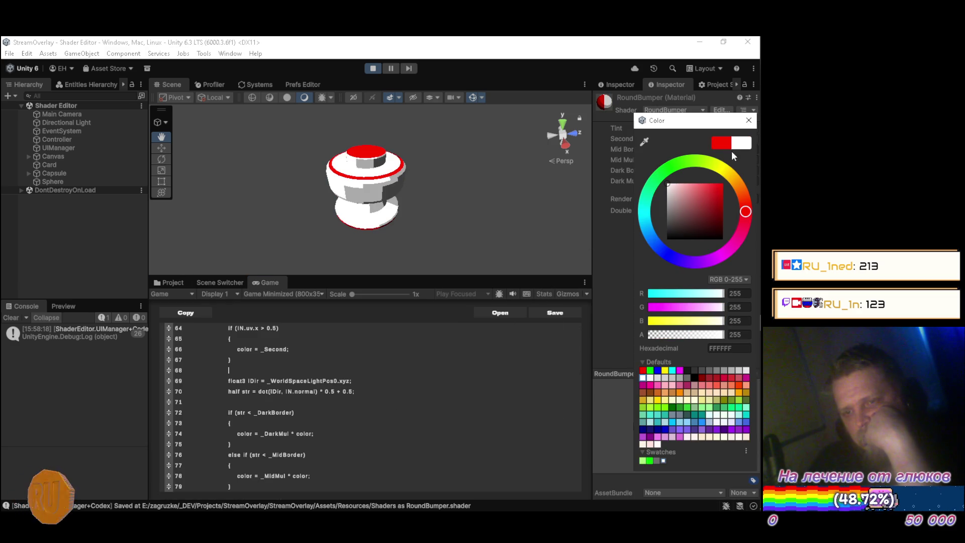
pyautogui.click(749, 120)
# Shift the RoundBumper Tint through green to blue (0003FF), then view the bumper from another angle
pyautogui.click(727, 140)
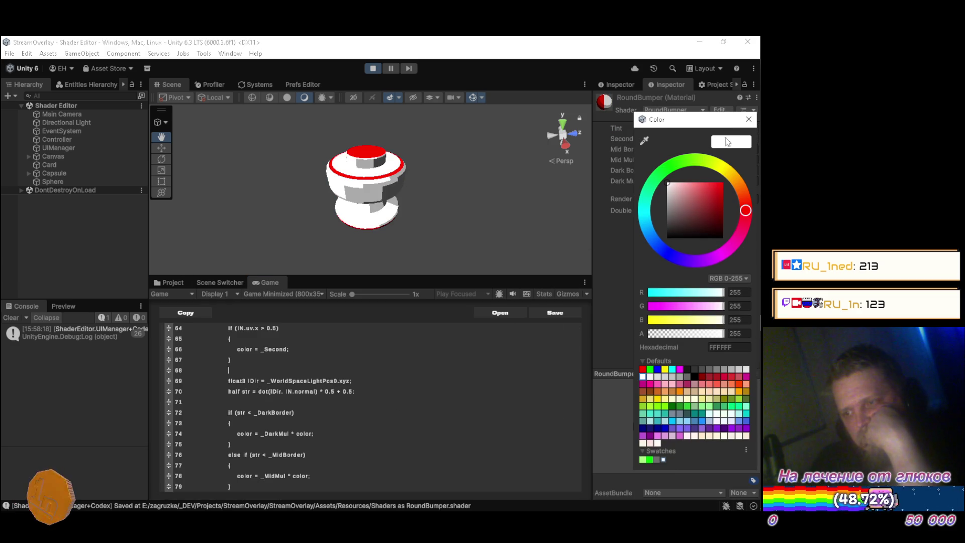
pyautogui.click(665, 169)
pyautogui.moveTo(668, 183)
pyautogui.mouseDown()
pyautogui.moveTo(716, 188)
pyautogui.moveTo(725, 208)
pyautogui.moveTo(726, 196)
pyautogui.moveTo(725, 217)
pyautogui.moveTo(678, 230)
pyautogui.moveTo(641, 228)
pyautogui.moveTo(628, 209)
pyautogui.moveTo(669, 255)
pyautogui.mouseUp()
pyautogui.moveTo(678, 219)
pyautogui.mouseDown()
pyautogui.moveTo(700, 173)
pyautogui.moveTo(742, 171)
pyautogui.mouseUp()
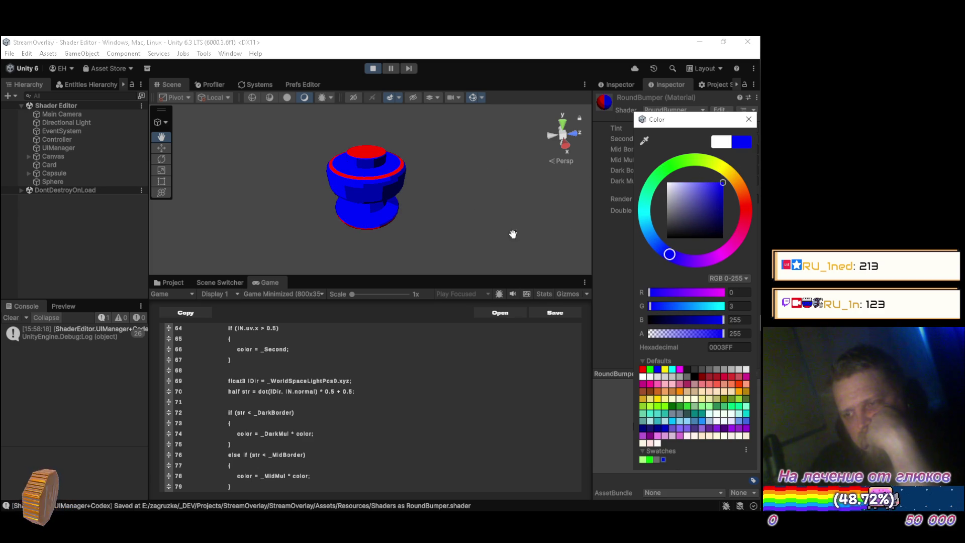
pyautogui.moveTo(511, 182)
pyautogui.mouseDown()
pyautogui.moveTo(457, 149)
pyautogui.moveTo(436, 157)
pyautogui.moveTo(354, 142)
pyautogui.moveTo(387, 151)
pyautogui.moveTo(451, 210)
pyautogui.moveTo(402, 178)
pyautogui.moveTo(416, 162)
pyautogui.mouseUp()
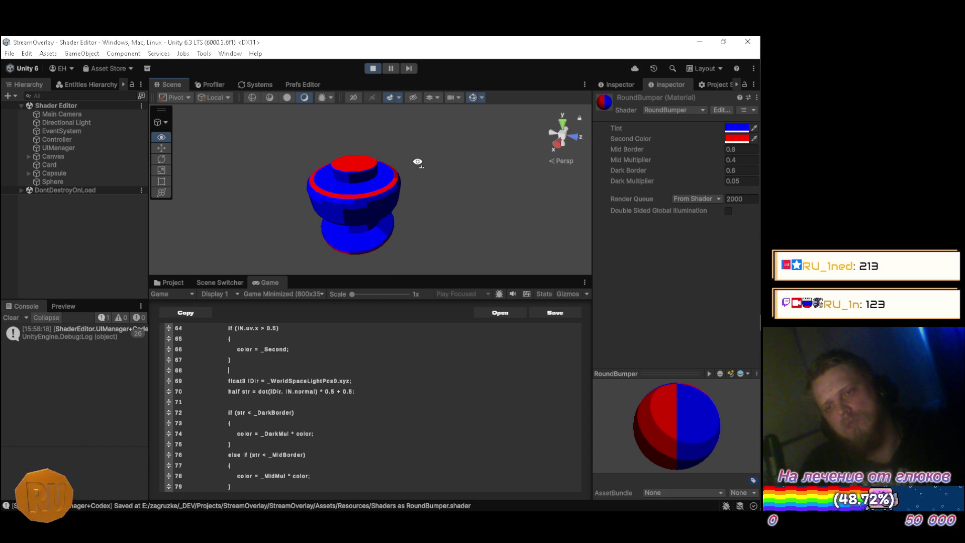
pyautogui.click(735, 139)
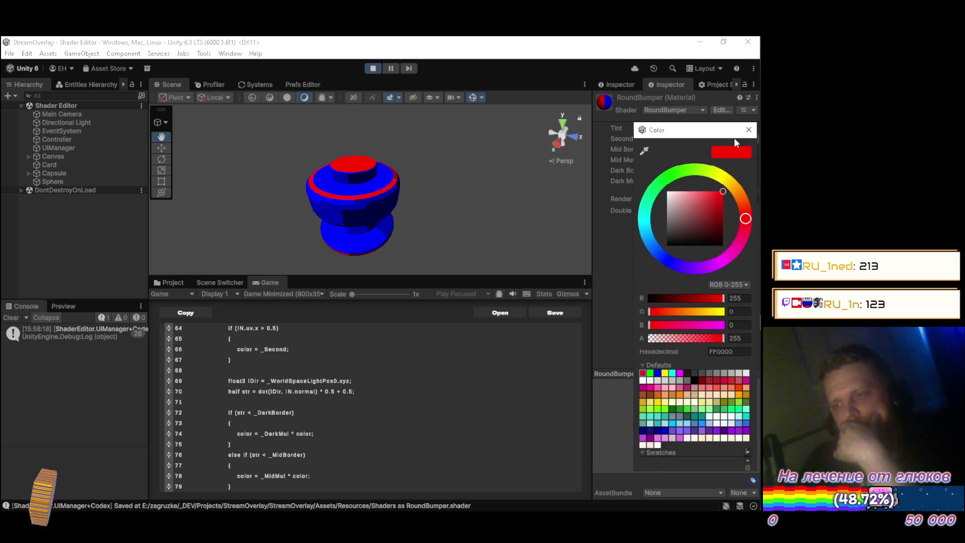
# Try a magenta Second Color and a cyan Tint, checking the bumper from another angle
pyautogui.click(735, 253)
pyautogui.moveTo(736, 255); pyautogui.dragTo(729, 259)
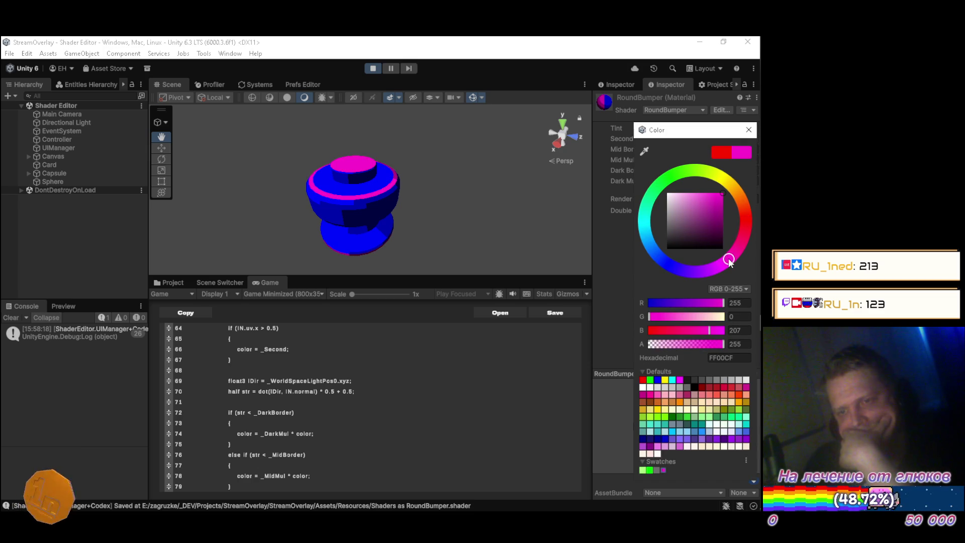
pyautogui.click(749, 129)
pyautogui.click(735, 128)
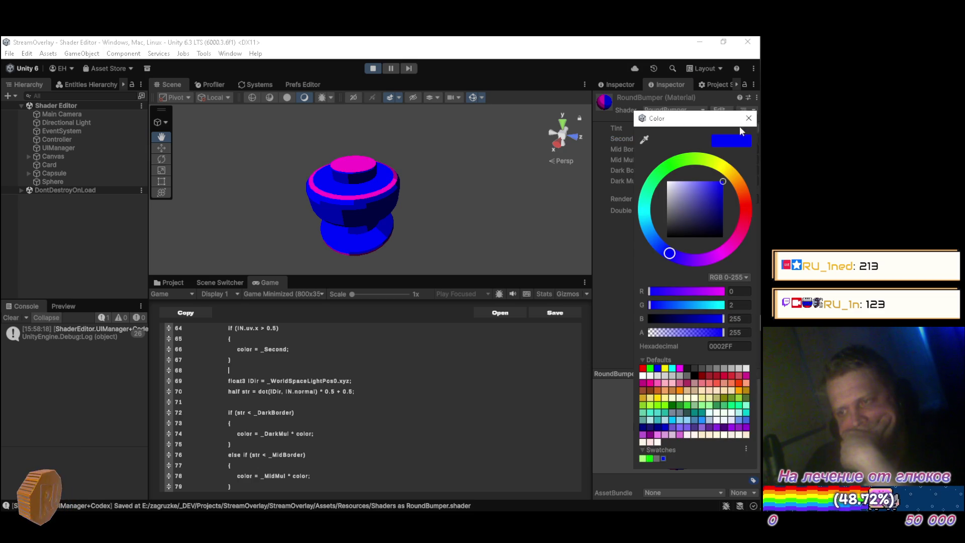
pyautogui.moveTo(654, 240); pyautogui.dragTo(647, 228)
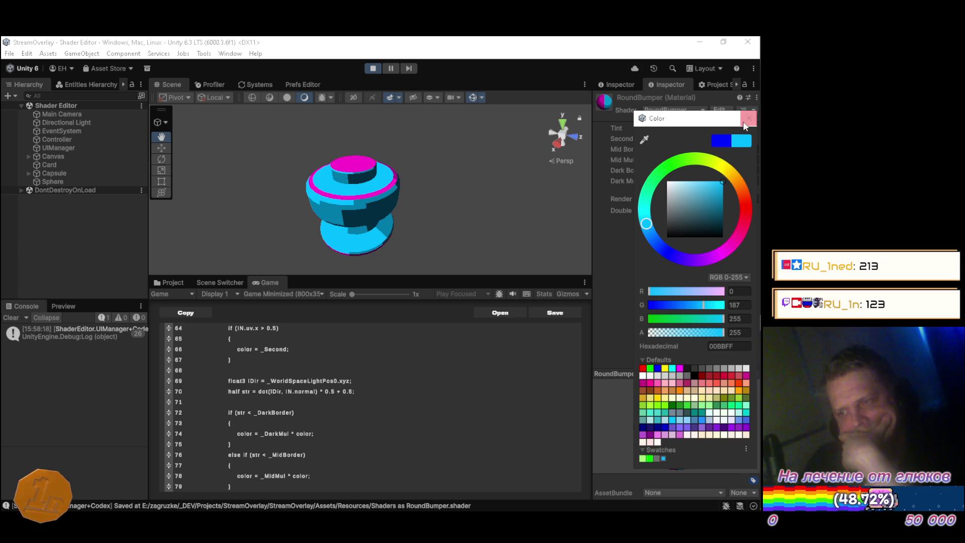
pyautogui.click(749, 118)
pyautogui.moveTo(674, 428)
pyautogui.mouseDown()
pyautogui.moveTo(749, 443)
pyautogui.moveTo(544, 409)
pyautogui.moveTo(653, 491)
pyautogui.moveTo(668, 441)
pyautogui.moveTo(561, 434)
pyautogui.moveTo(660, 469)
pyautogui.moveTo(648, 452)
pyautogui.mouseUp()
pyautogui.moveTo(449, 208)
pyautogui.mouseDown()
pyautogui.moveTo(405, 181)
pyautogui.moveTo(472, 198)
pyautogui.moveTo(481, 178)
pyautogui.moveTo(441, 155)
pyautogui.moveTo(382, 225)
pyautogui.mouseUp()
# Switch the Tint to deep blue and the Second Color to a red-orange
pyautogui.click(732, 128)
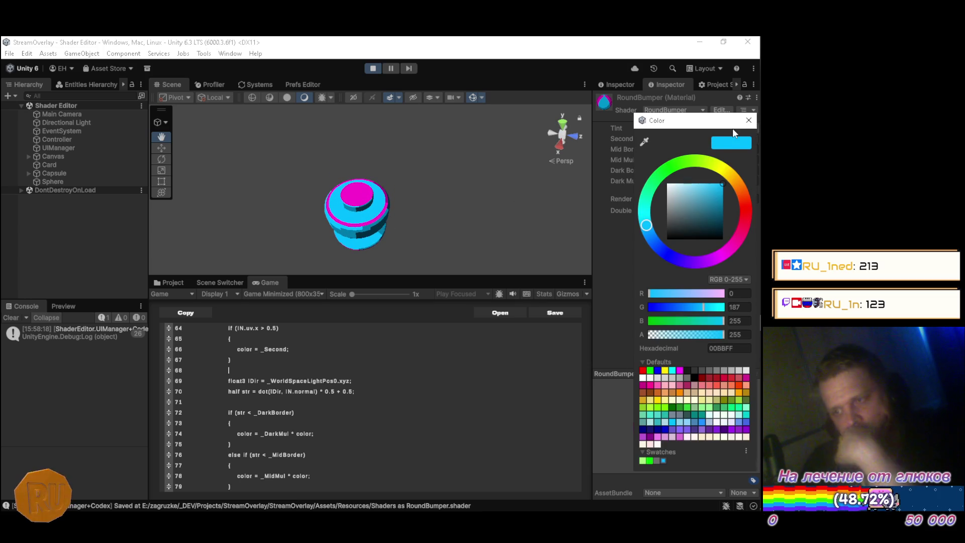
pyautogui.click(674, 258)
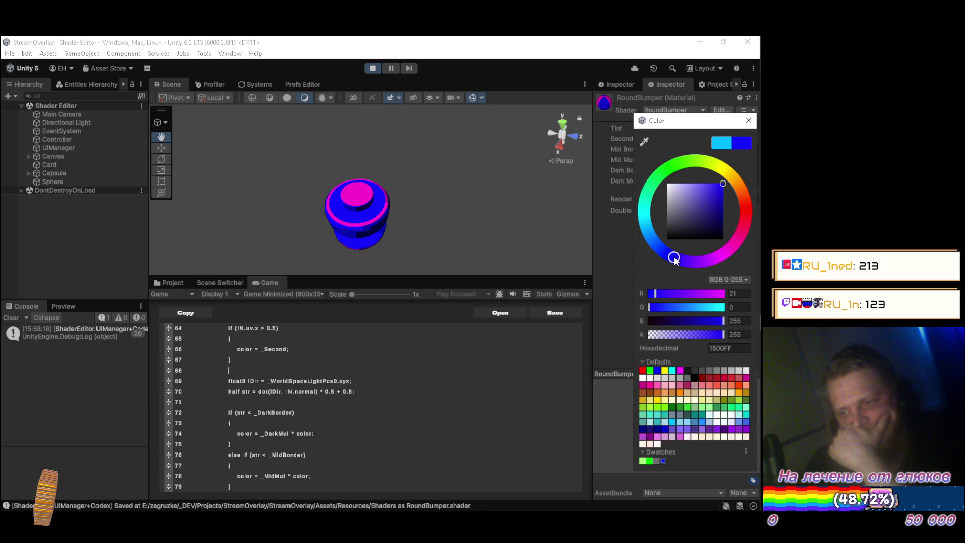
pyautogui.click(749, 120)
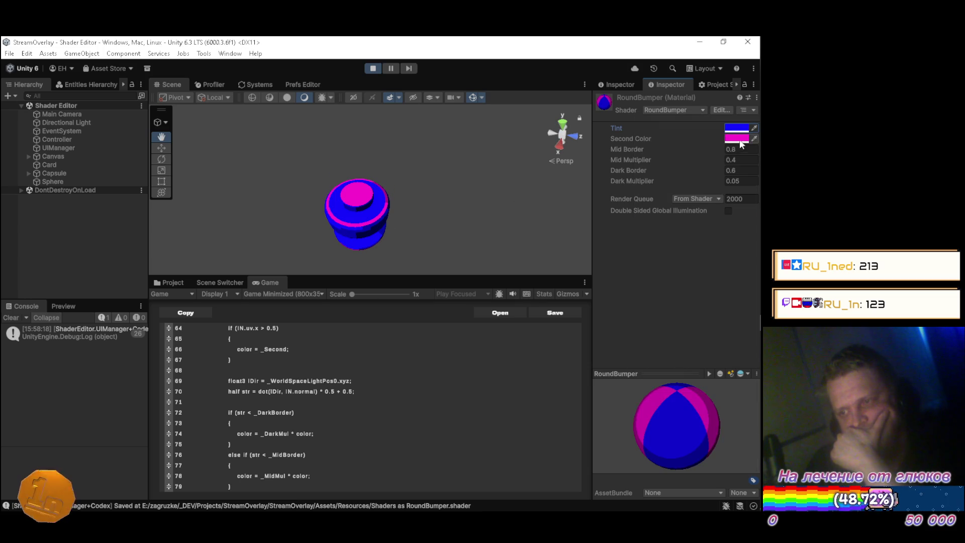
pyautogui.click(740, 139)
pyautogui.moveTo(733, 249); pyautogui.dragTo(749, 230)
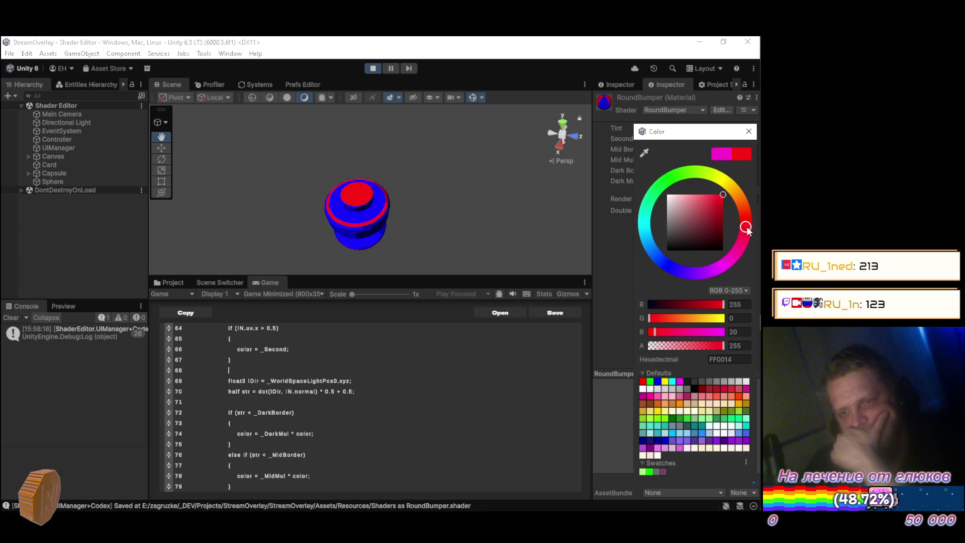
pyautogui.moveTo(733, 185); pyautogui.dragTo(743, 206)
pyautogui.click(749, 131)
# Settle on a lighter blue Tint and a lightened orange Second Color, then inspect the bumper
pyautogui.click(745, 141)
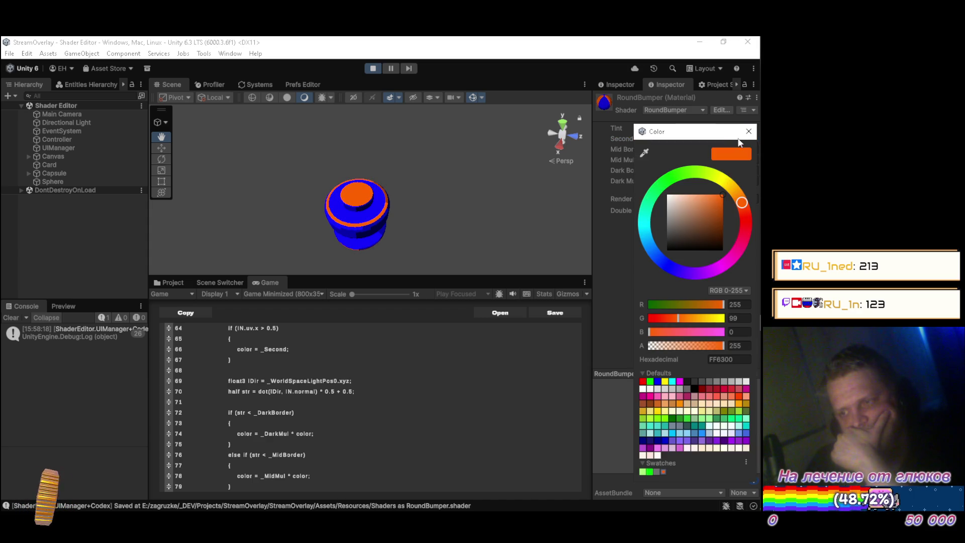
pyautogui.moveTo(672, 256)
pyautogui.mouseDown()
pyautogui.moveTo(654, 179)
pyautogui.moveTo(673, 166)
pyautogui.moveTo(717, 170)
pyautogui.moveTo(745, 210)
pyautogui.moveTo(728, 213)
pyautogui.moveTo(721, 254)
pyautogui.moveTo(676, 262)
pyautogui.moveTo(665, 241)
pyautogui.mouseUp()
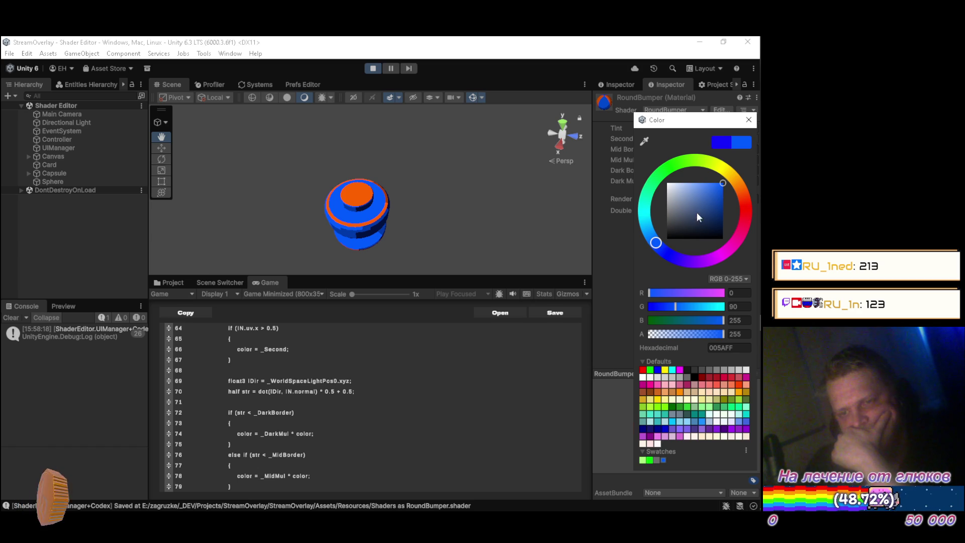
pyautogui.moveTo(720, 196); pyautogui.dragTo(711, 179)
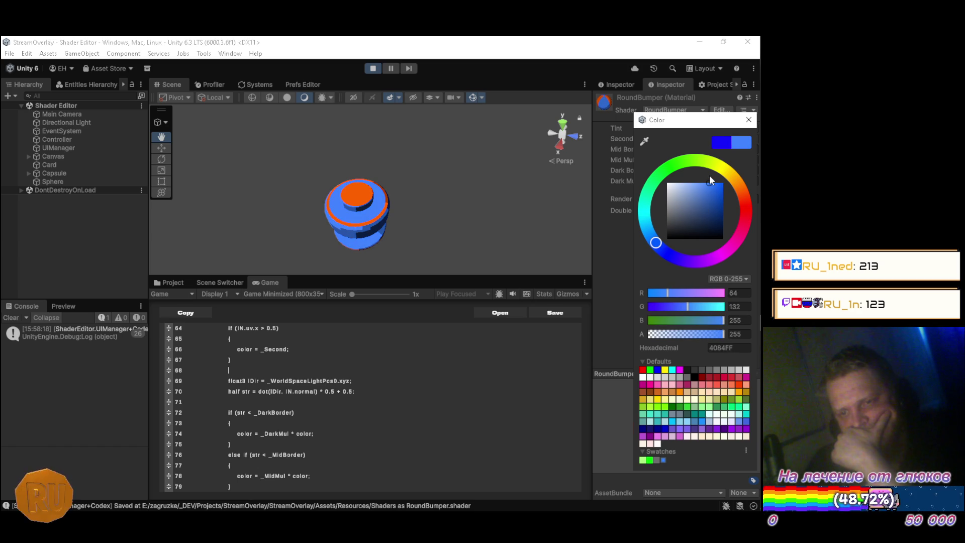
pyautogui.click(749, 120)
pyautogui.click(736, 141)
pyautogui.moveTo(713, 201)
pyautogui.mouseDown()
pyautogui.moveTo(714, 220)
pyautogui.moveTo(697, 191)
pyautogui.moveTo(680, 193)
pyautogui.moveTo(698, 213)
pyautogui.moveTo(719, 185)
pyautogui.moveTo(745, 213)
pyautogui.moveTo(725, 198)
pyautogui.moveTo(719, 162)
pyautogui.mouseUp()
pyautogui.click(493, 223)
pyautogui.moveTo(493, 223)
pyautogui.mouseDown()
pyautogui.moveTo(387, 183)
pyautogui.moveTo(420, 170)
pyautogui.moveTo(415, 151)
pyautogui.moveTo(423, 155)
pyautogui.mouseUp()
pyautogui.moveTo(641, 402)
pyautogui.mouseDown()
pyautogui.moveTo(604, 384)
pyautogui.moveTo(562, 382)
pyautogui.moveTo(672, 441)
pyautogui.moveTo(644, 413)
pyautogui.moveTo(696, 440)
pyautogui.moveTo(671, 458)
pyautogui.moveTo(674, 374)
pyautogui.mouseUp()
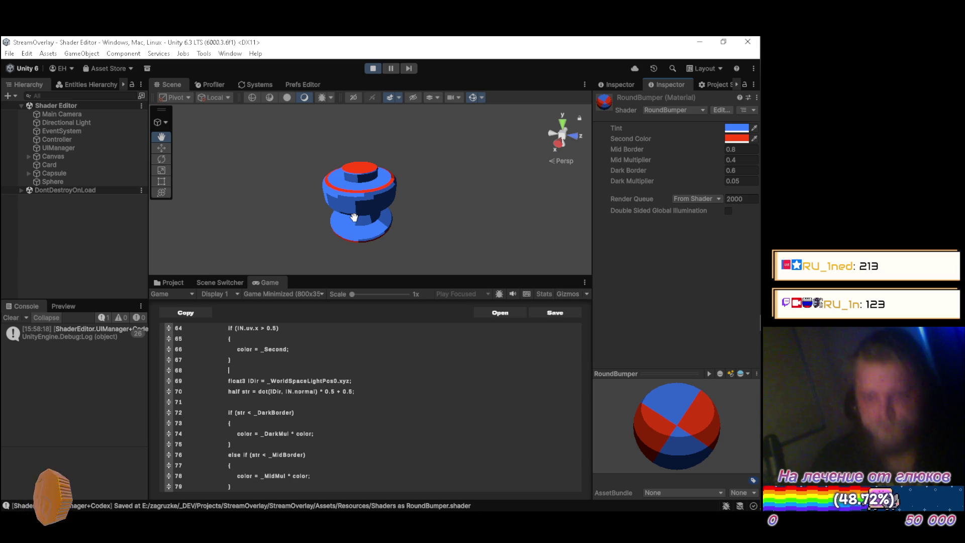
pyautogui.hotkey('alt', 'Tab')
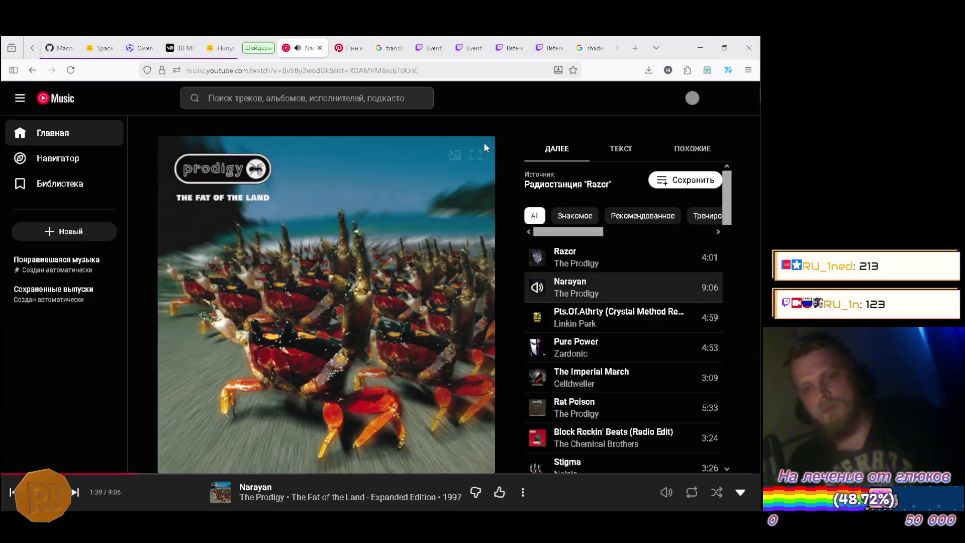
# Search Google for 'shaderlab view direction'
pyautogui.click(592, 48)
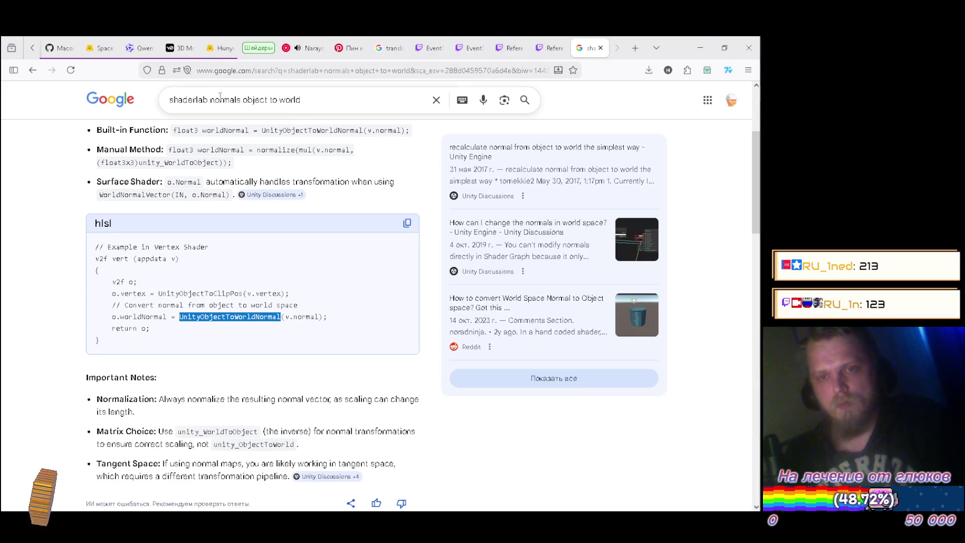
pyautogui.moveTo(211, 100); pyautogui.dragTo(301, 100)
pyautogui.write('v')
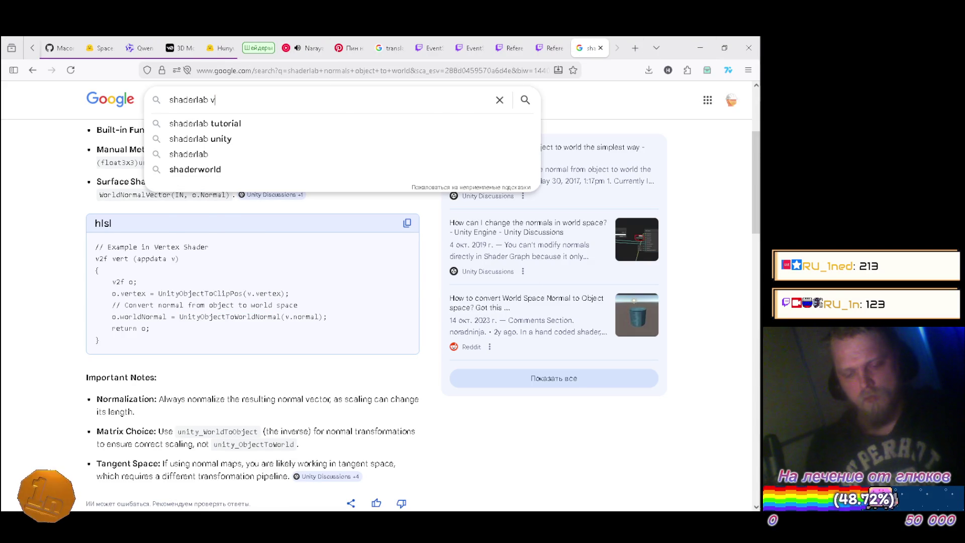
pyautogui.write('iew dir')
pyautogui.press('Return')
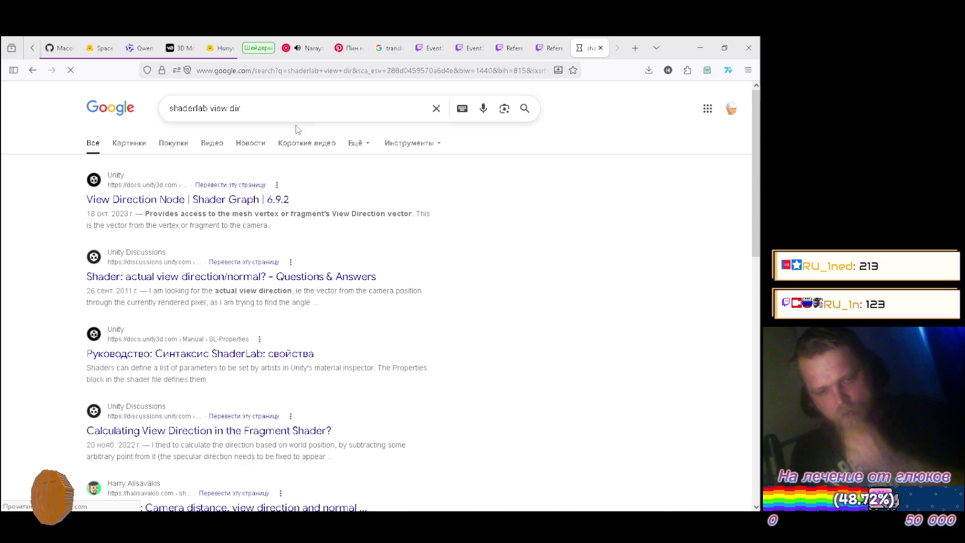
pyautogui.scroll(-4, 301, 126)
pyautogui.scroll(4, 258, 111)
pyautogui.click(258, 111)
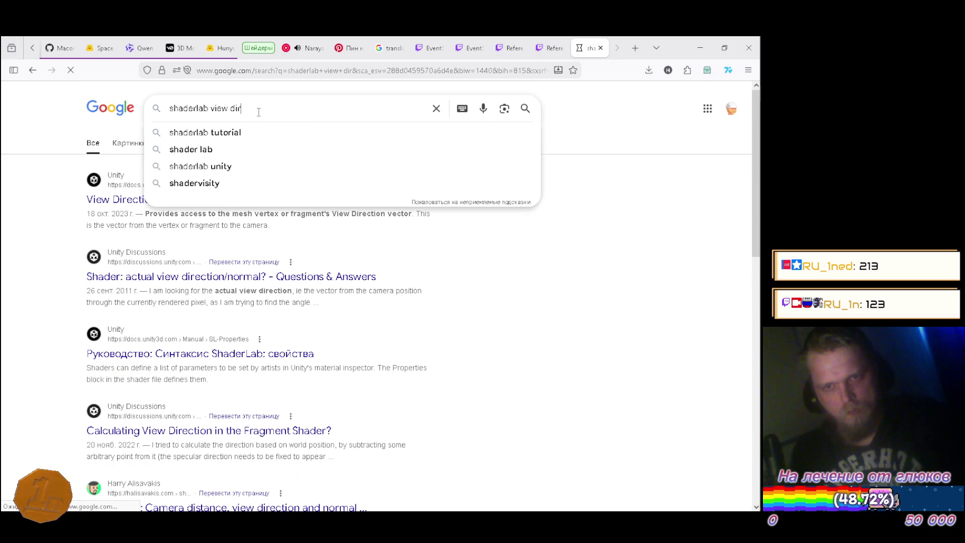
pyautogui.write('ection')
pyautogui.press('Return')
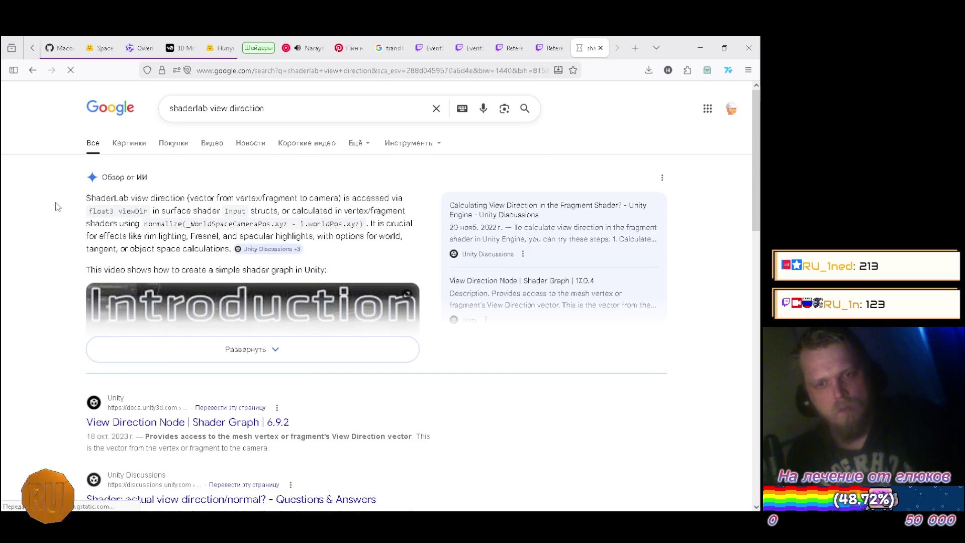
# Expand the AI overview and highlight _WorldSpaceCameraPos and WorldSpaceViewDir in it
pyautogui.click(163, 355)
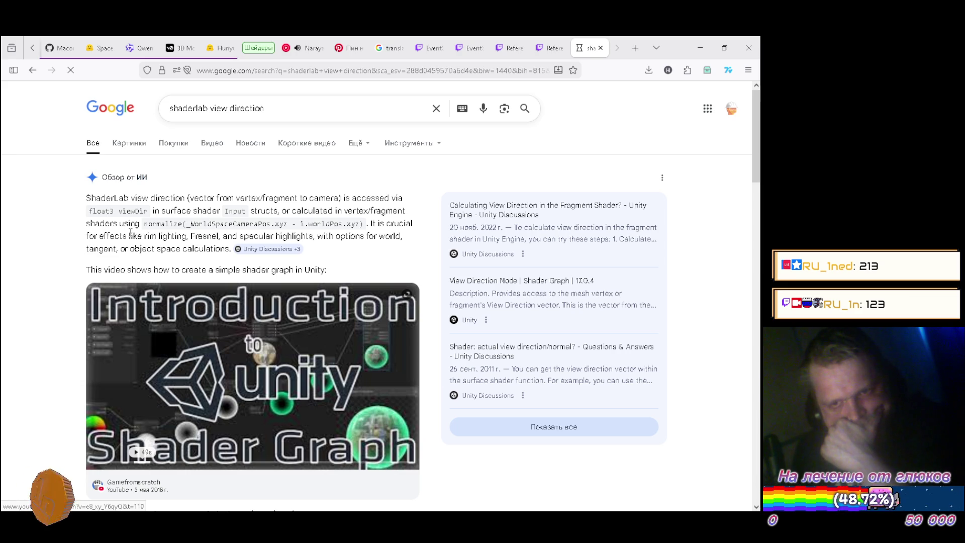
pyautogui.moveTo(186, 224)
pyautogui.mouseDown()
pyautogui.moveTo(318, 224)
pyautogui.moveTo(288, 224)
pyautogui.mouseUp()
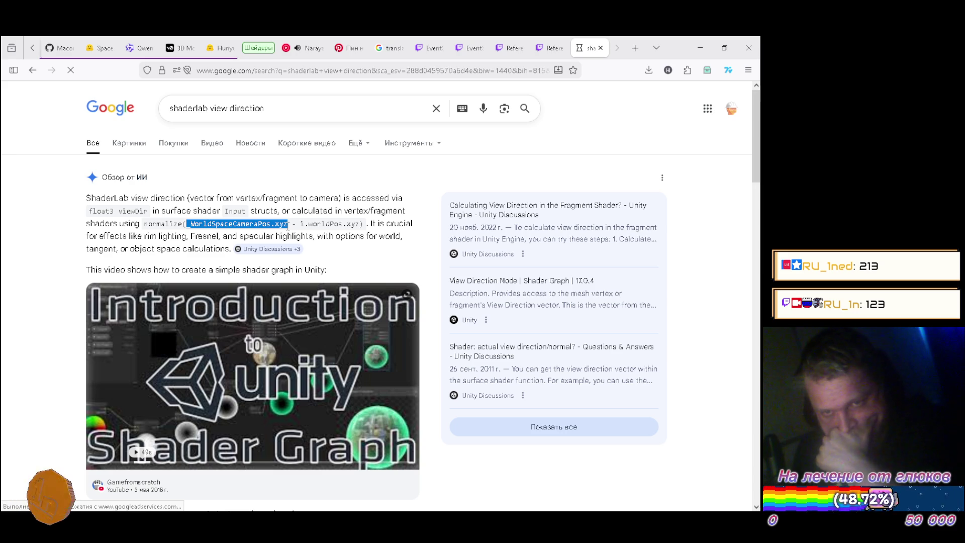
pyautogui.scroll(-5, 288, 226)
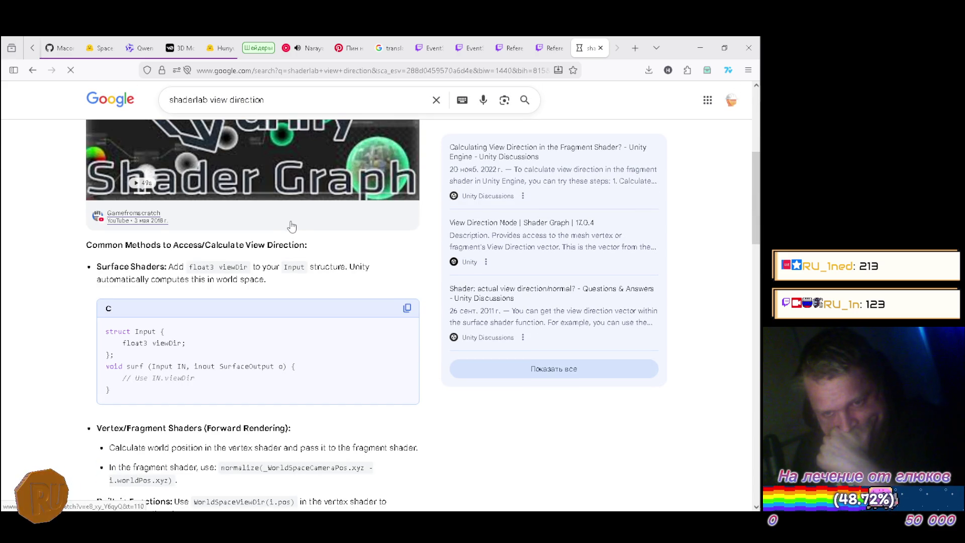
pyautogui.scroll(-3, 292, 227)
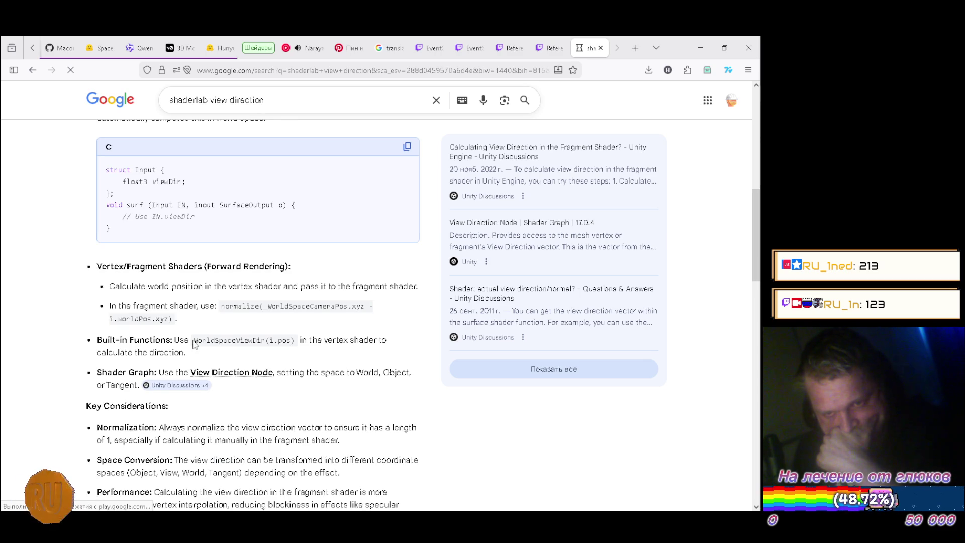
pyautogui.moveTo(194, 341); pyautogui.dragTo(220, 341)
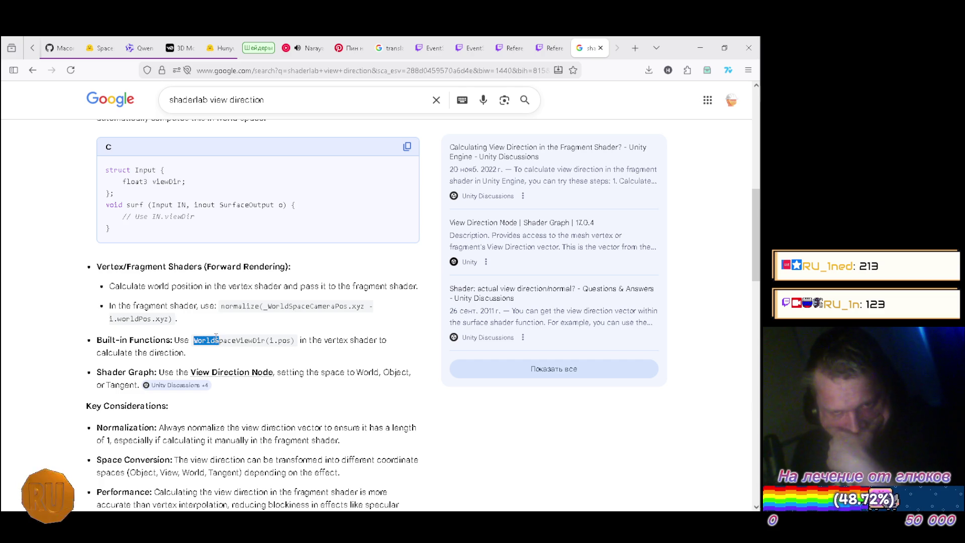
# Select the normalize(_WorldSpaceCameraPos.xyz - i.worldPos.xyz) formula and return to Unity
pyautogui.scroll(-3, 219, 337)
pyautogui.scroll(-3, 239, 285)
pyautogui.scroll(6, 238, 282)
pyautogui.moveTo(222, 306); pyautogui.dragTo(174, 324)
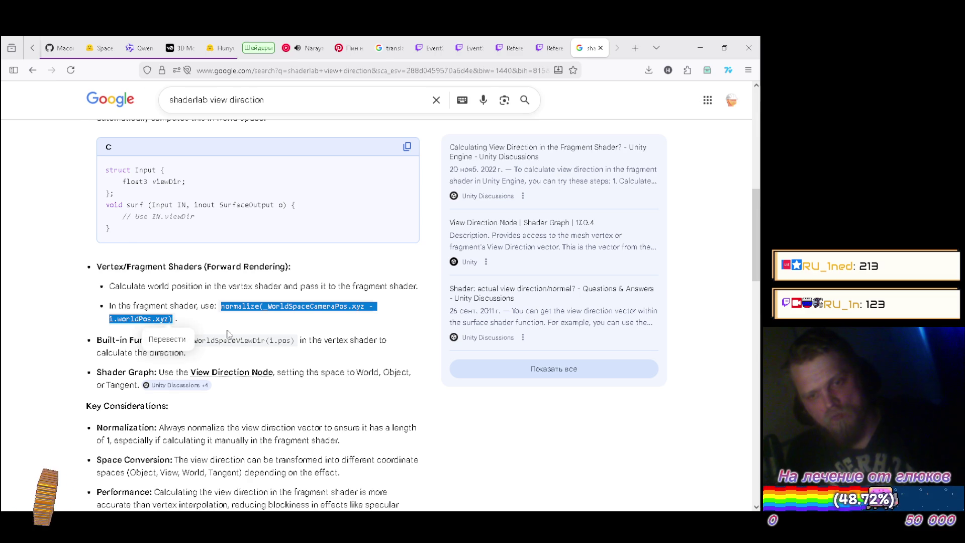
pyautogui.hotkey('alt', 'Tab')
pyautogui.scroll(-3, 391, 383)
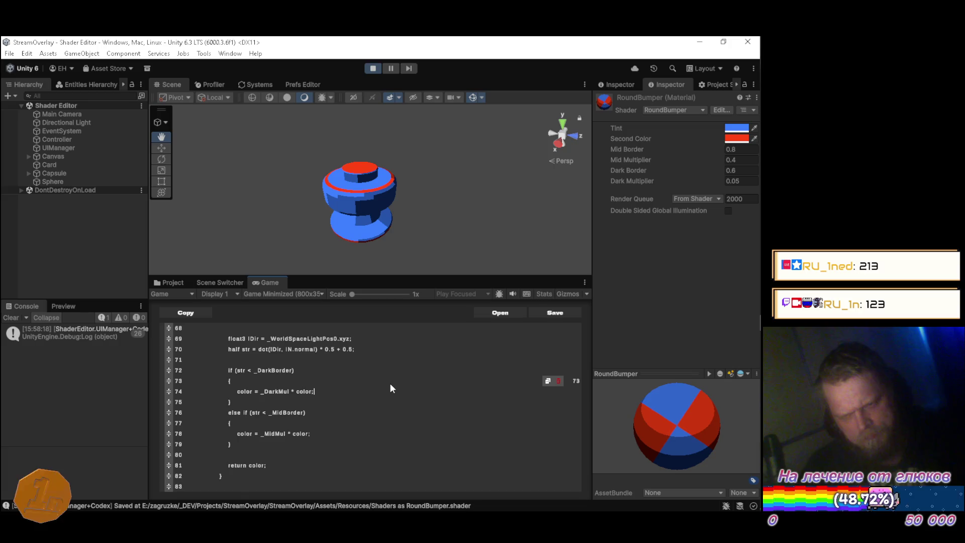
# Insert line 81 after the else-if block: float3 view = normalize(_WorldSpaceCameraPos.xyz - i.worldPos.xyz);
pyautogui.scroll(-1, 390, 383)
pyautogui.click(392, 387)
pyautogui.scroll(-2, 392, 387)
pyautogui.click(391, 387)
pyautogui.press('Return')
pyautogui.press('Return')
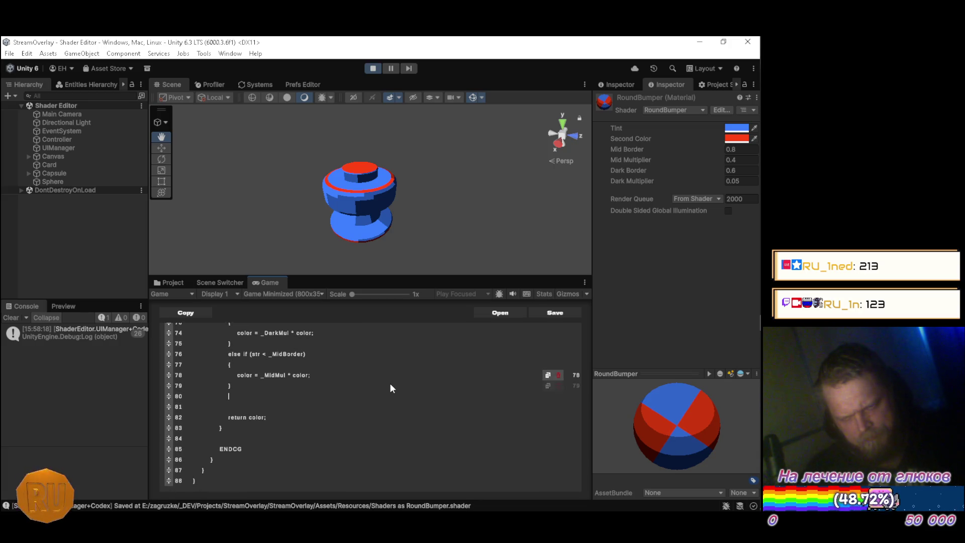
pyautogui.write('half')
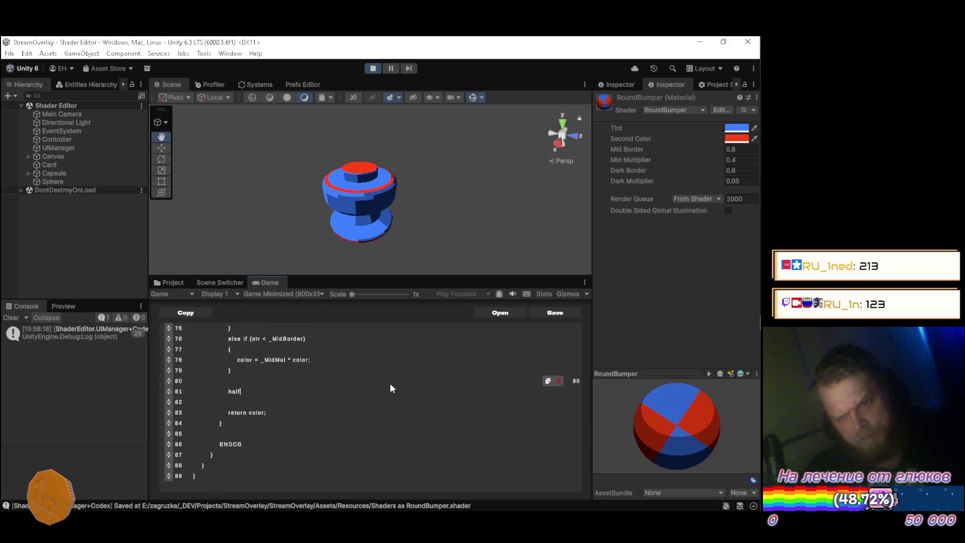
pyautogui.press('BackSpace')
pyautogui.press('BackSpace')
pyautogui.press('BackSpace')
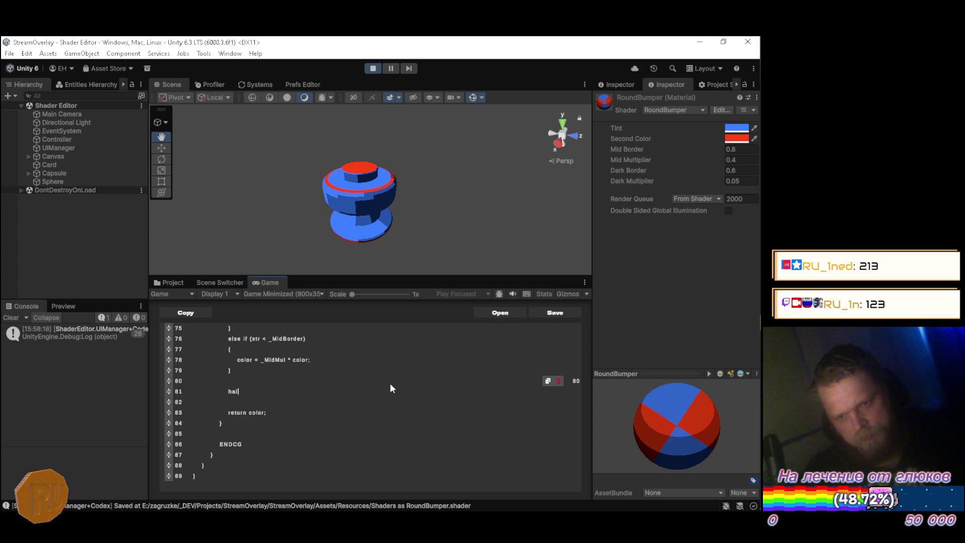
pyautogui.write('float3 ')
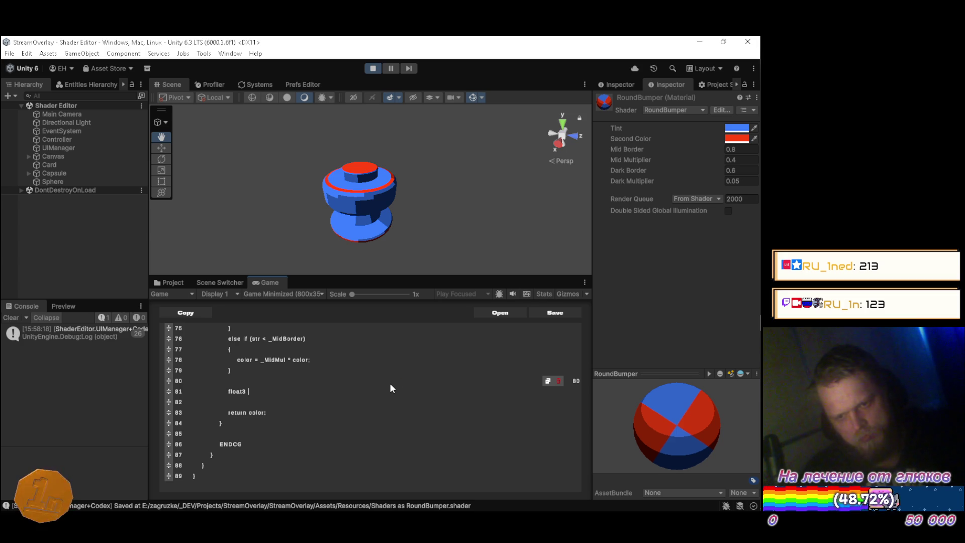
pyautogui.write('v')
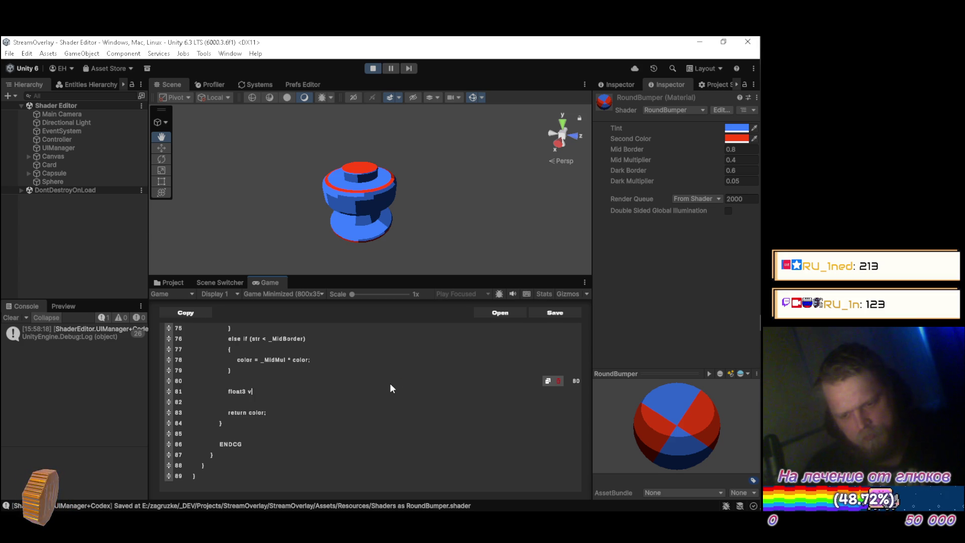
pyautogui.write('iew = ')
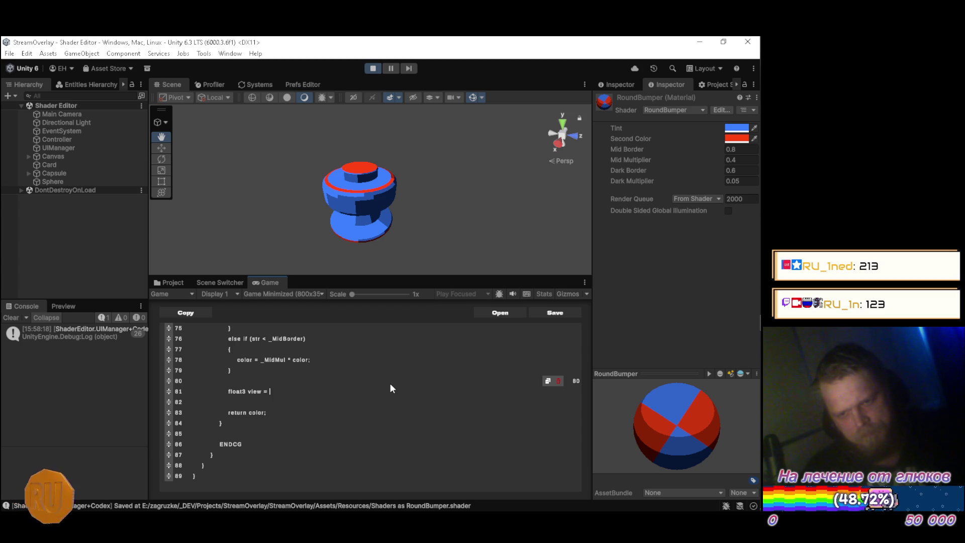
pyautogui.write('normalize(_WorldSpaceCameraPos.xyz - i.worldPos.xyz);')
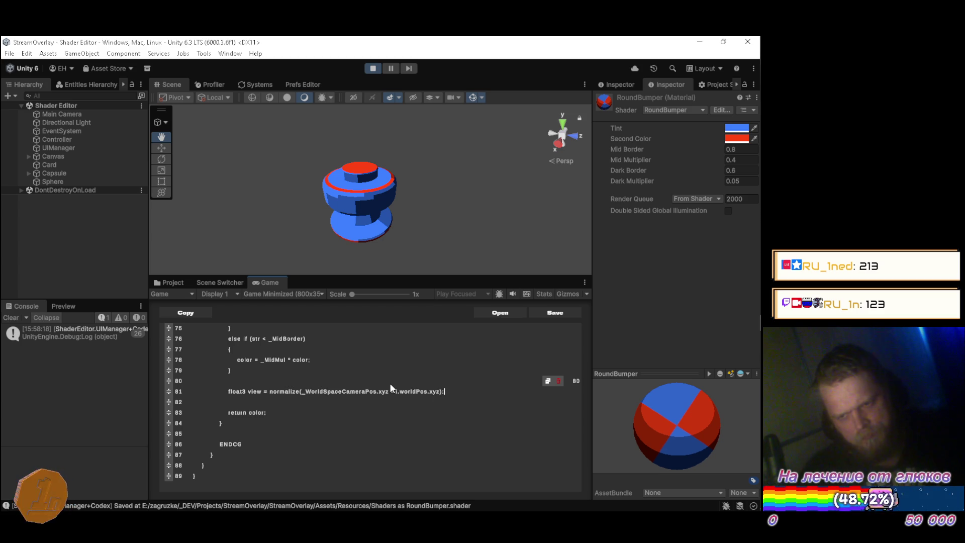
# Rename worldPos to position_w in the view line and comment the line out with //
pyautogui.press('Left')
pyautogui.press('Left')
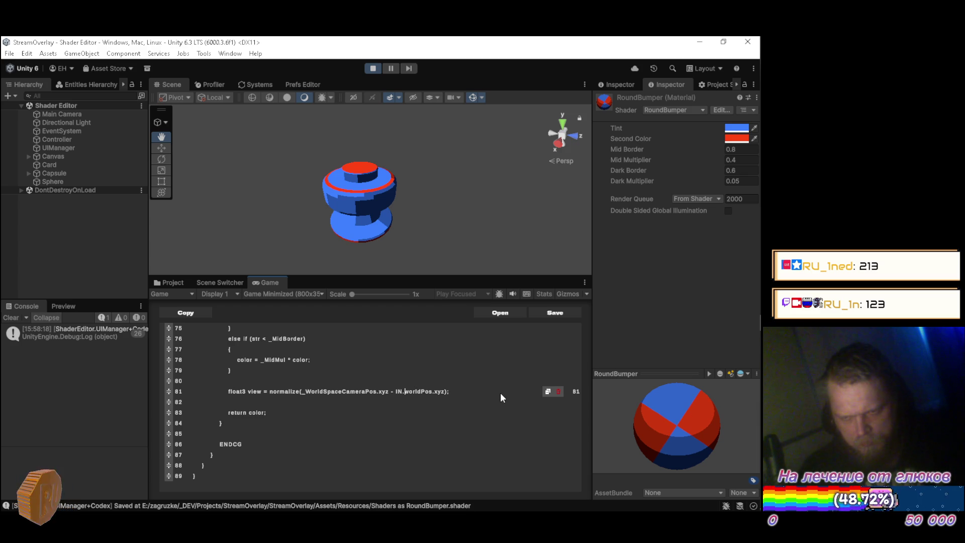
pyautogui.press('Right')
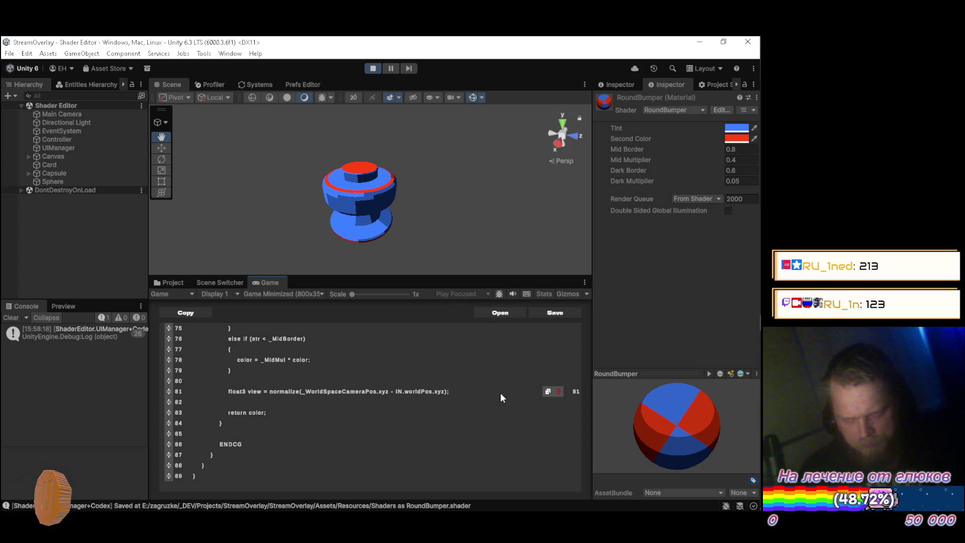
pyautogui.press('BackSpace')
pyautogui.press('BackSpace')
pyautogui.press('BackSpace')
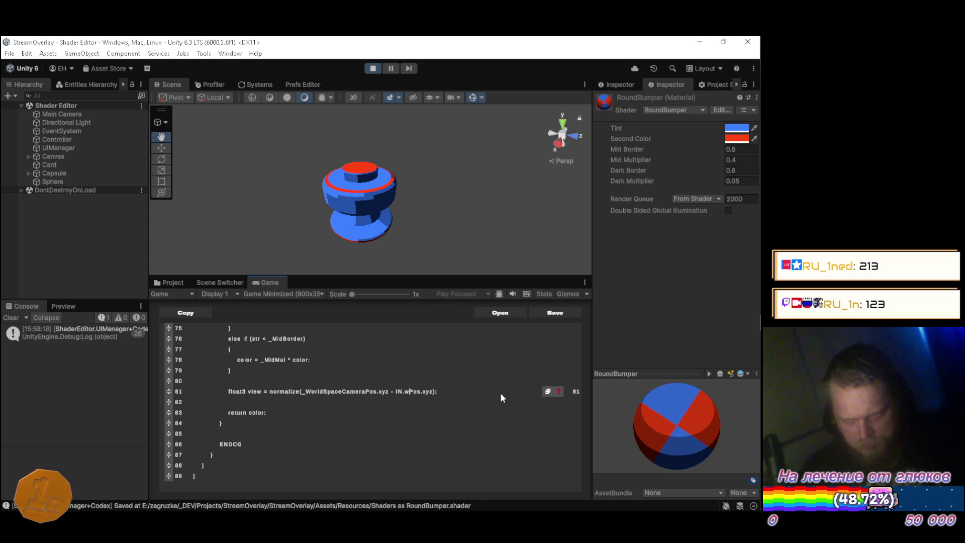
pyautogui.write('p')
pyautogui.press('Right')
pyautogui.press('Right')
pyautogui.write('ition_')
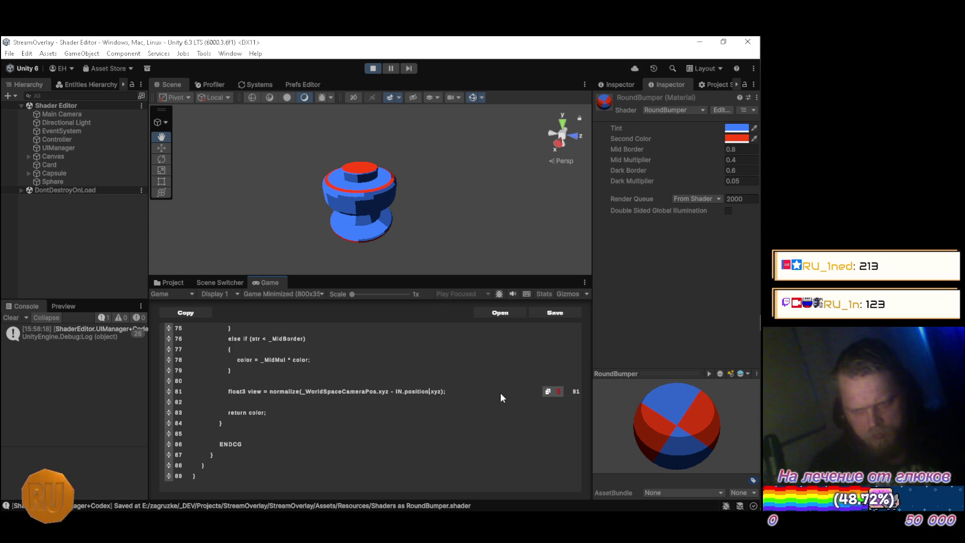
pyautogui.write('w')
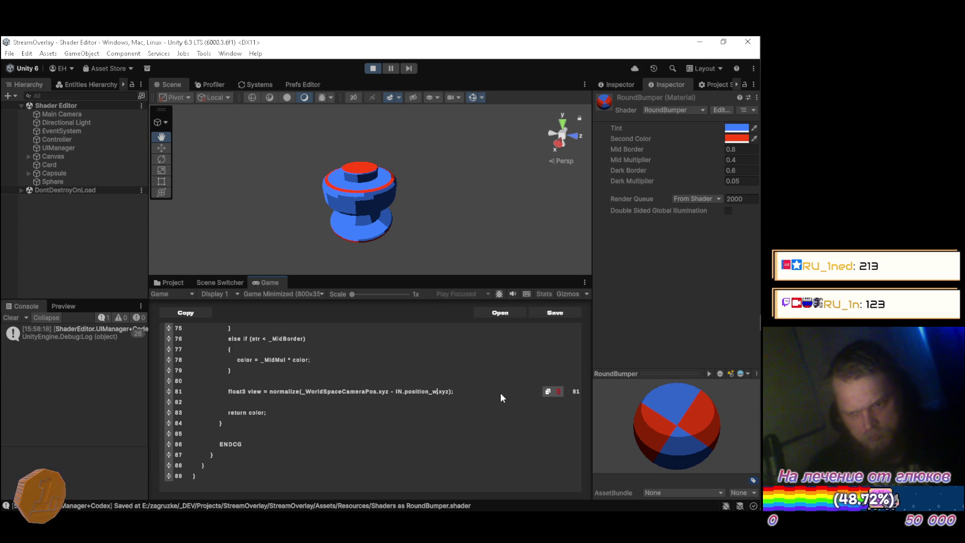
pyautogui.click(500, 393)
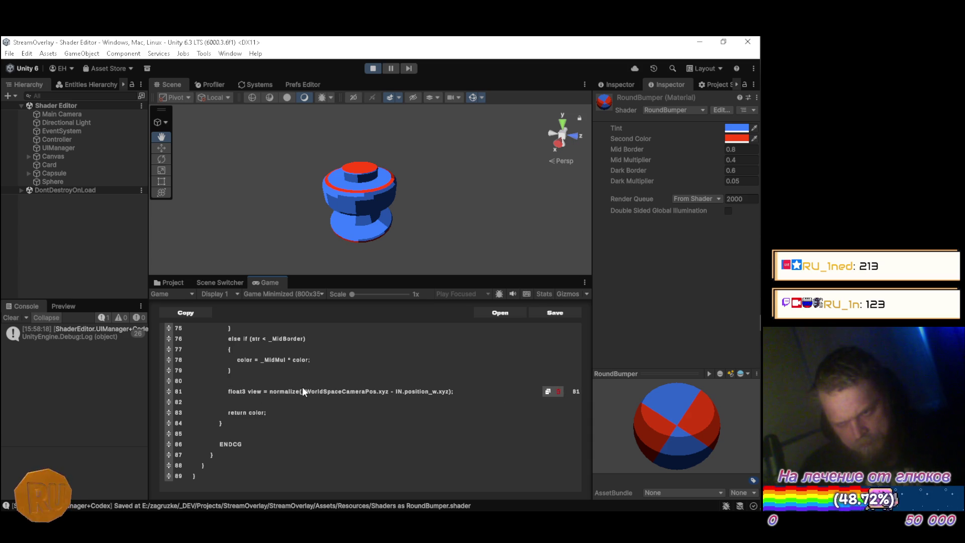
pyautogui.press('Home')
pyautogui.write('//')
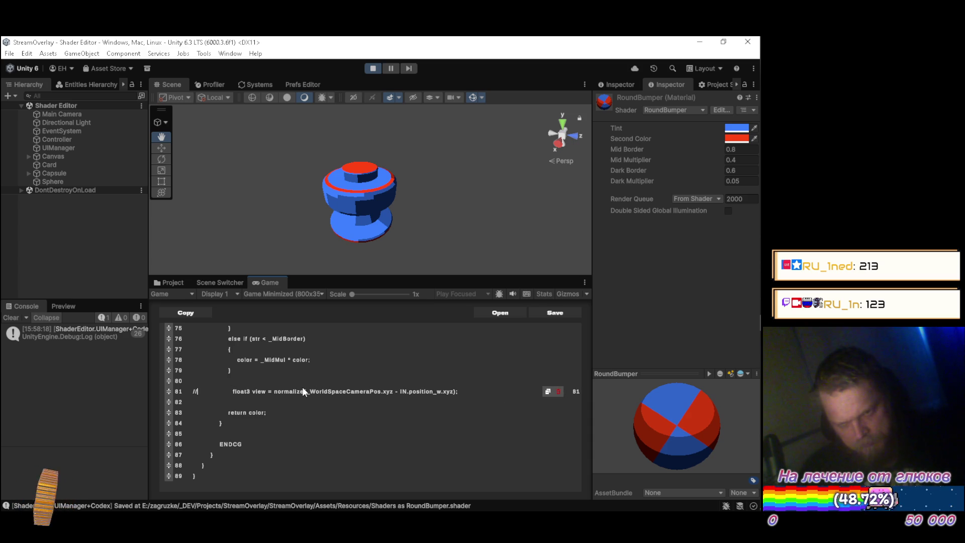
pyautogui.scroll(-1, 303, 388)
# Type 'float4 vertex_W' as a new V2F struct line on line 39, then switch to the browser results
pyautogui.click(302, 389)
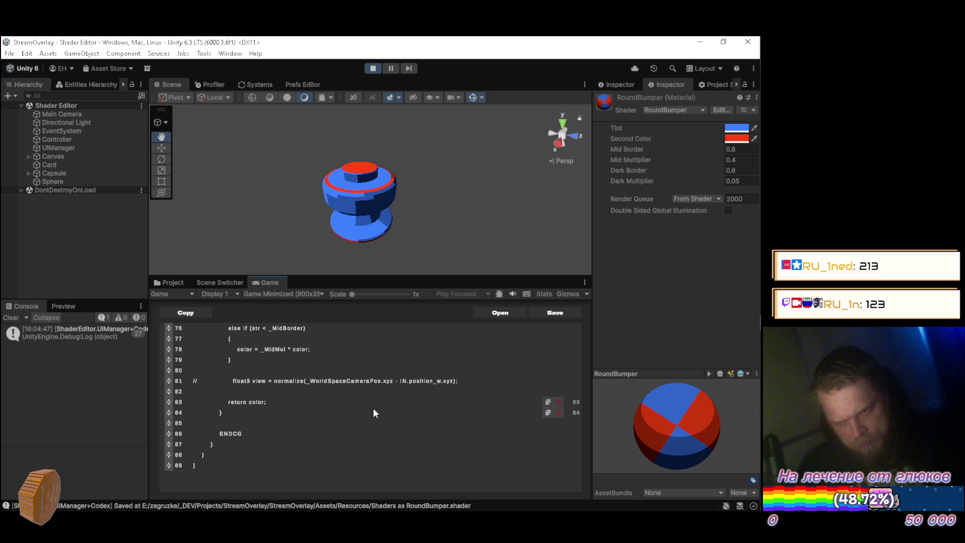
pyautogui.scroll(10, 355, 403)
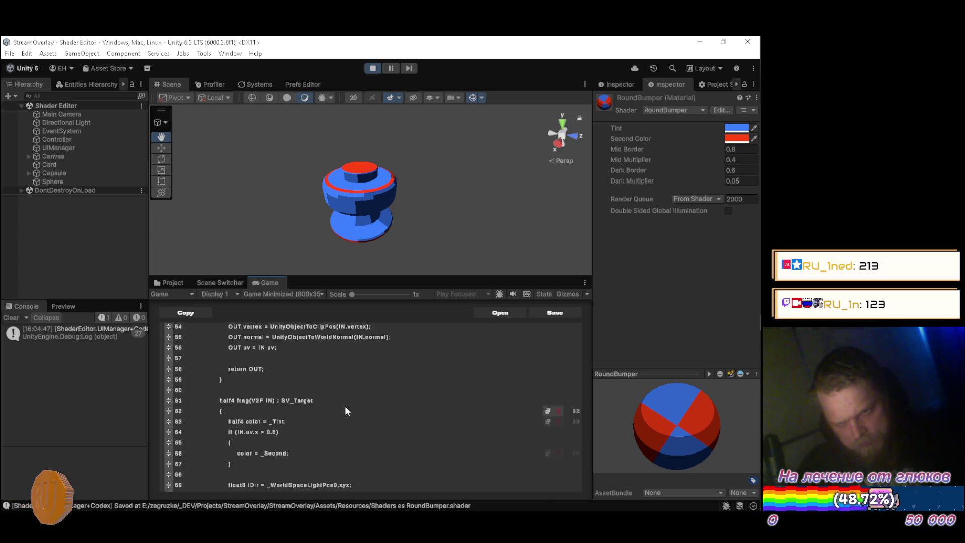
pyautogui.scroll(5, 342, 407)
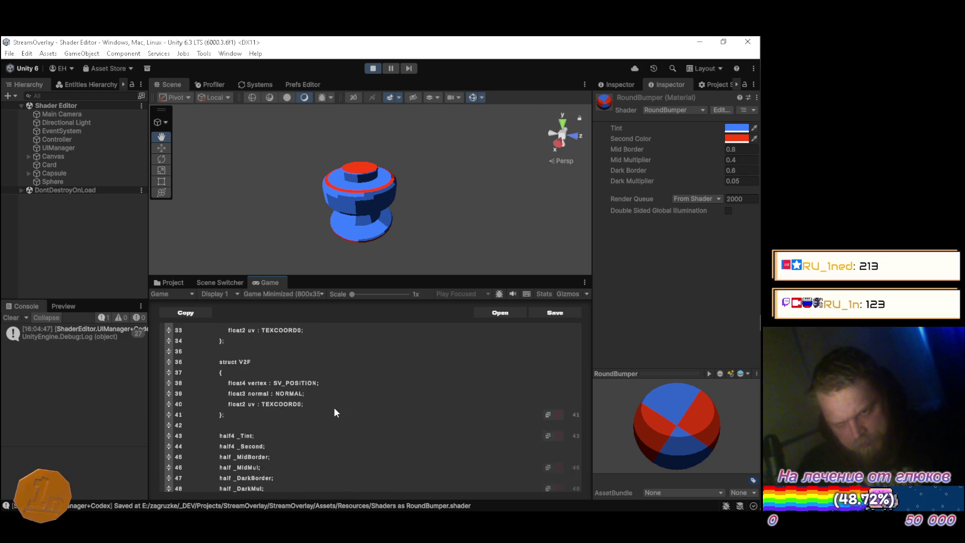
pyautogui.scroll(1, 334, 410)
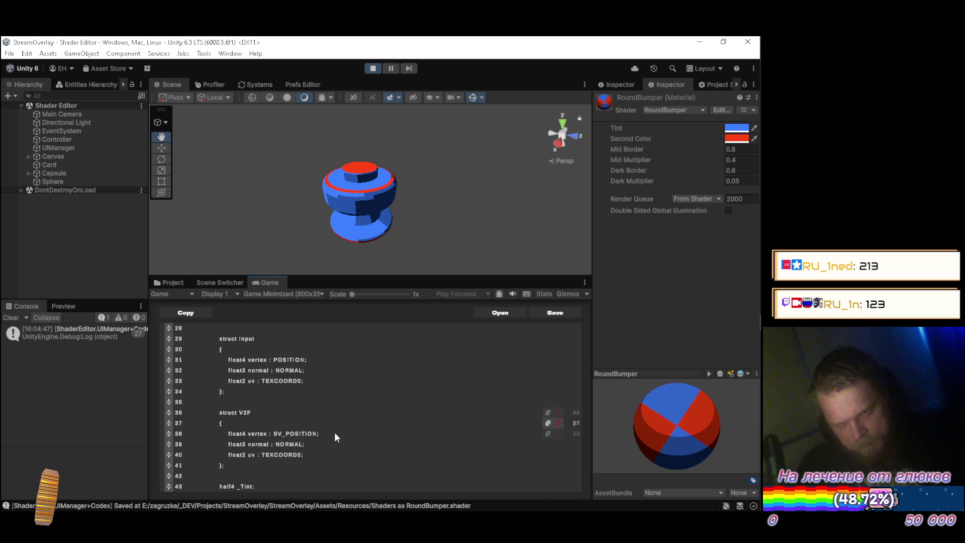
pyautogui.press('Return')
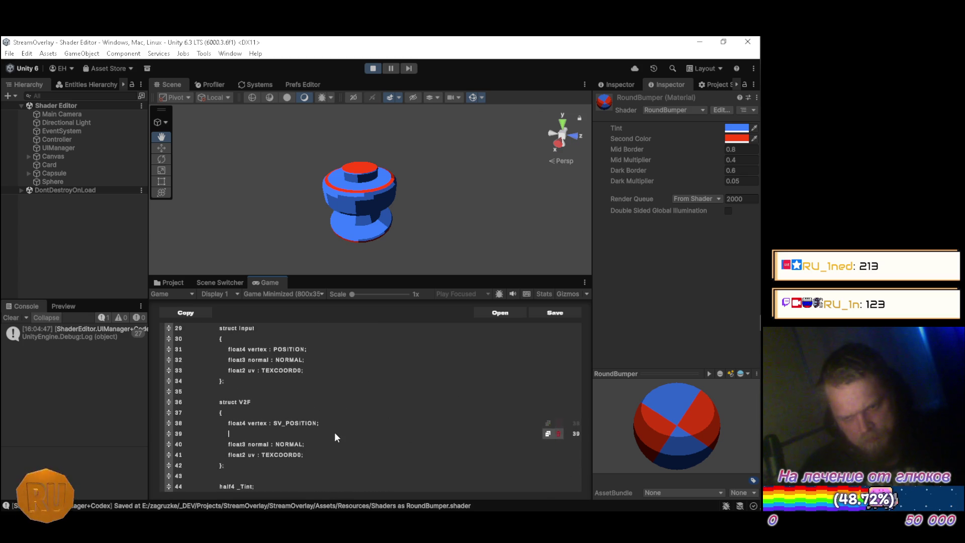
pyautogui.write('float')
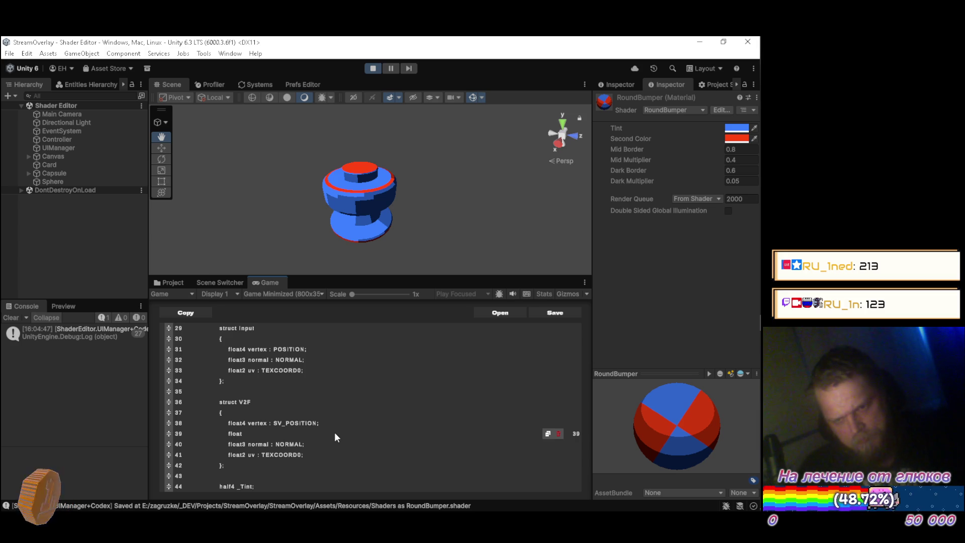
pyautogui.write('4')
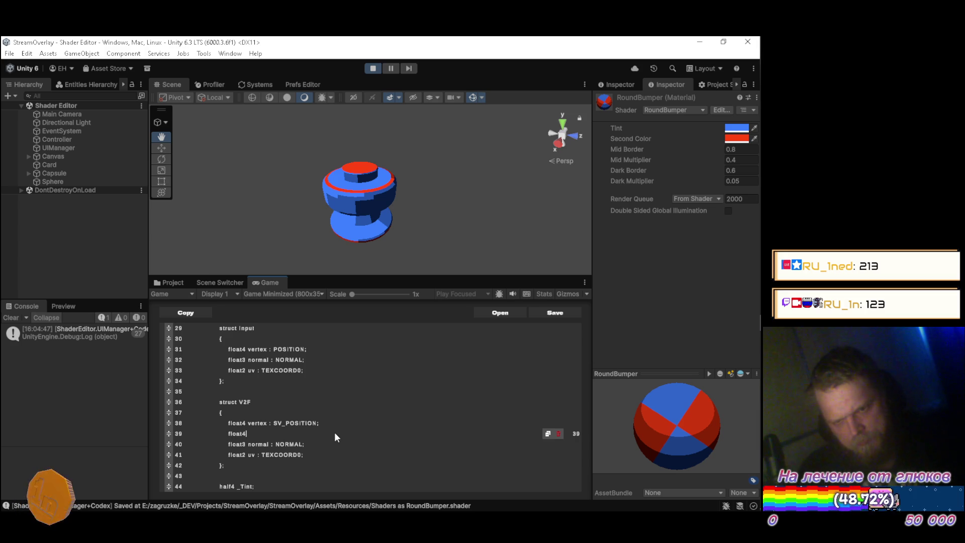
pyautogui.write(' ver')
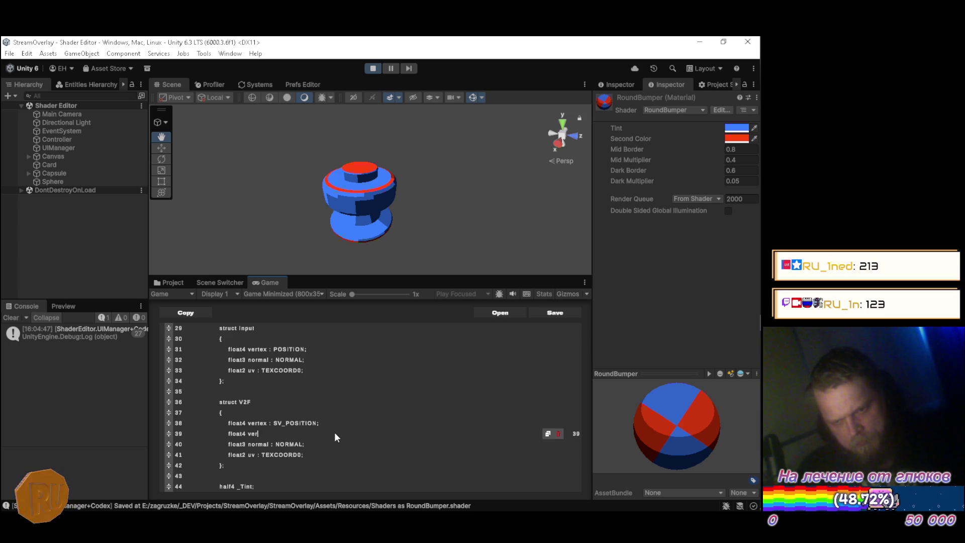
pyautogui.write('tex_W =')
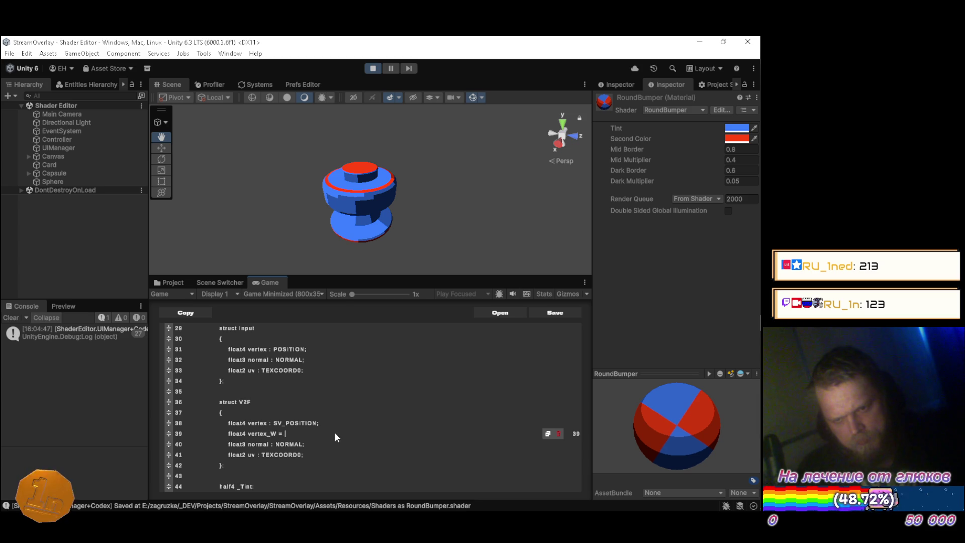
pyautogui.press('BackSpace')
pyautogui.press('BackSpace')
pyautogui.write(':')
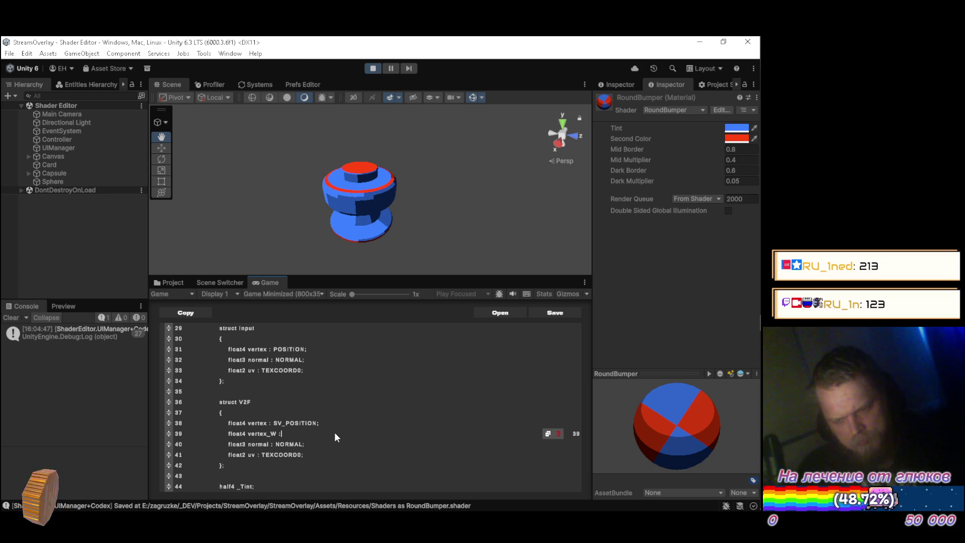
pyautogui.hotkey('alt', 'Tab')
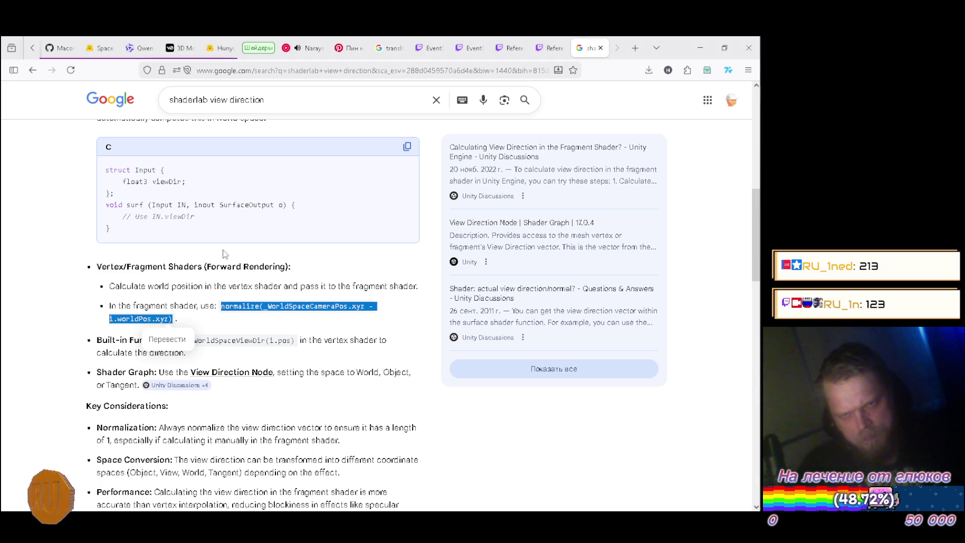
# Search Google for 'shaderlab vertex world position'
pyautogui.scroll(10, 219, 256)
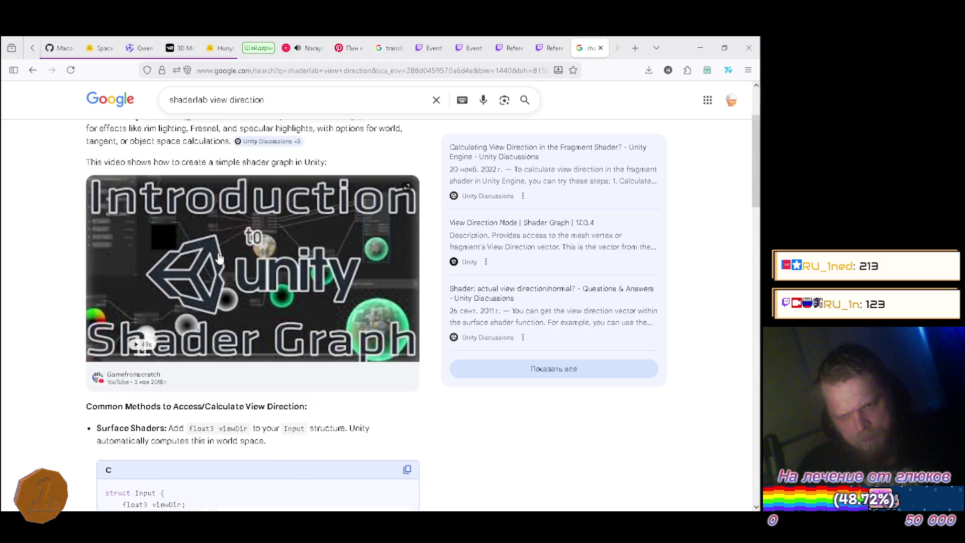
pyautogui.doubleClick(218, 108)
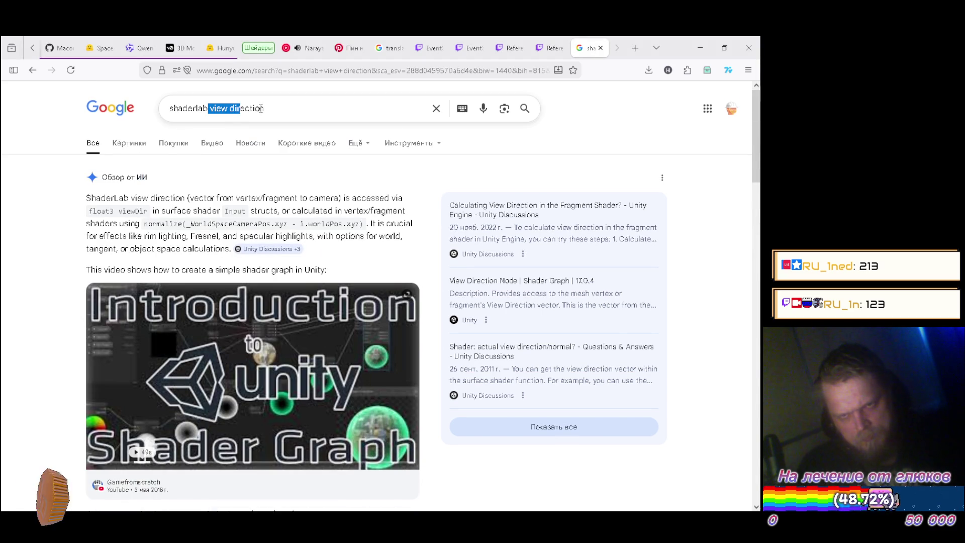
pyautogui.hotkey('shift', 'End')
pyautogui.press('BackSpace')
pyautogui.write('ver')
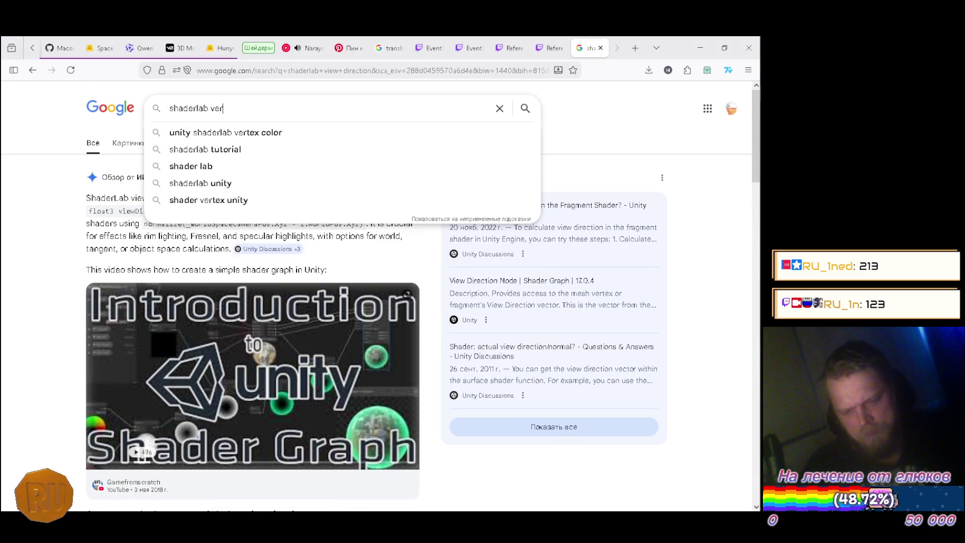
pyautogui.write('tex world ')
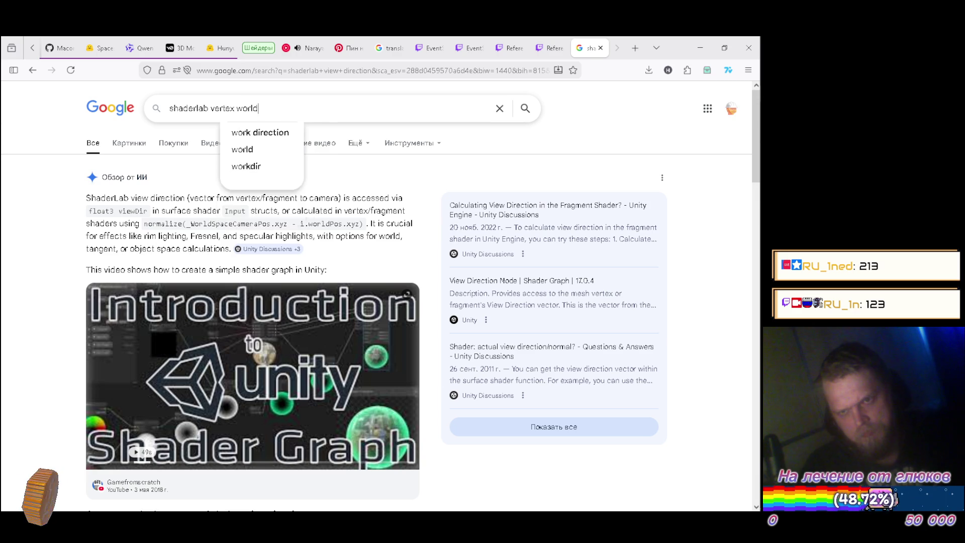
pyautogui.write('positionn')
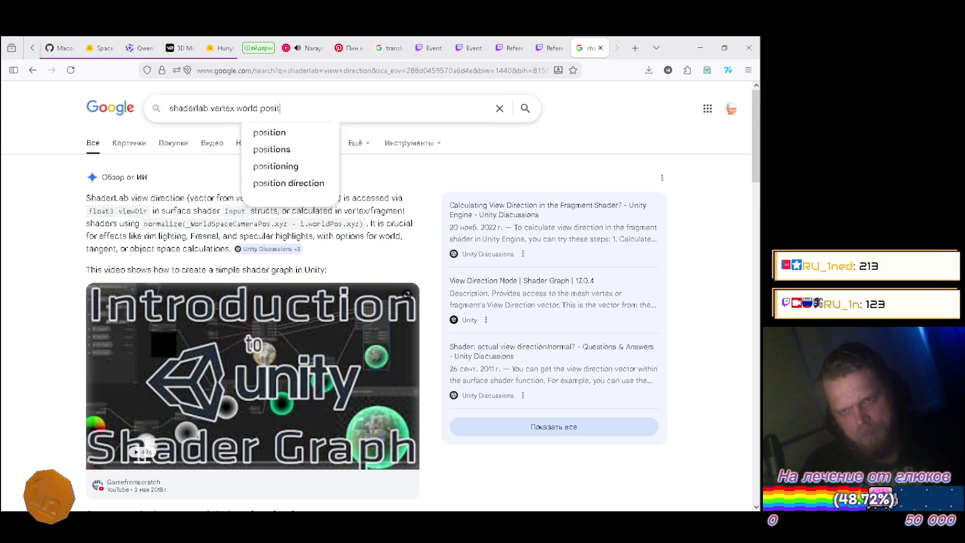
pyautogui.press('BackSpace')
pyautogui.press('Return')
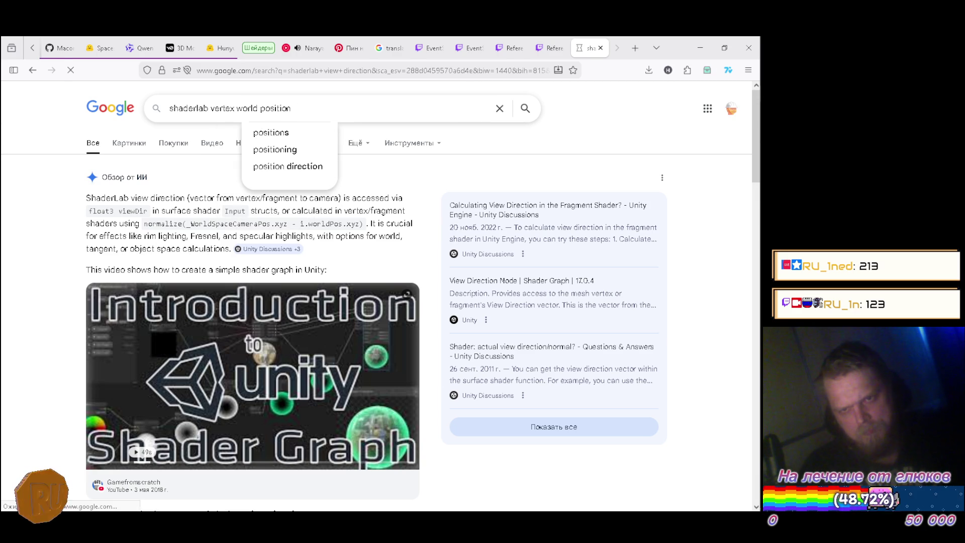
pyautogui.scroll(-10, 145, 219)
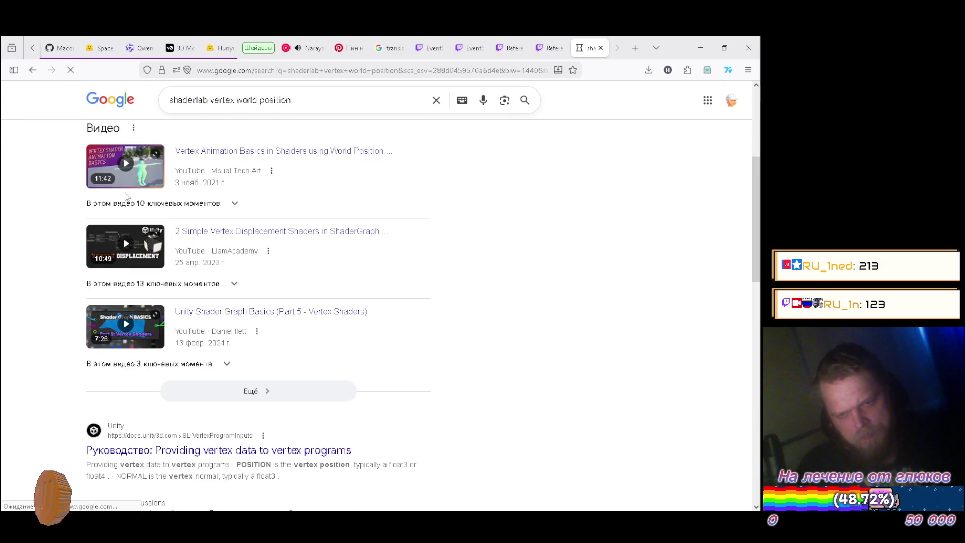
pyautogui.scroll(-3, 145, 219)
pyautogui.scroll(15, 143, 216)
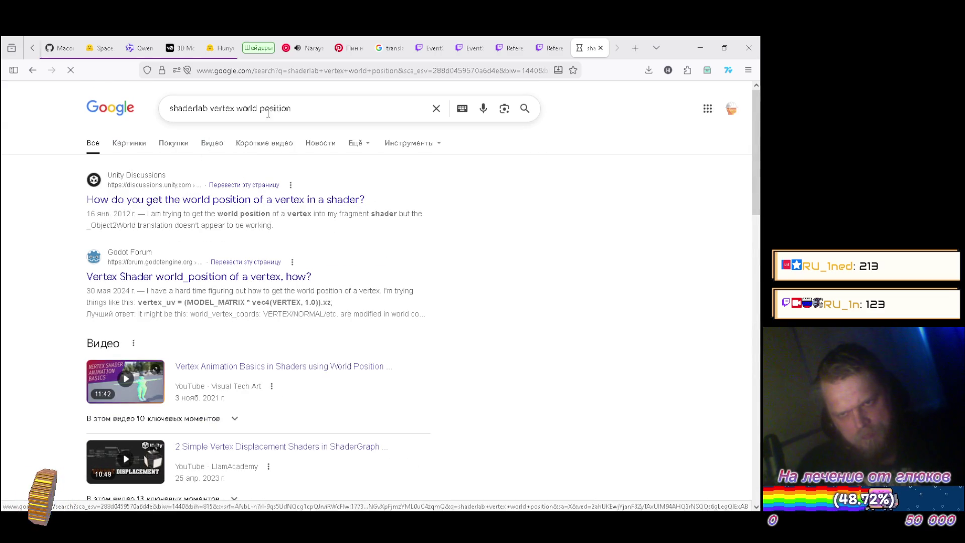
# Refine the search to 'shaderlab vertex position to world position' and expand the overview's key methods
pyautogui.click(249, 109)
pyautogui.write('position')
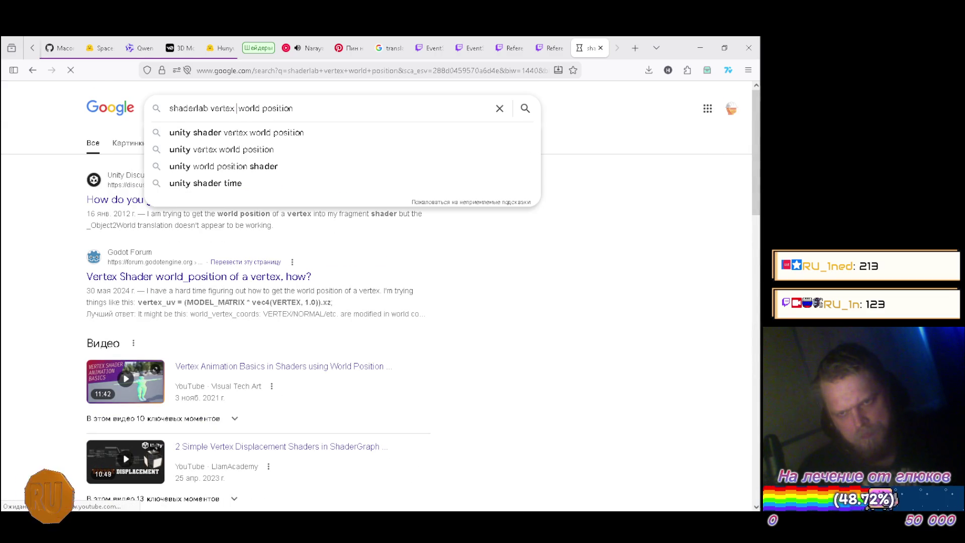
pyautogui.write(' to')
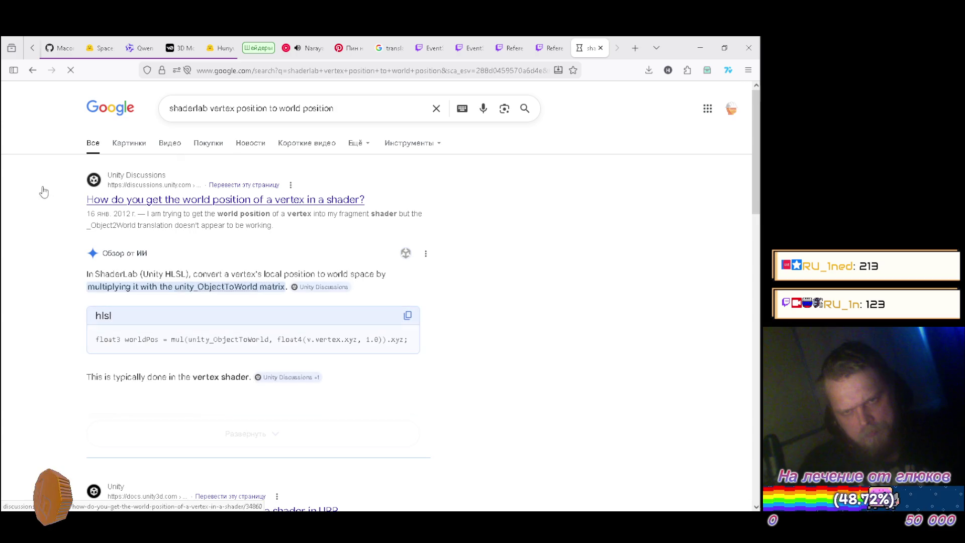
pyautogui.scroll(-1, 75, 271)
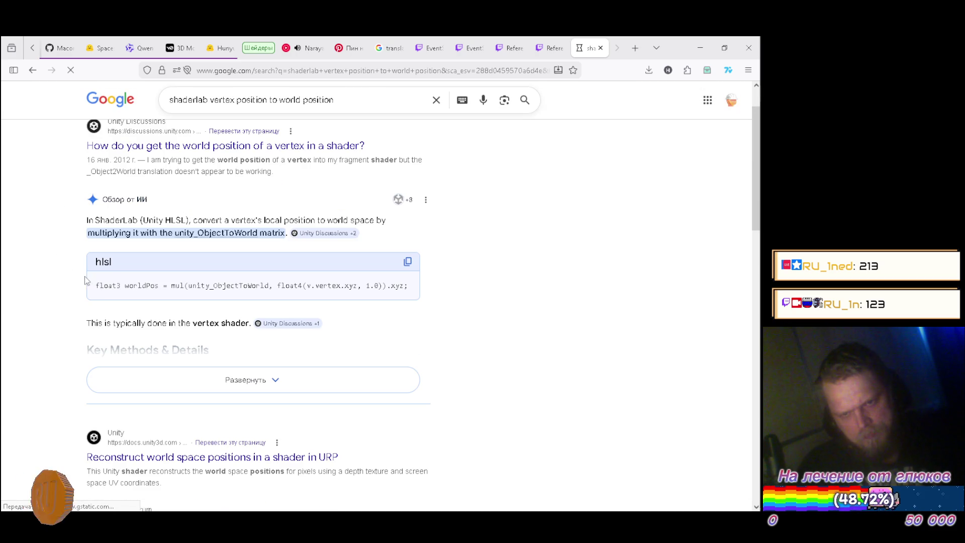
pyautogui.click(194, 381)
pyautogui.scroll(-4, 74, 330)
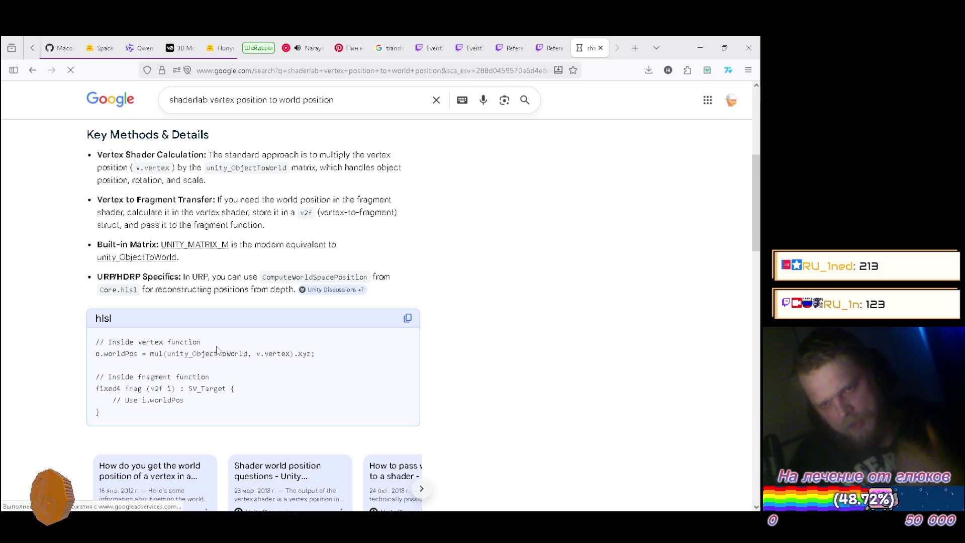
pyautogui.press('F9')
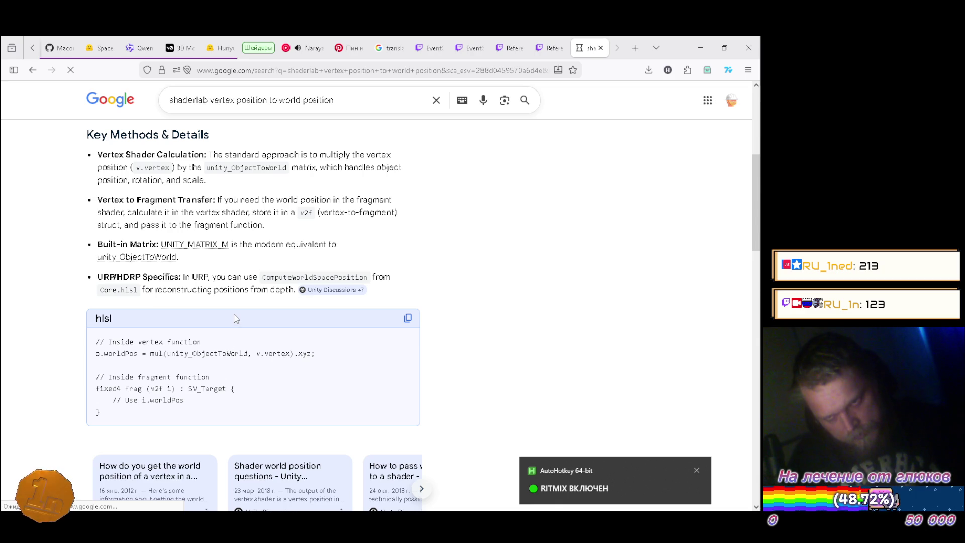
pyautogui.scroll(3, 235, 317)
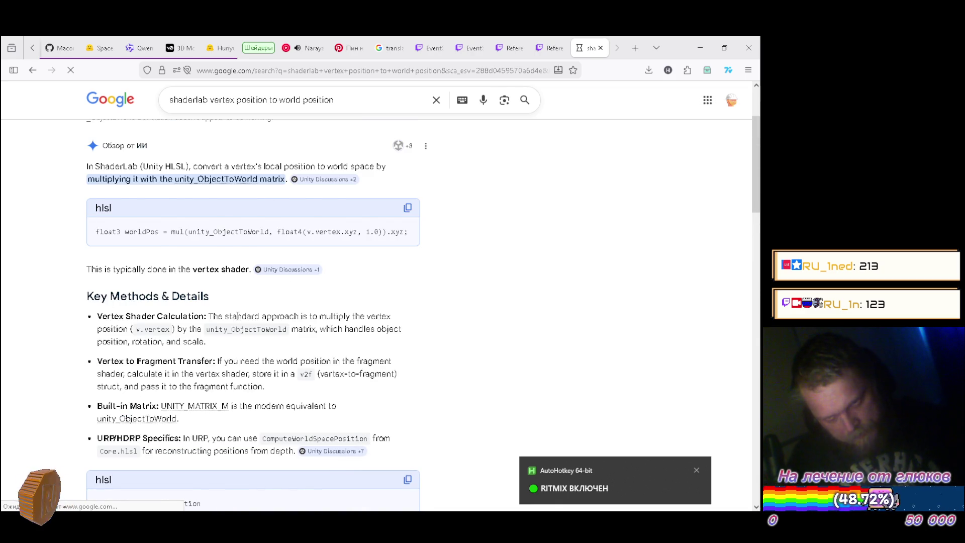
pyautogui.scroll(2, 237, 315)
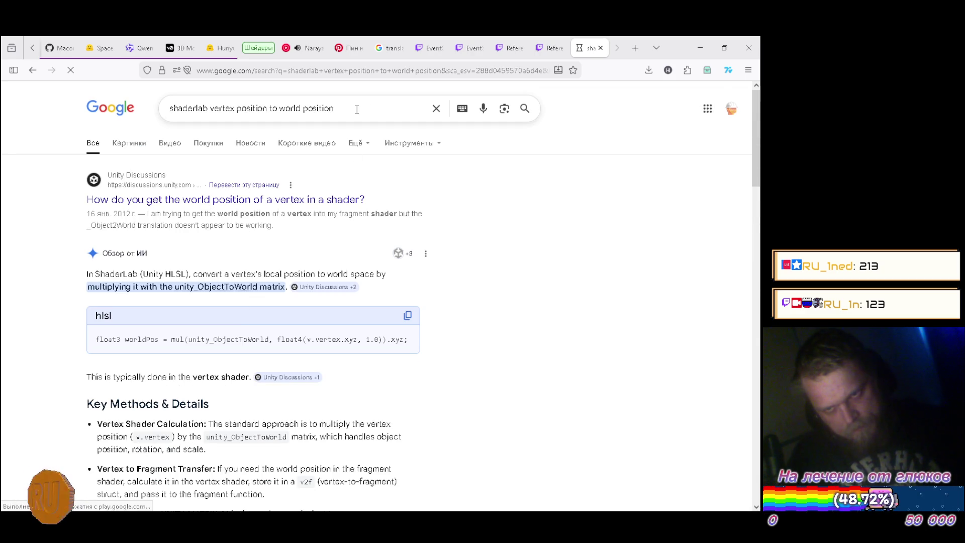
# Remove 'position to' from the query so a new term can be added
pyautogui.click(270, 111)
pyautogui.press('Delete')
pyautogui.press('Delete')
pyautogui.press('Delete')
pyautogui.hotkey('ctrl', 'BackSpace')
pyautogui.click(293, 108)
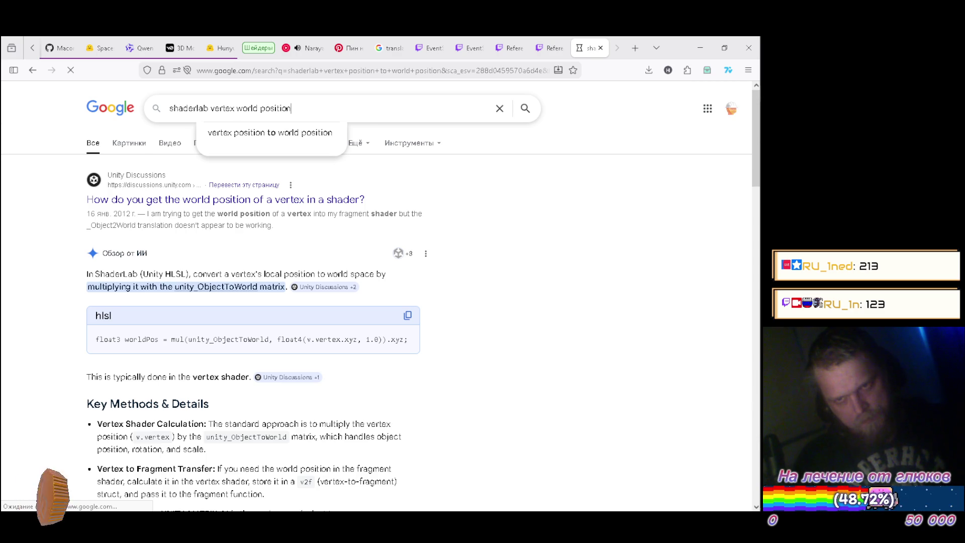
# Search 'shaderlab vertex world position declaration', highlight the TEXCOORD0; semantic in the example, and return to Unity
pyautogui.write('decla')
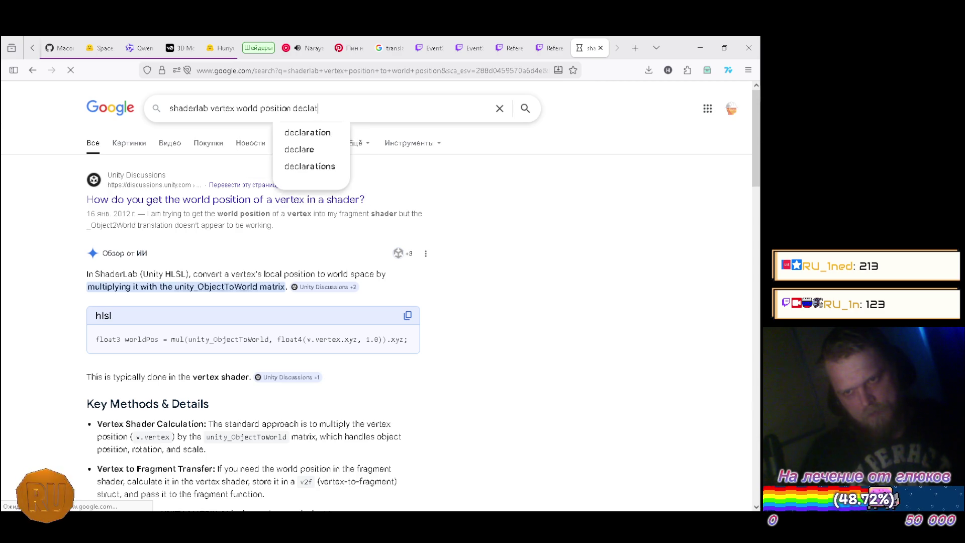
pyautogui.write('ra')
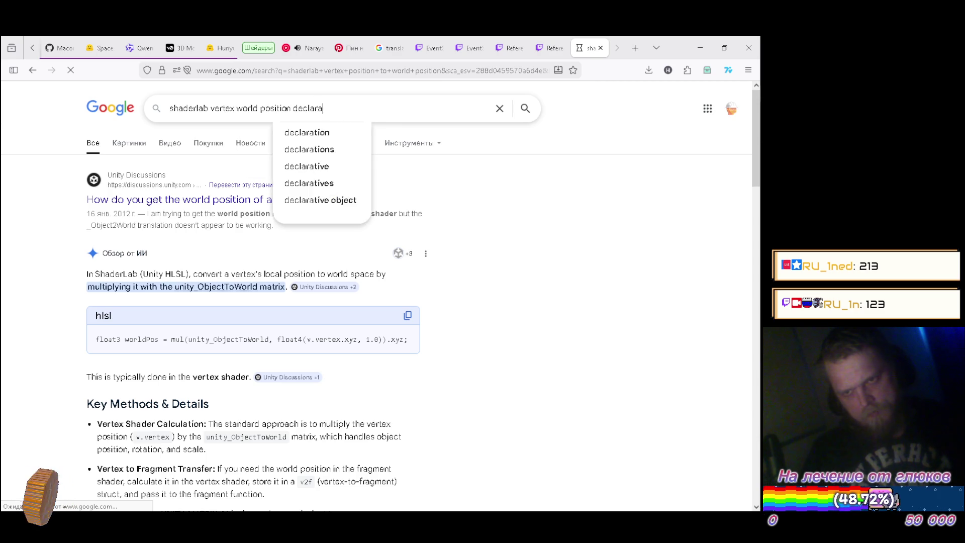
pyautogui.write('tion')
pyautogui.press('Return')
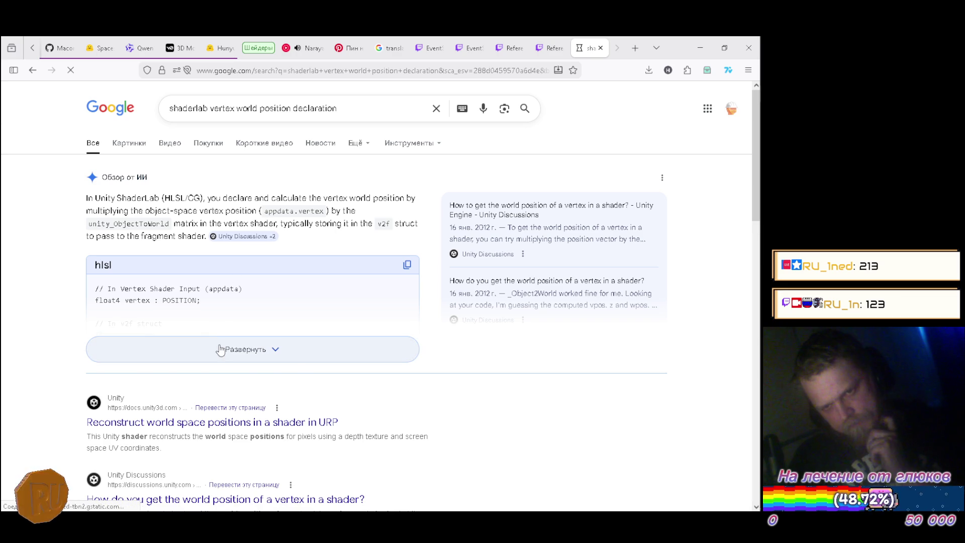
pyautogui.click(217, 348)
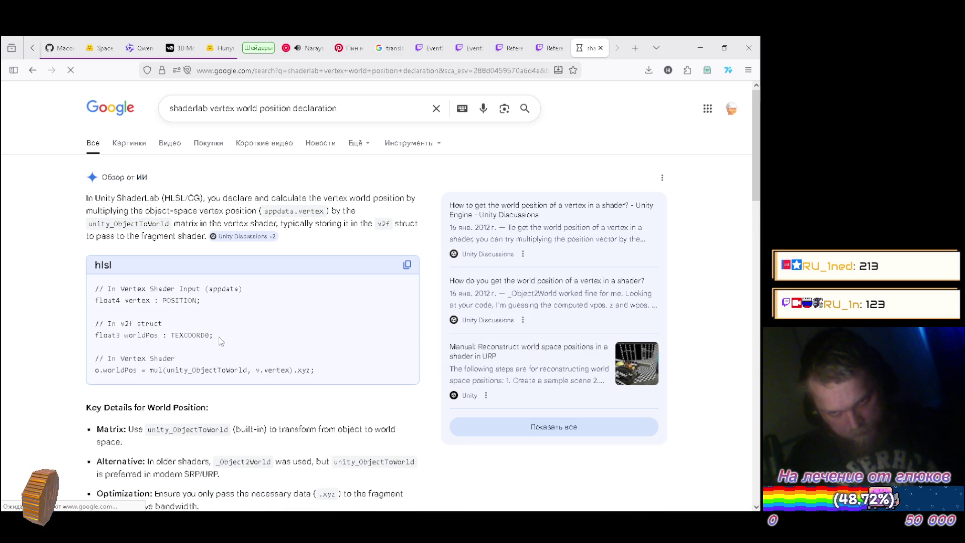
pyautogui.moveTo(171, 336); pyautogui.dragTo(235, 342)
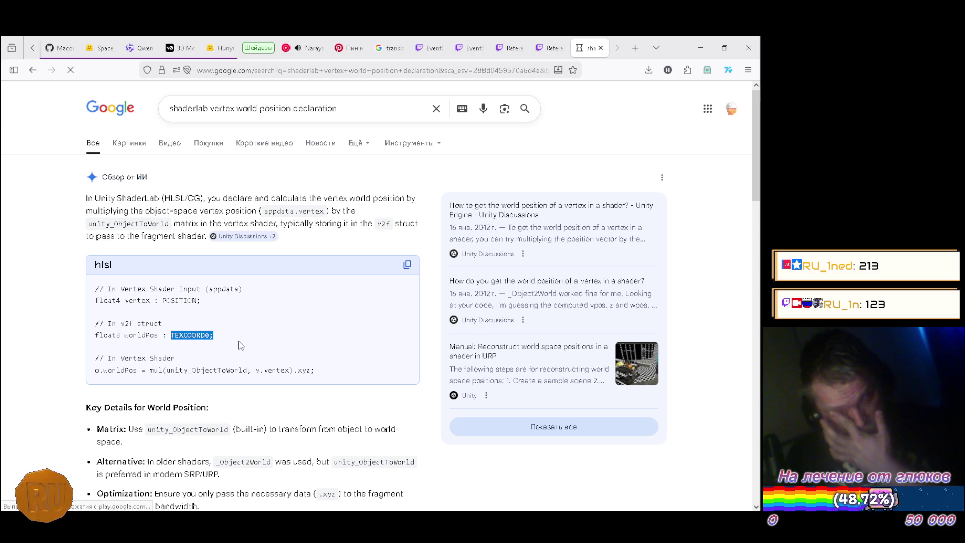
pyautogui.hotkey('alt', 'Tab')
pyautogui.hotkey('alt', 'Tab')
pyautogui.hotkey('alt', 'Tab')
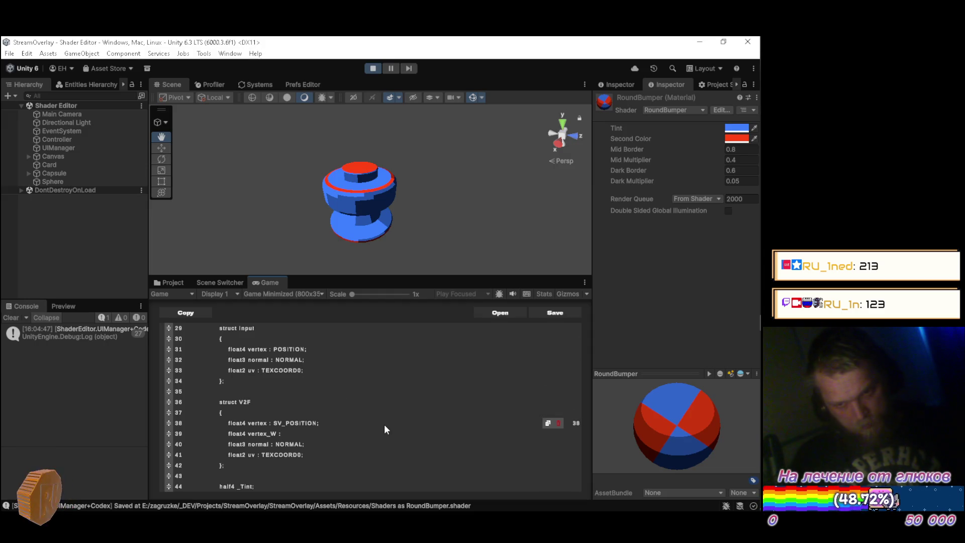
# Complete the field as float4 vertex_W : TEXCOORD1; and move it below the uv : TEXCOORD0 line
pyautogui.write('TE')
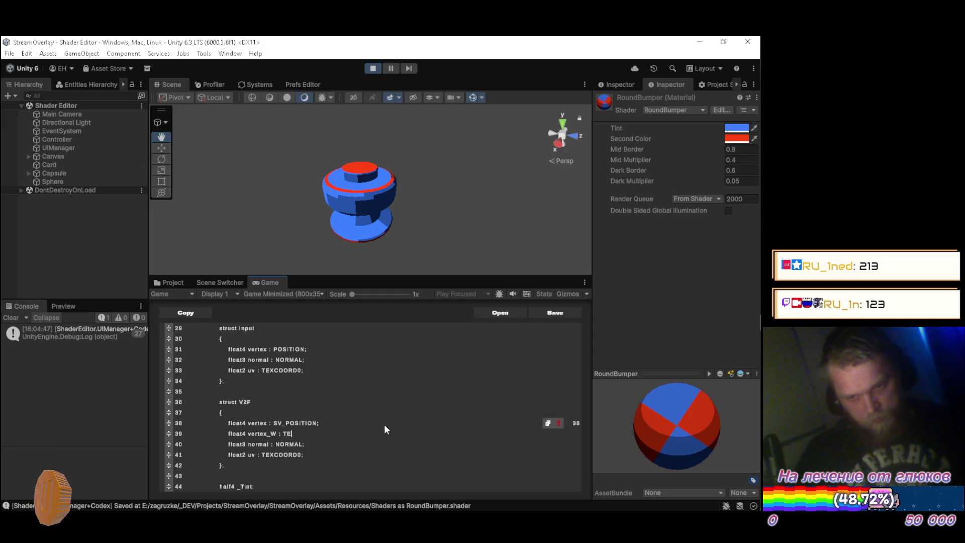
pyautogui.write('XCO')
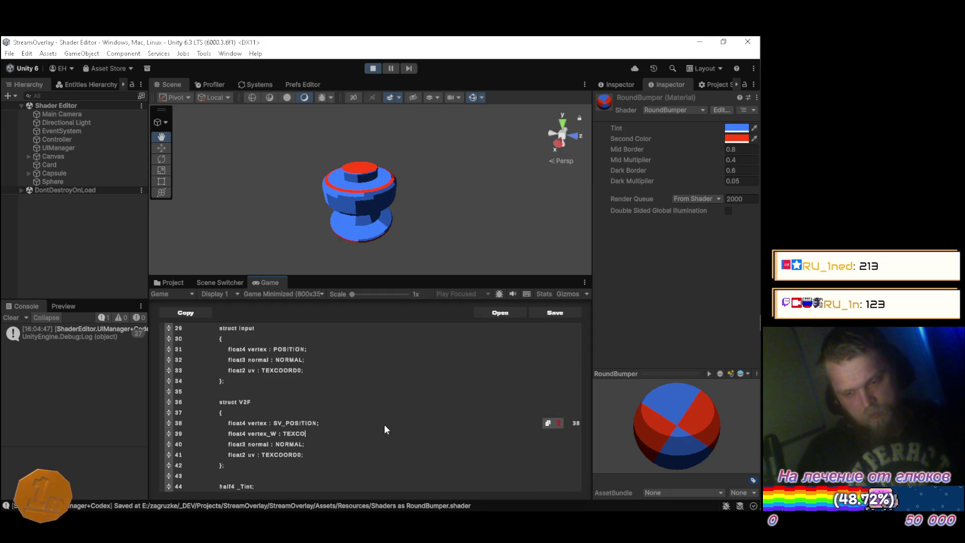
pyautogui.write('ORD1;')
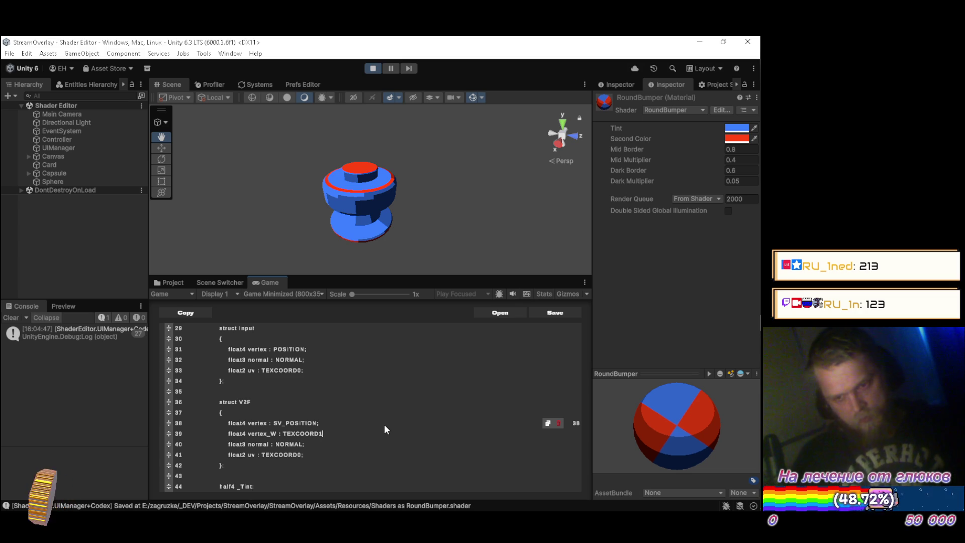
pyautogui.press('Down')
pyautogui.press('Down')
pyautogui.press('Down')
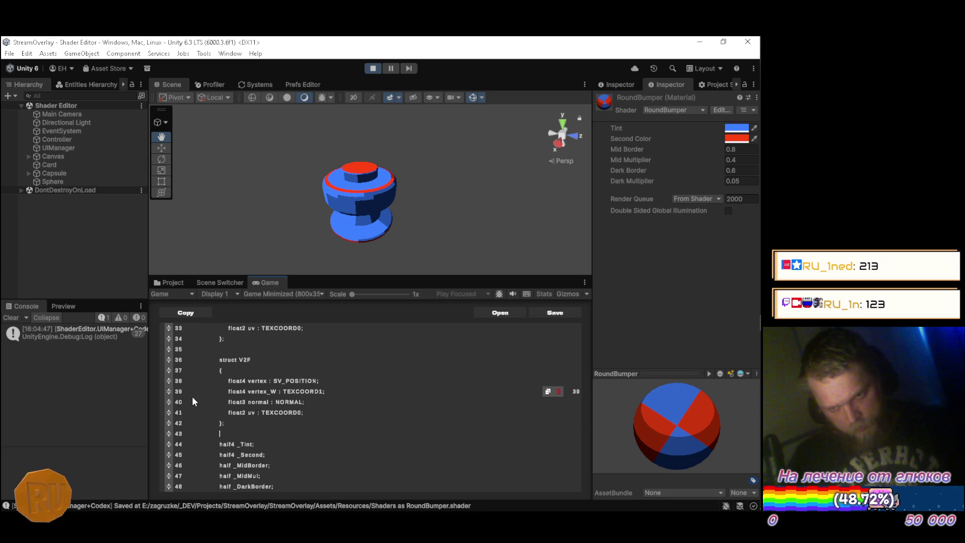
pyautogui.moveTo(169, 391); pyautogui.dragTo(164, 414)
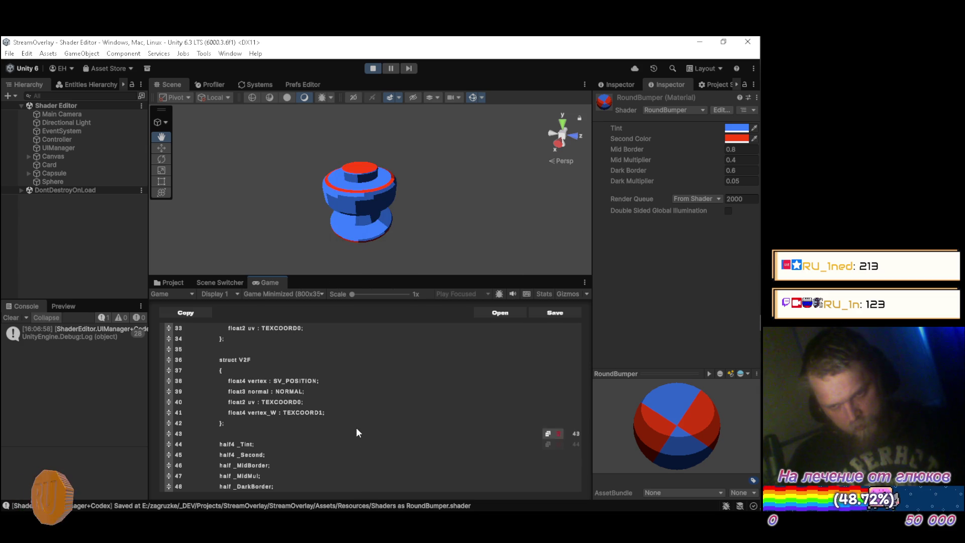
pyautogui.scroll(-3, 354, 425)
pyautogui.scroll(-3, 352, 424)
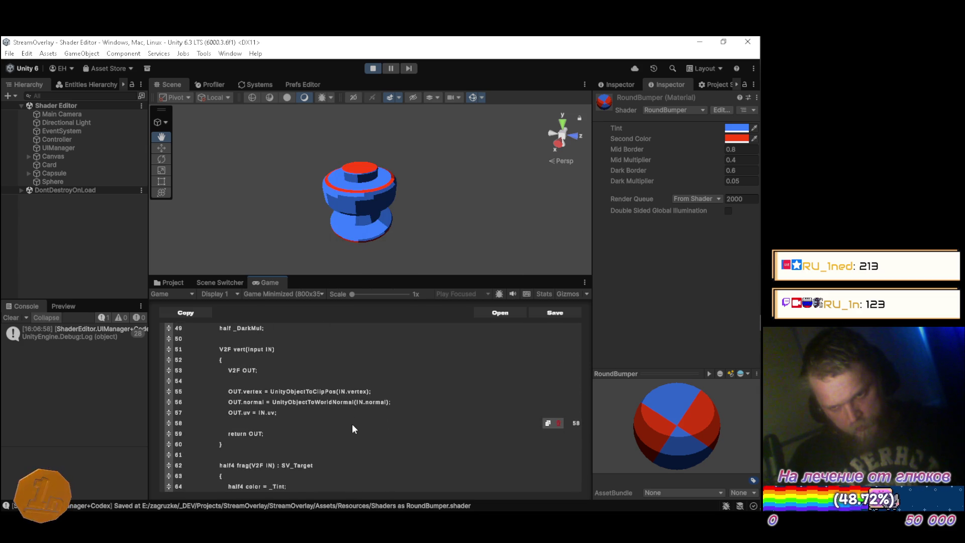
pyautogui.hotkey('alt', 'Tab')
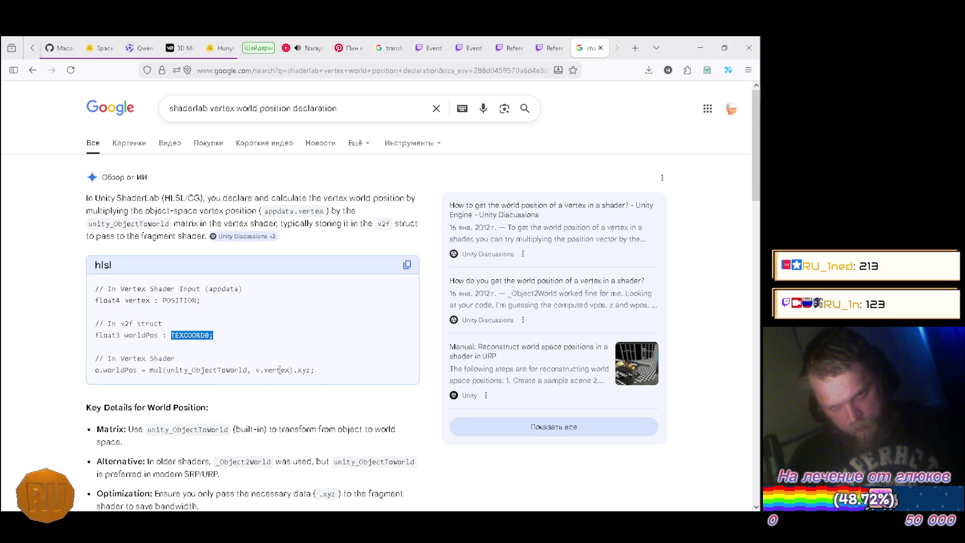
# Copy the o.worldPos line from the Google answer and paste it below OUT.uv in vert
pyautogui.moveTo(316, 371); pyautogui.dragTo(96, 372)
pyautogui.hotkey('ctrl', 'c')
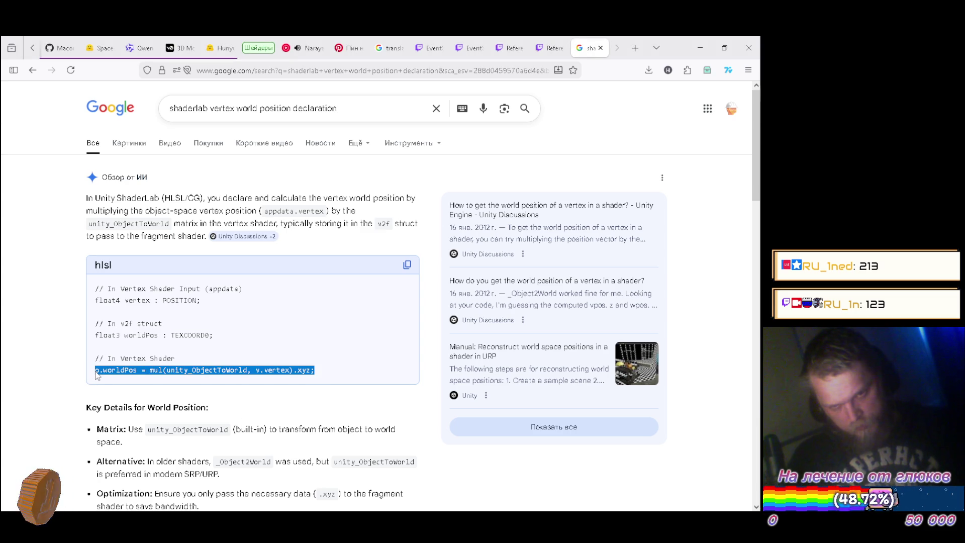
pyautogui.hotkey('alt', 'Tab')
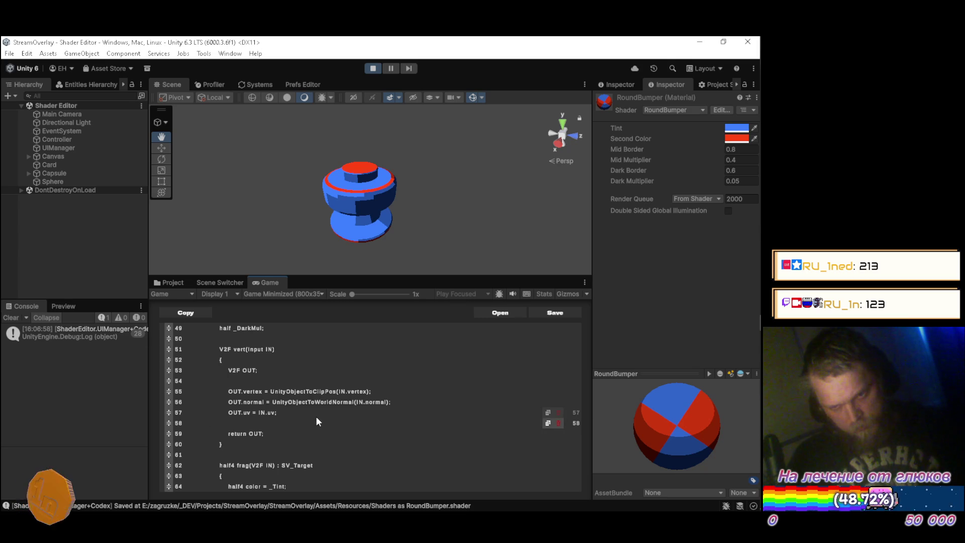
pyautogui.press('Return')
pyautogui.hotkey('ctrl', 'v')
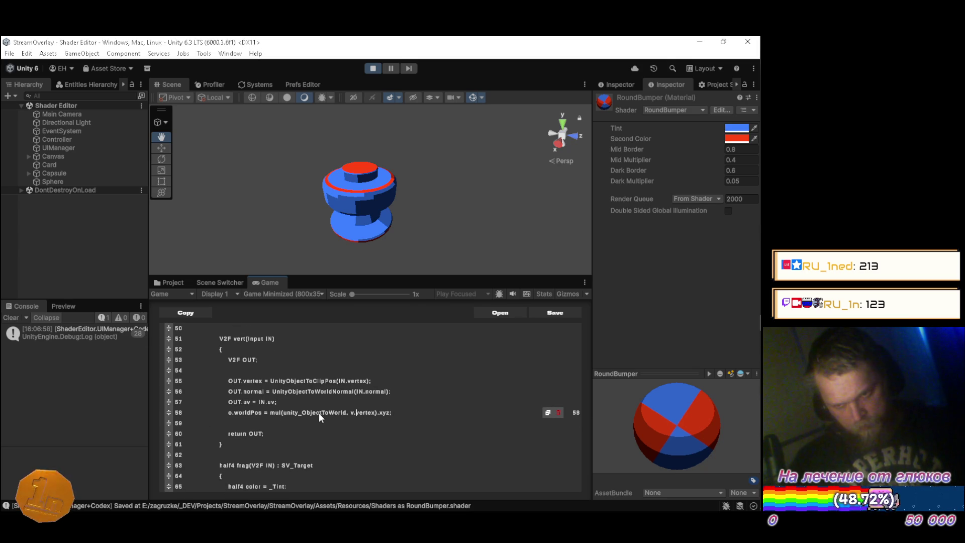
# Adapt the line to OUT.vertex_w = mul(unity_ObjectToWorld, IN.vertex).xyz; and save the shader
pyautogui.press('Left')
pyautogui.press('Left')
pyautogui.press('Left')
pyautogui.press('BackSpace')
pyautogui.write('IN')
pyautogui.hotkey('ctrl', 'Left')
pyautogui.hotkey('ctrl', 'Left')
pyautogui.hotkey('ctrl', 'Left')
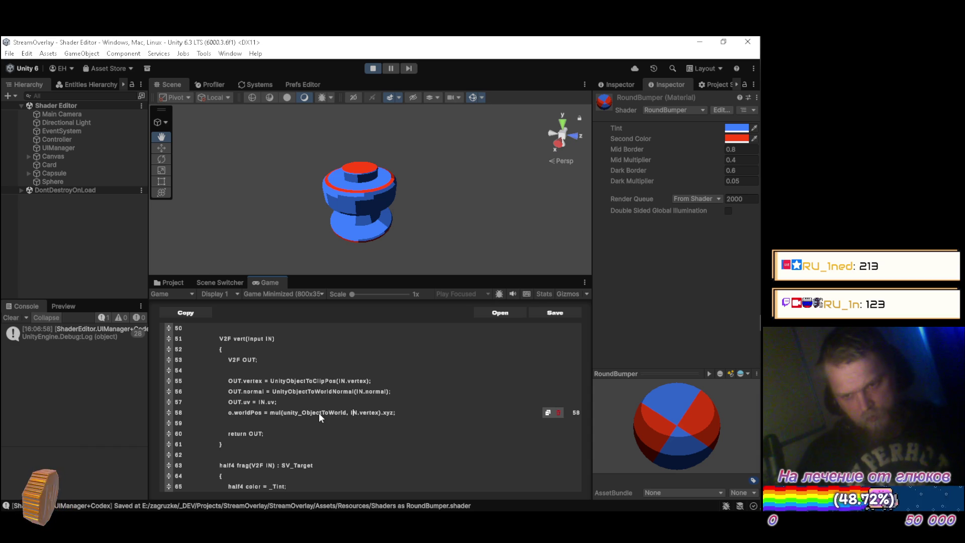
pyautogui.press('Delete')
pyautogui.press('Delete')
pyautogui.write('OUT.')
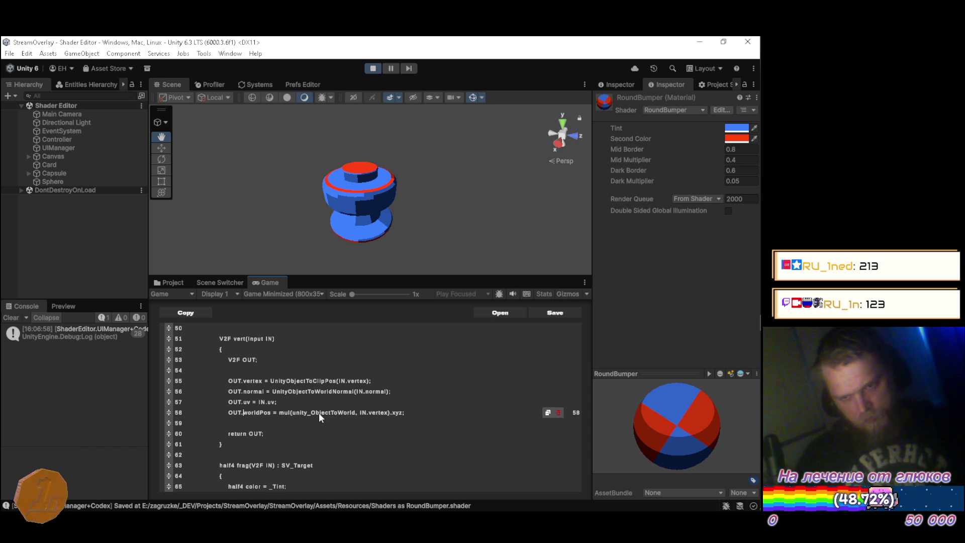
pyautogui.press('Delete')
pyautogui.press('Delete')
pyautogui.press('Delete')
pyautogui.write('vertex_w')
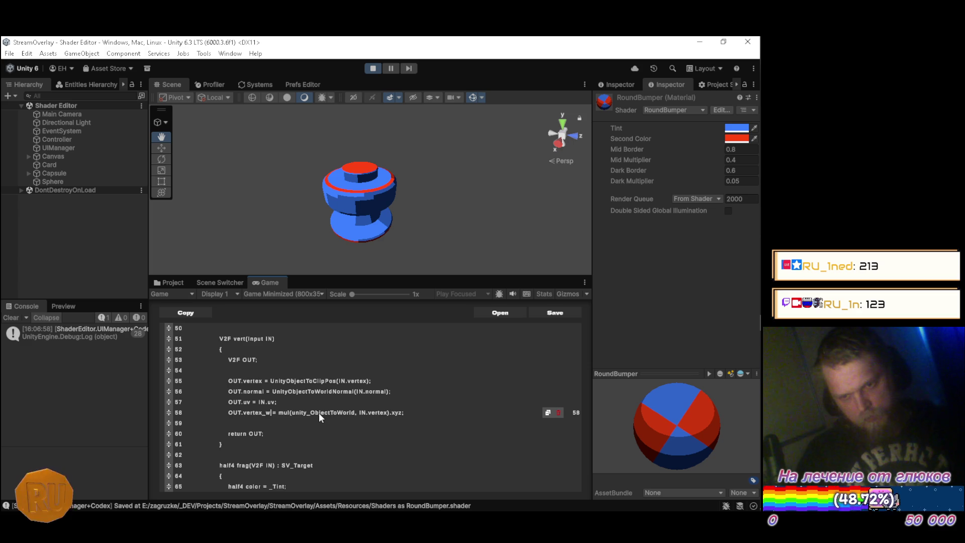
pyautogui.press('Down')
pyautogui.hotkey('ctrl', 's')
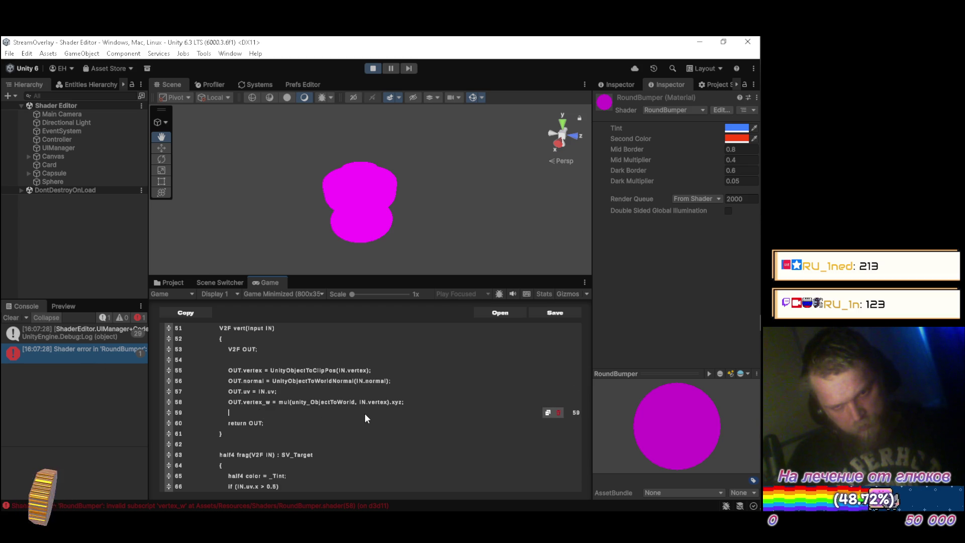
# Correct the V2F struct field to float3 vertex_w : TEXCOORD1, fixing the uppercase W and float4 type
pyautogui.scroll(5, 365, 418)
pyautogui.scroll(-1, 359, 415)
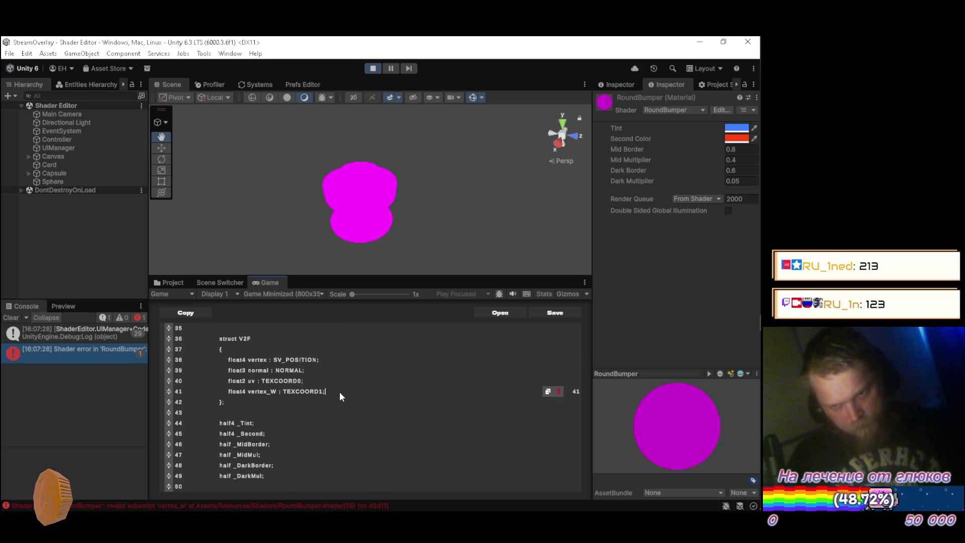
pyautogui.press('Left')
pyautogui.press('Left')
pyautogui.press('Left')
pyautogui.press('BackSpace')
pyautogui.write('w')
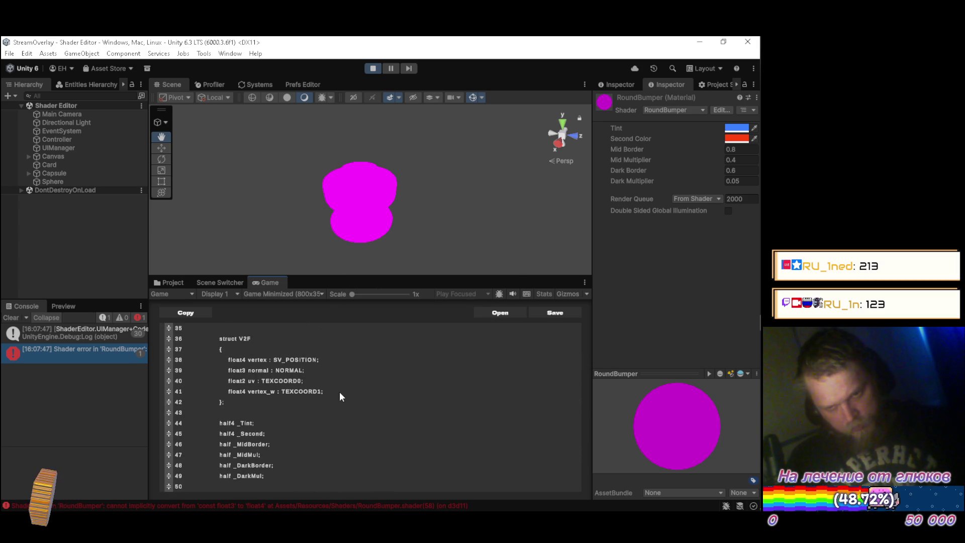
pyautogui.scroll(-2, 339, 391)
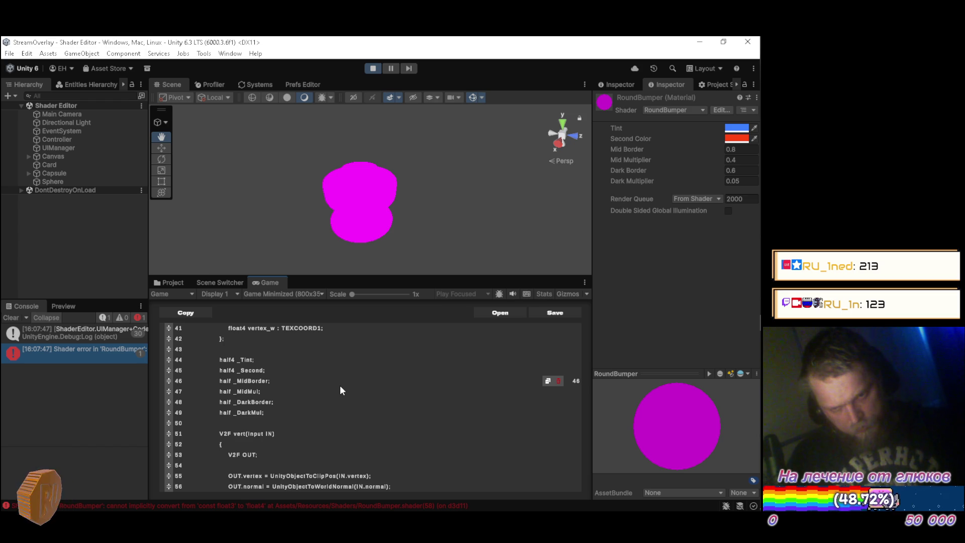
pyautogui.scroll(2, 341, 391)
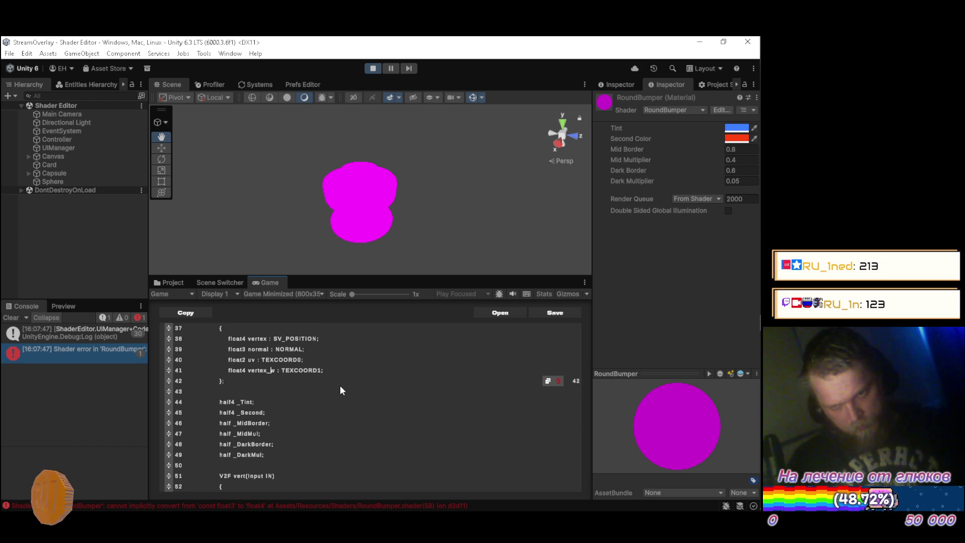
pyautogui.press('BackSpace')
pyautogui.write('3')
pyautogui.scroll(-3, 322, 360)
pyautogui.scroll(-6, 326, 360)
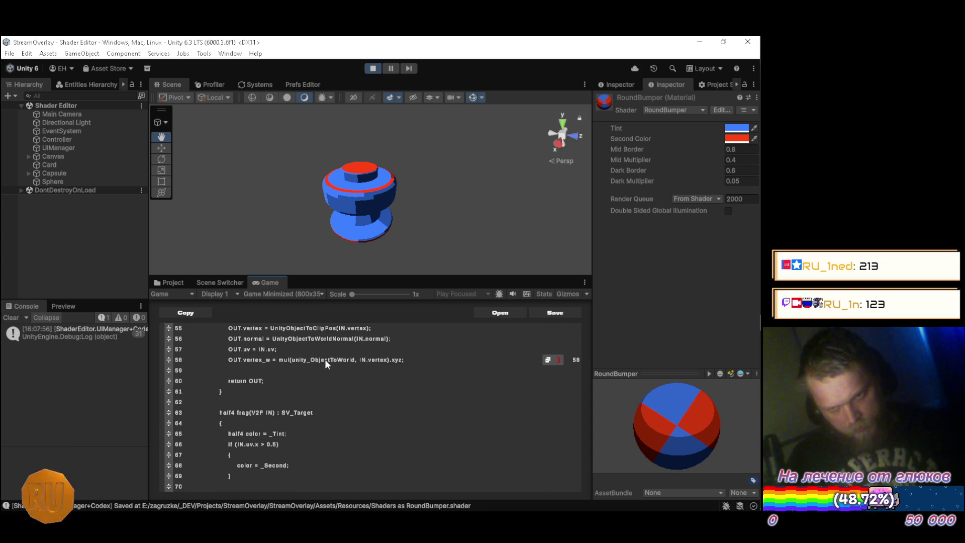
pyautogui.scroll(-4, 326, 368)
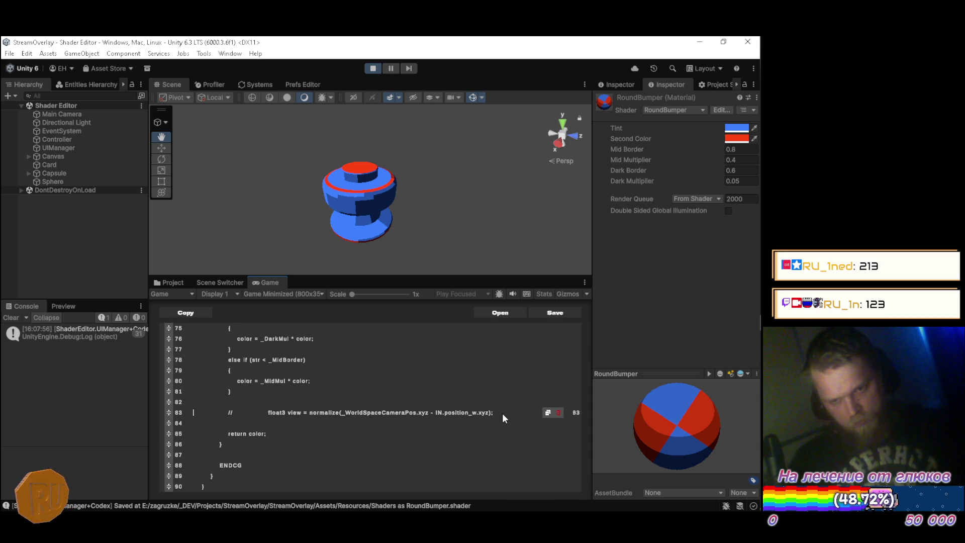
# Uncomment the view-direction line, replacing IN.position_w.xyz with IN.vertex_w, and save the shader
pyautogui.hotkey('ctrl', 'Right')
pyautogui.press('Delete')
pyautogui.press('Delete')
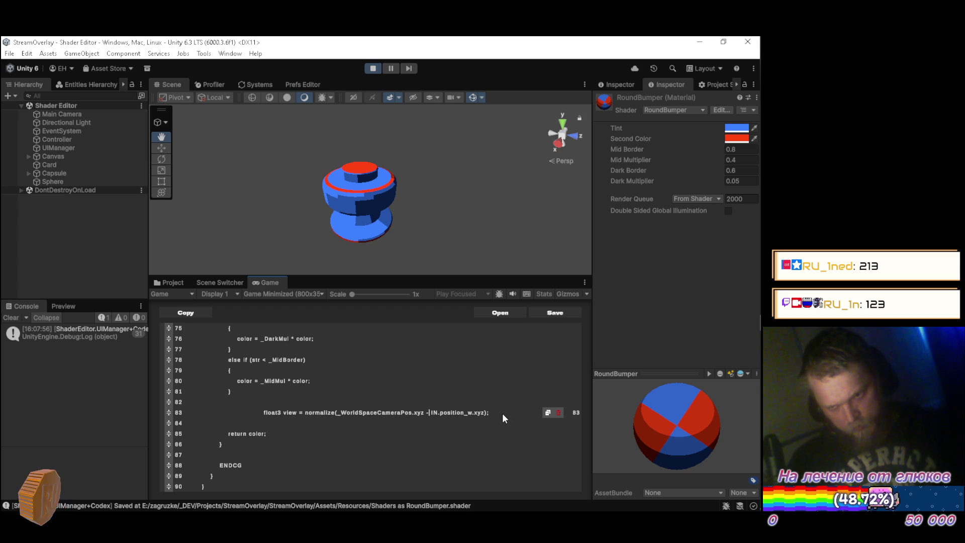
pyautogui.hotkey('ctrl', 'Right')
pyautogui.hotkey('ctrl', 'Right')
pyautogui.press('Delete')
pyautogui.press('Delete')
pyautogui.press('Delete')
pyautogui.press('Delete')
pyautogui.press('Delete')
pyautogui.write('vertex')
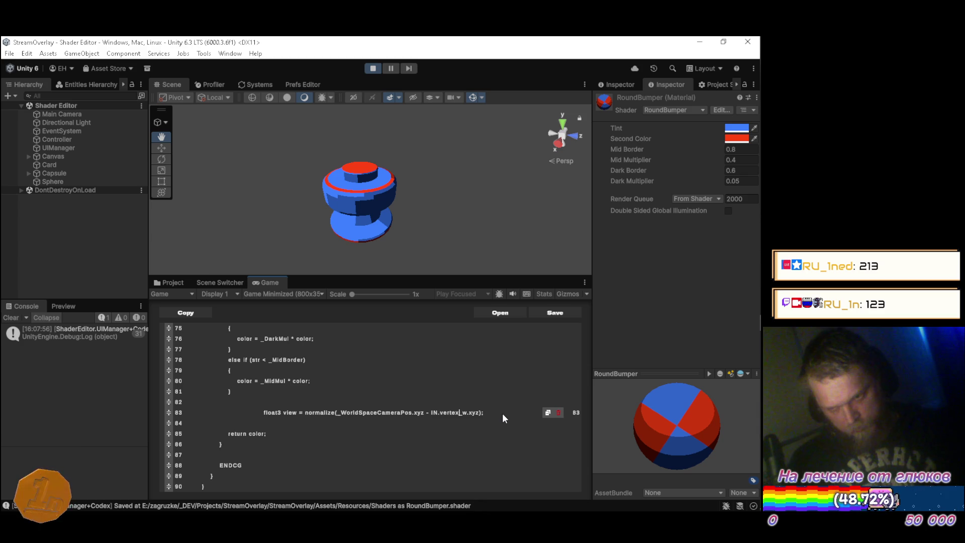
pyautogui.press('Right')
pyautogui.press('Right')
pyautogui.press('End')
pyautogui.press('Return')
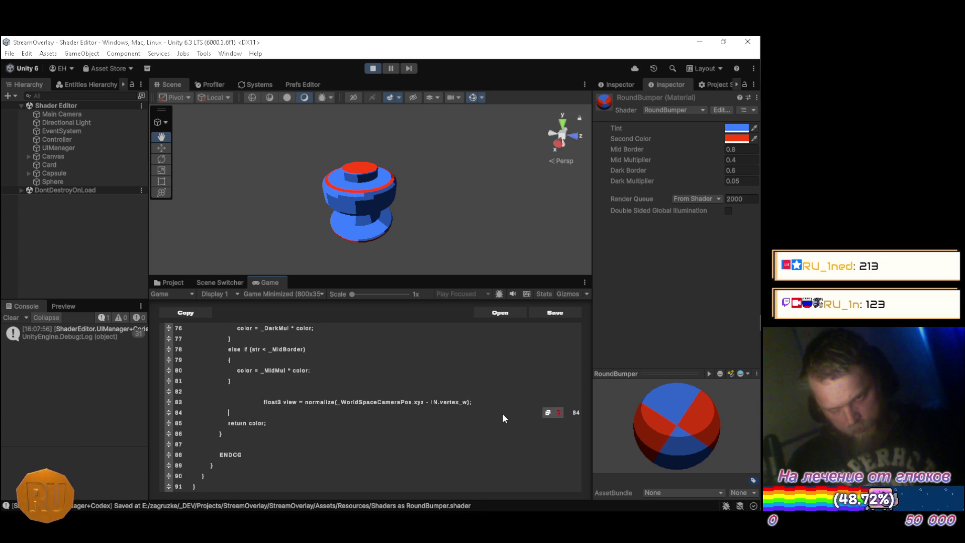
pyautogui.hotkey('ctrl', 's')
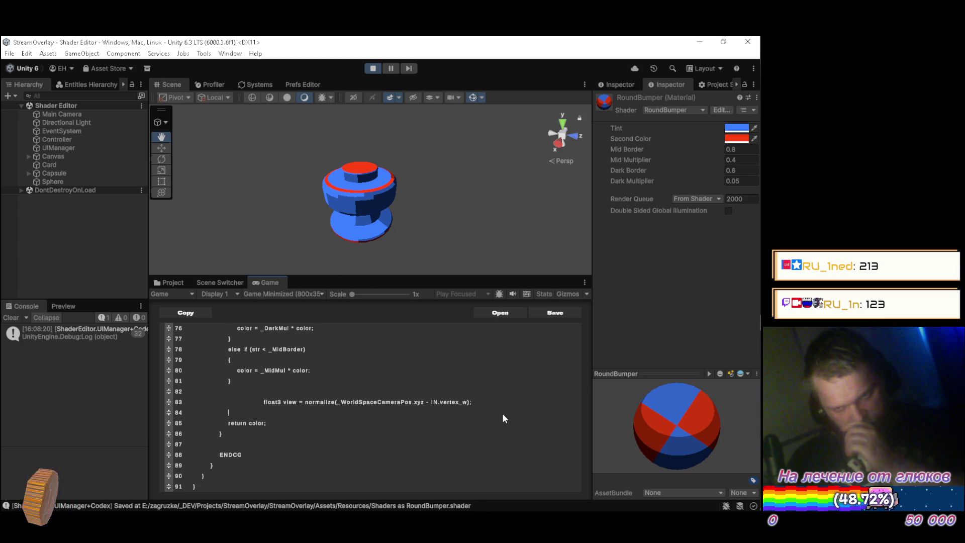
# Align the view line's indentation and begin a 'half' declaration on the line below
pyautogui.press('Up')
pyautogui.press('BackSpace')
pyautogui.press('BackSpace')
pyautogui.press('BackSpace')
pyautogui.press('End')
pyautogui.press('Return')
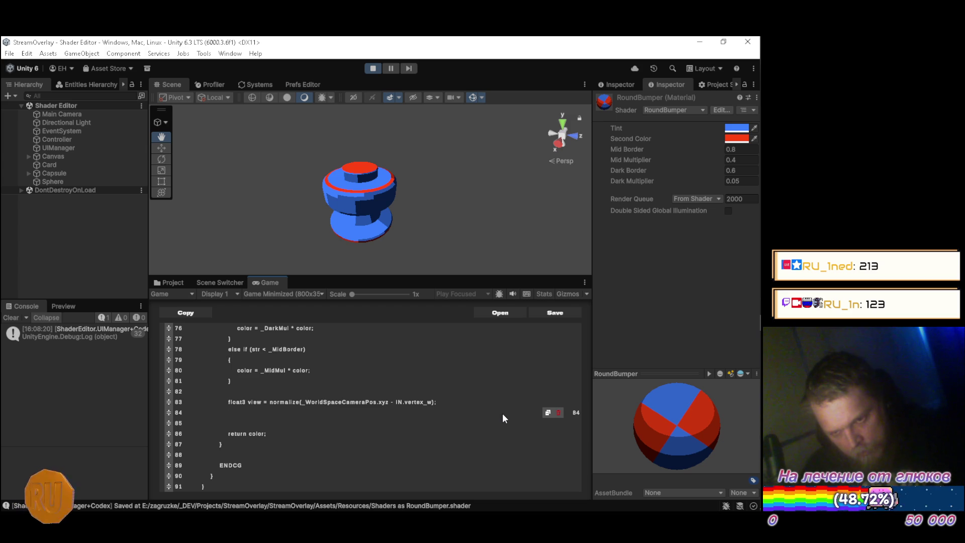
pyautogui.press('Left')
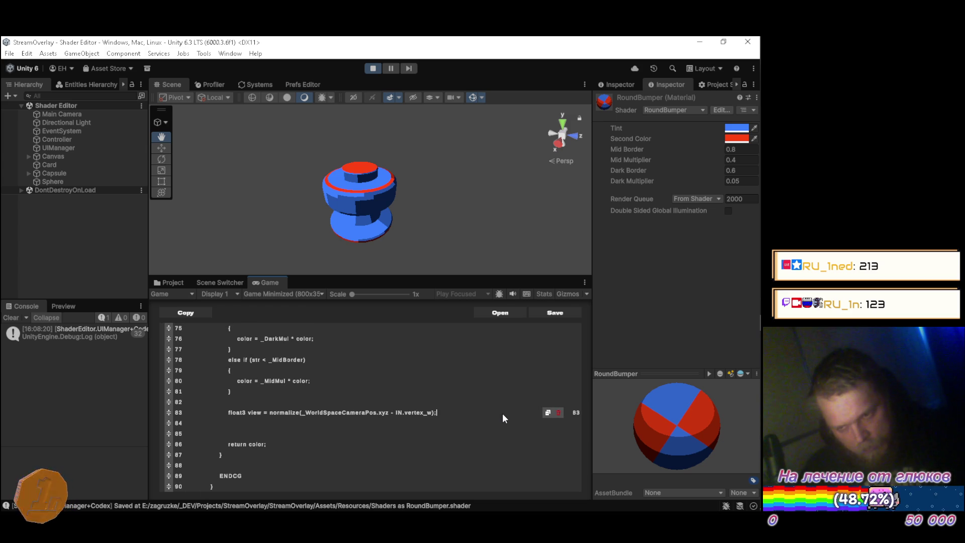
pyautogui.hotkey('ctrl', 'Left')
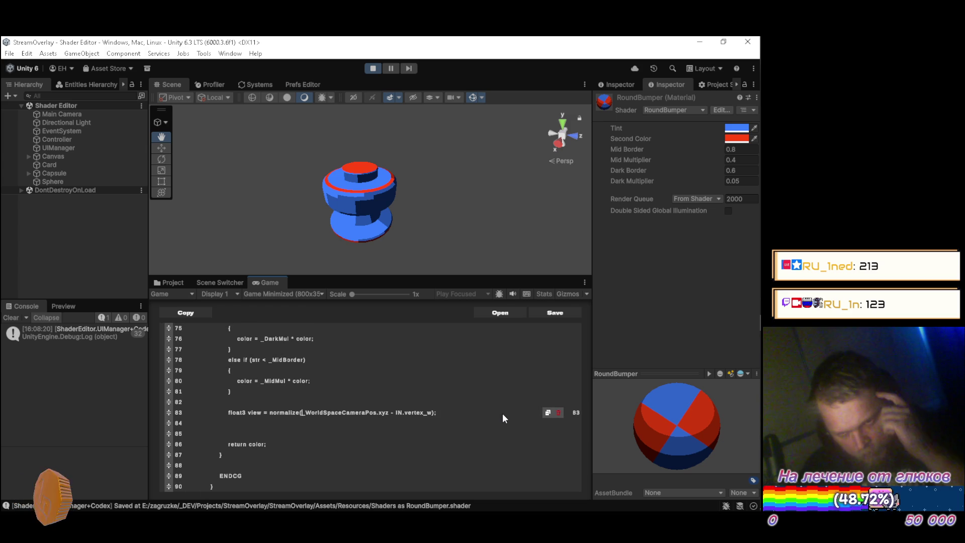
pyautogui.hotkey('ctrl', 'Left')
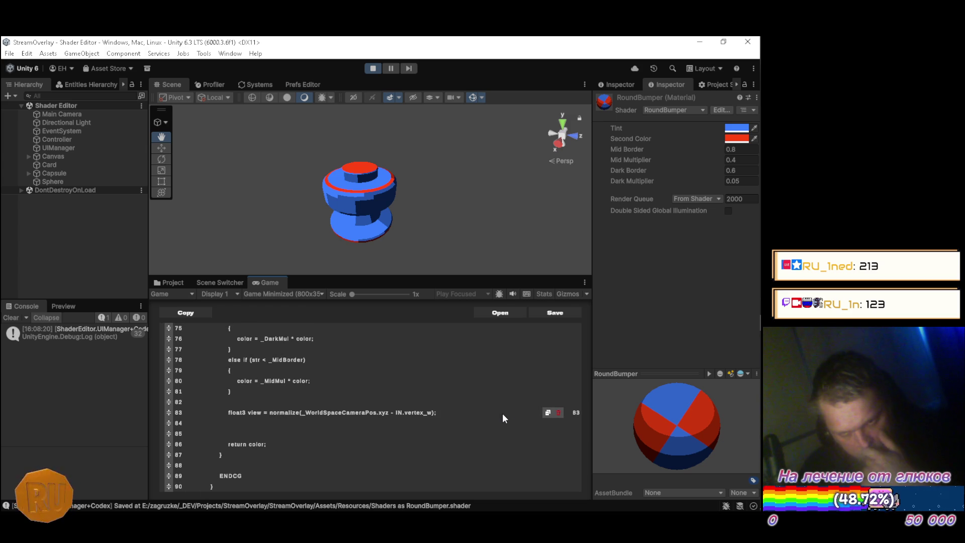
pyautogui.press('Down')
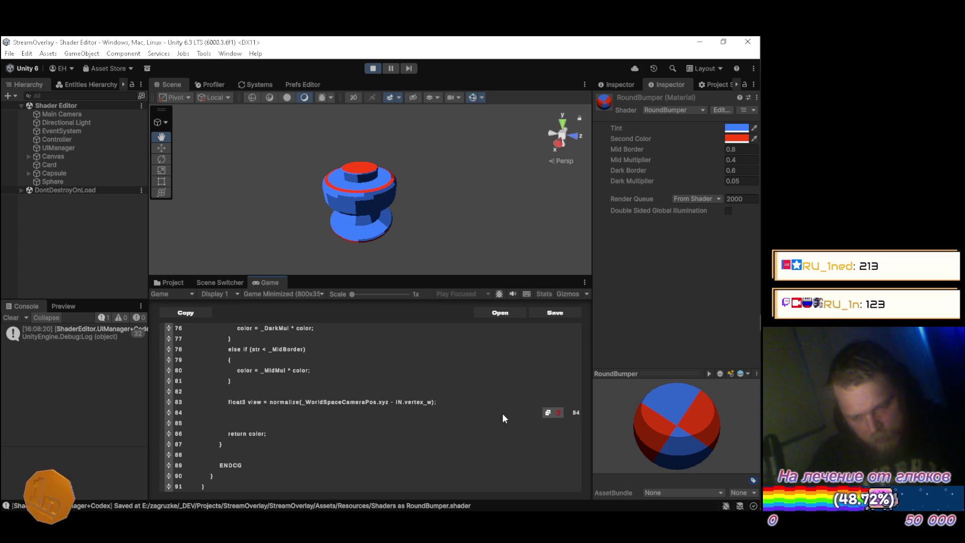
pyautogui.write('half v')
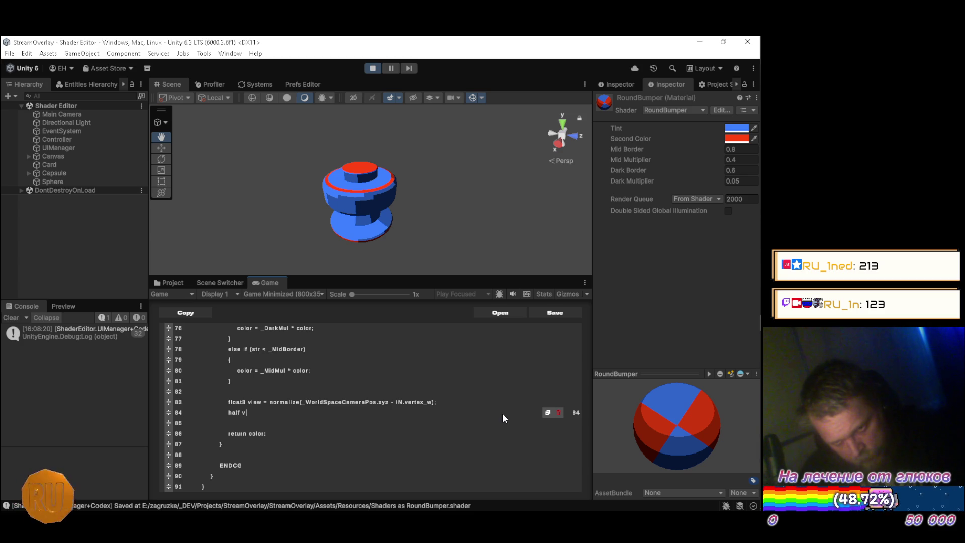
# Write half vStr = dot(view, IN.normal) on line 84
pyautogui.write('Str')
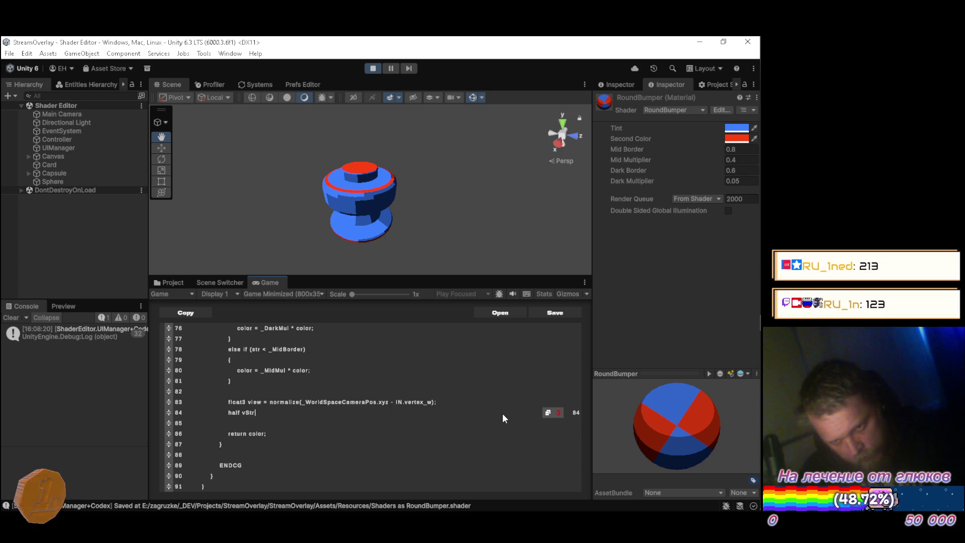
pyautogui.write(' = ')
pyautogui.write('dot')
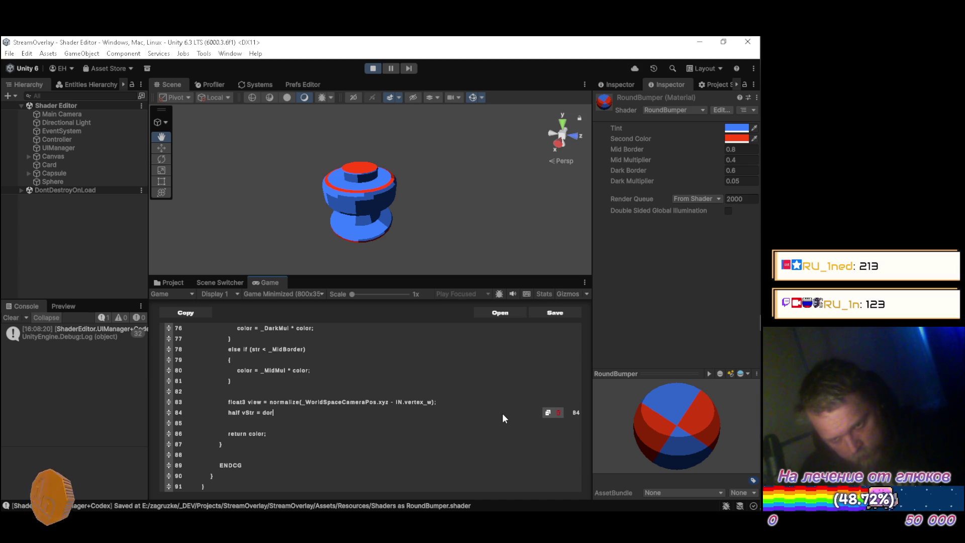
pyautogui.write('(')
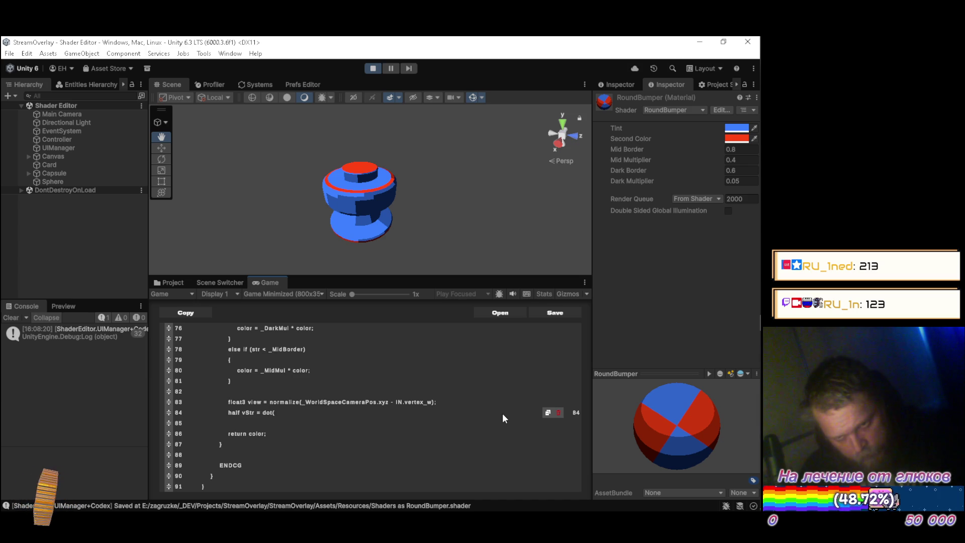
pyautogui.write('IN')
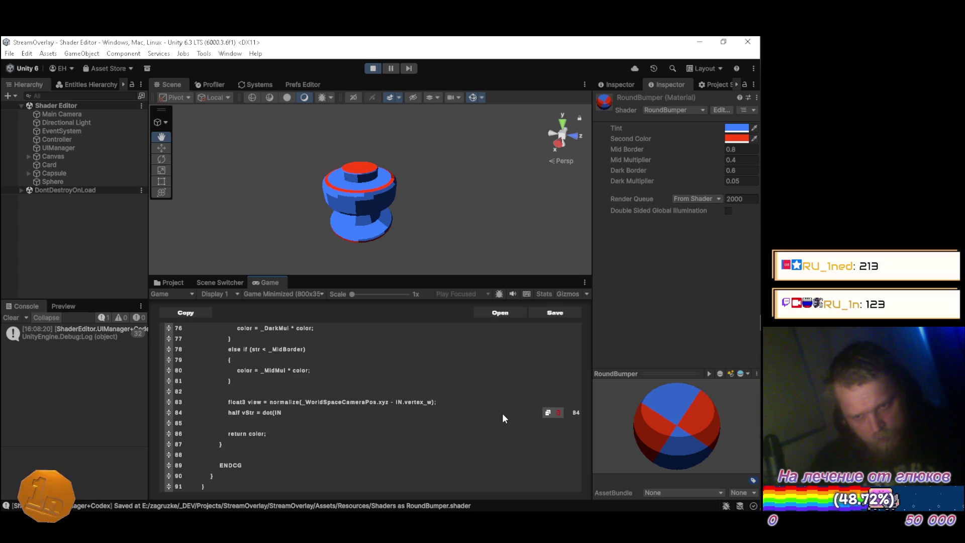
pyautogui.scroll(3, 461, 390)
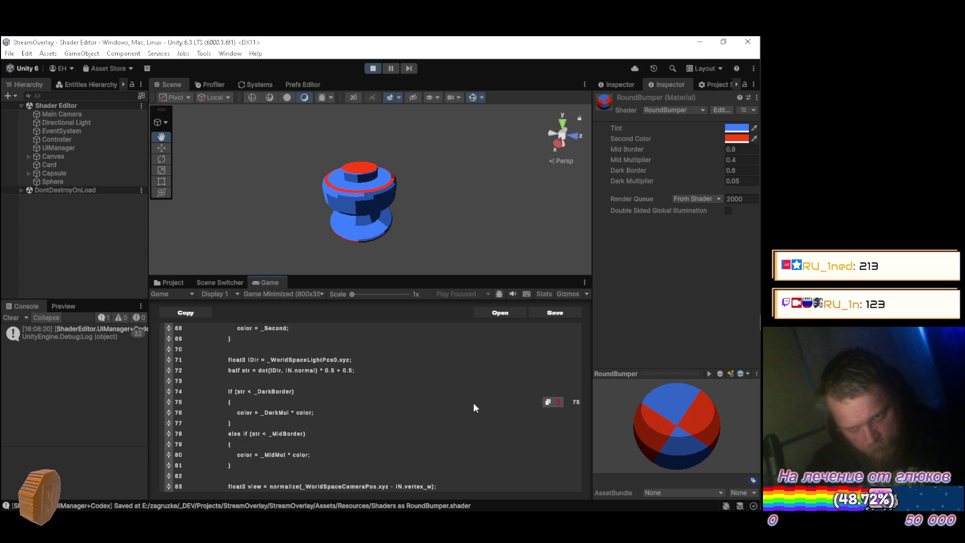
pyautogui.scroll(-3, 473, 403)
pyautogui.write('normal')
pyautogui.press('BackSpace')
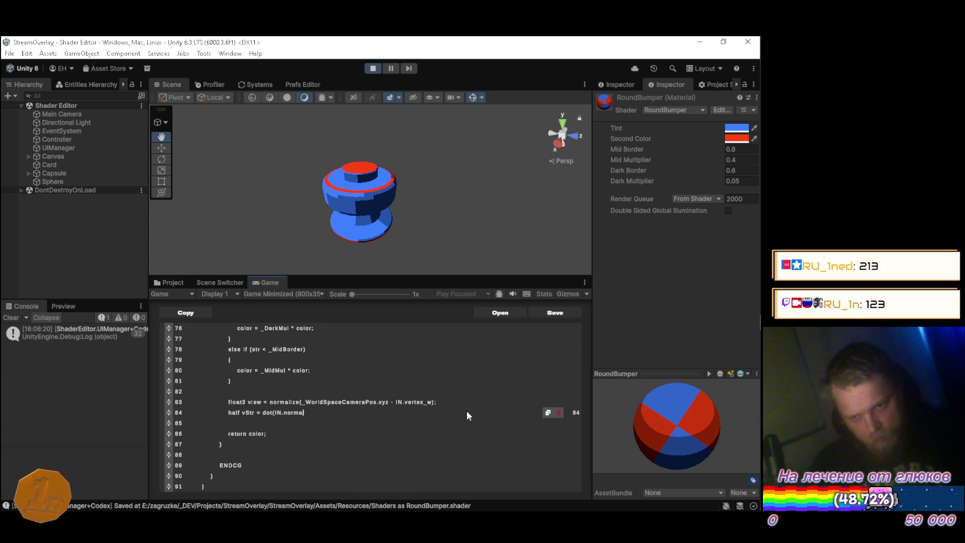
pyautogui.hotkey('ctrl', 'Left')
pyautogui.hotkey('ctrl', 'Left')
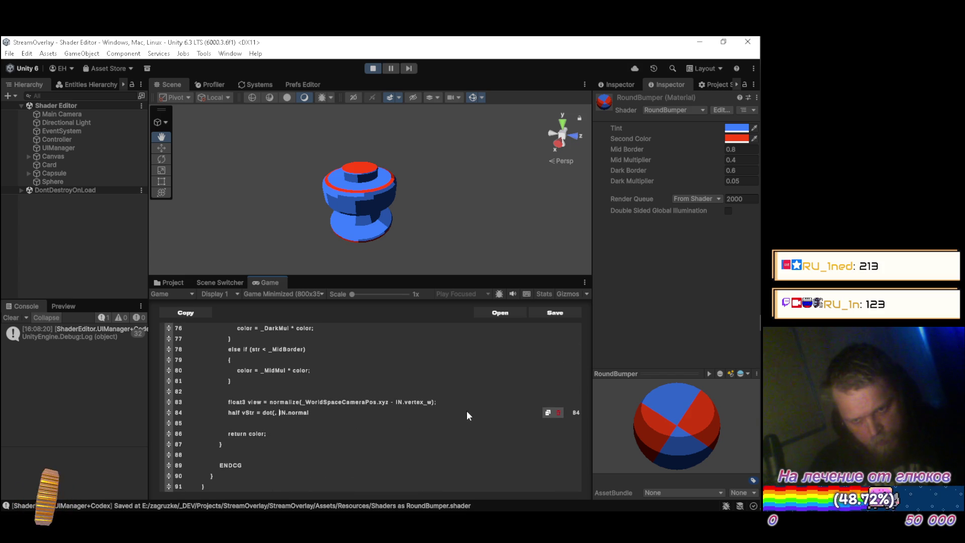
pyautogui.write('view')
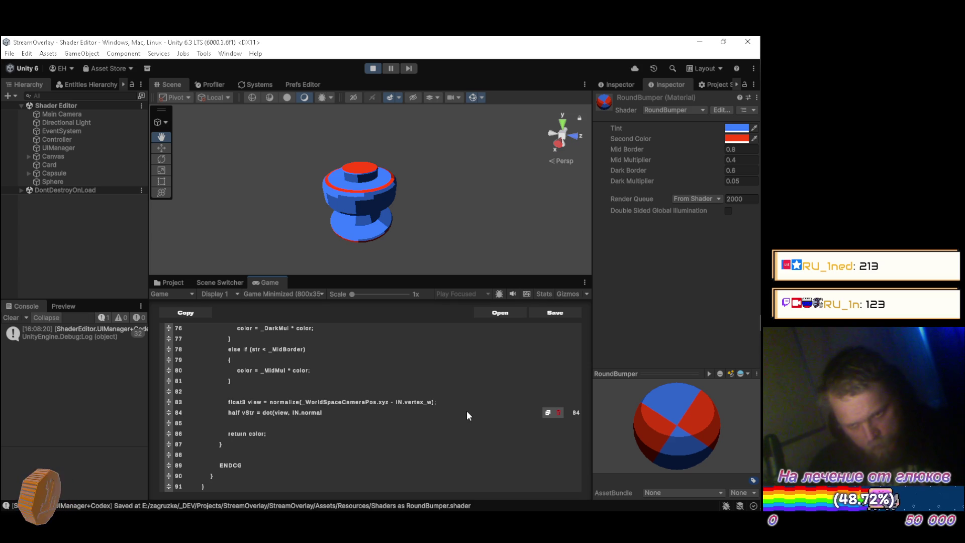
pyautogui.write(')')
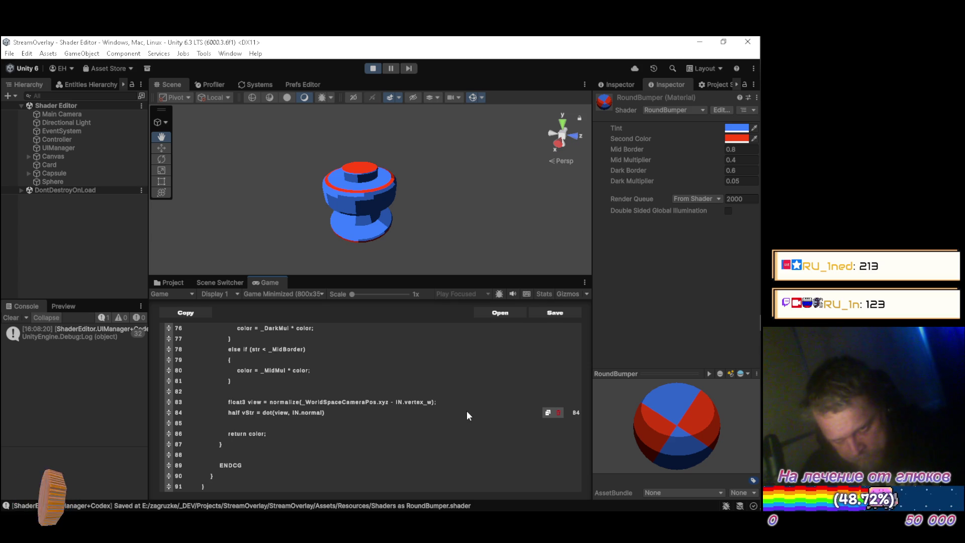
# Remap the dot product with * 0.5 + 0.5; and save the shader
pyautogui.write('*0.')
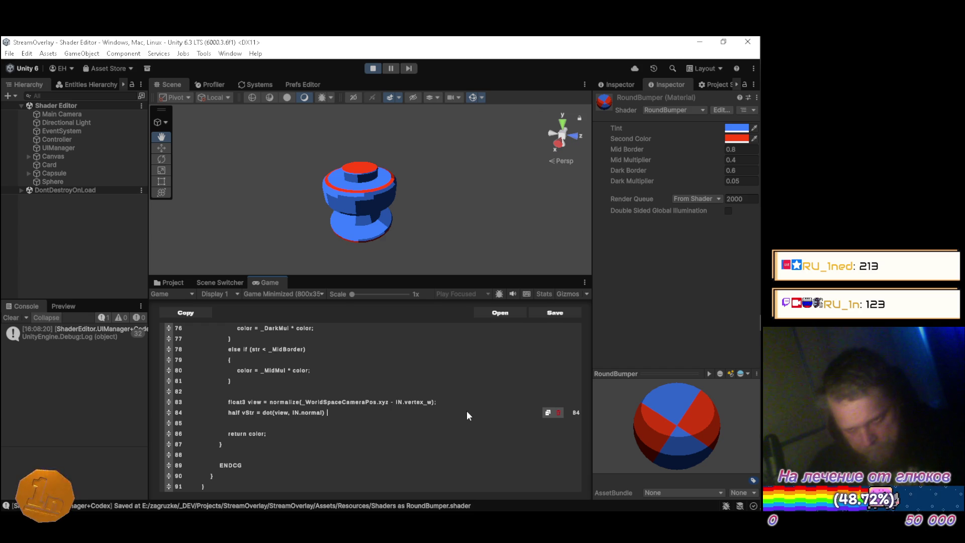
pyautogui.write('5')
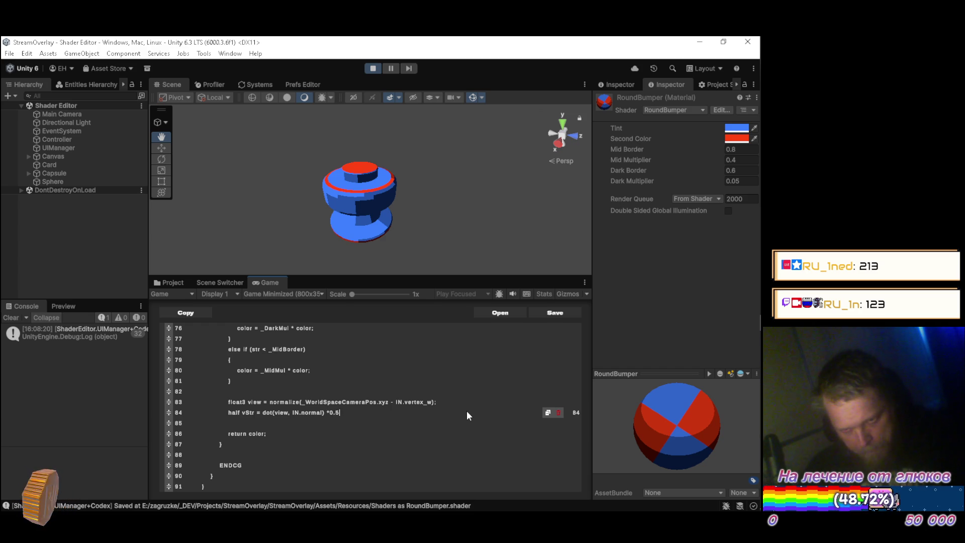
pyautogui.press('Left')
pyautogui.press('Left')
pyautogui.press('Left')
pyautogui.write('0.5 + 0.')
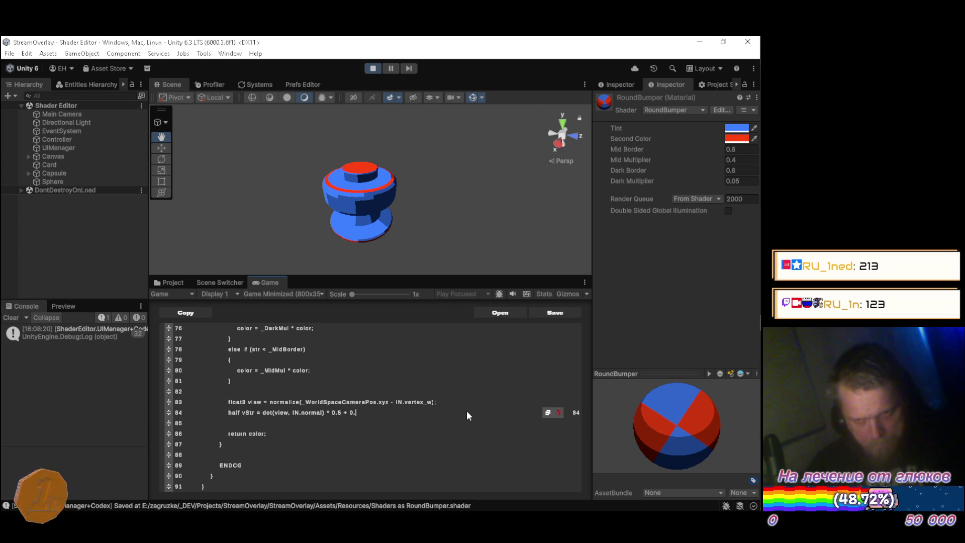
pyautogui.write('5;')
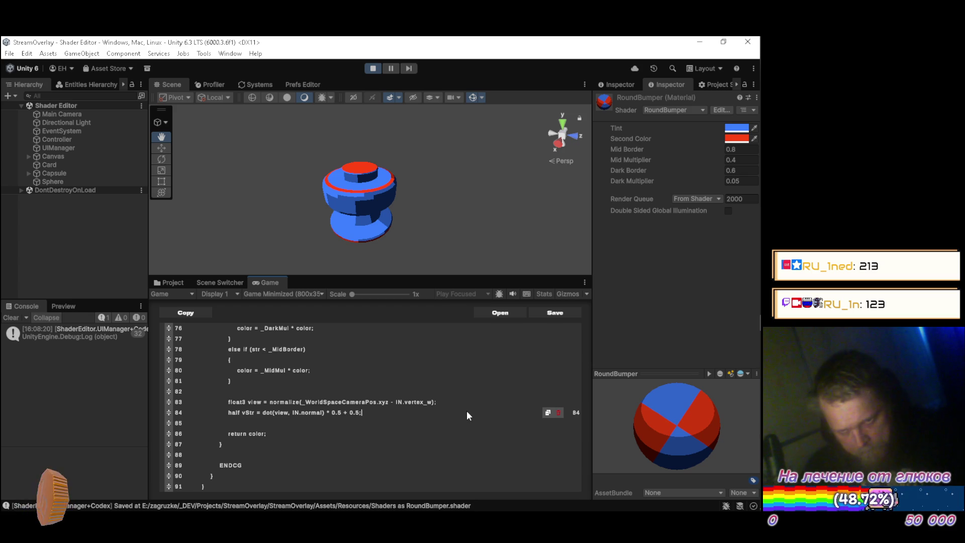
pyautogui.hotkey('ctrl', 's')
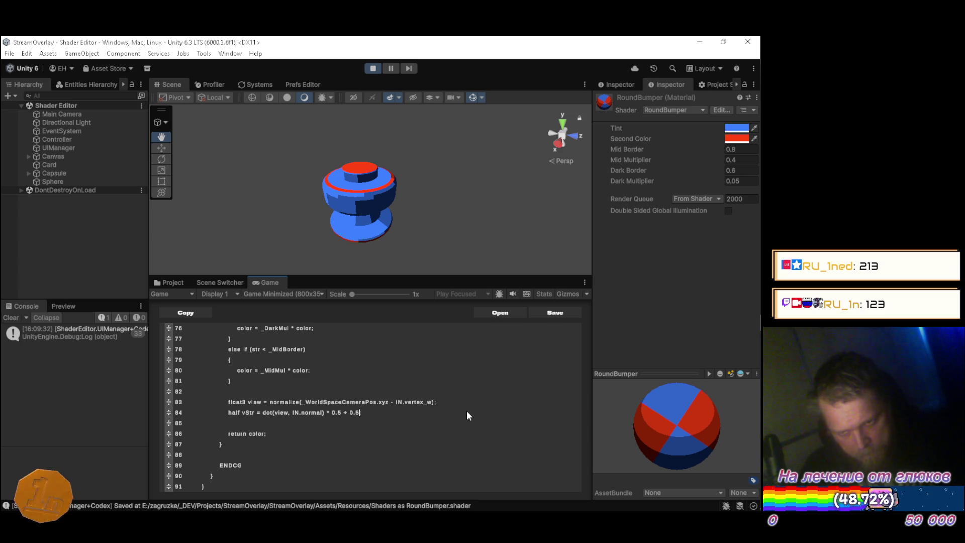
# Wrap the dot product in abs(), drop the 0.5 remap, and prefix 1.0 - on line 84
pyautogui.press('BackSpace')
pyautogui.write(');')
pyautogui.hotkey('ctrl', 'Left')
pyautogui.hotkey('ctrl', 'Left')
pyautogui.hotkey('ctrl', 'Left')
pyautogui.press('Right')
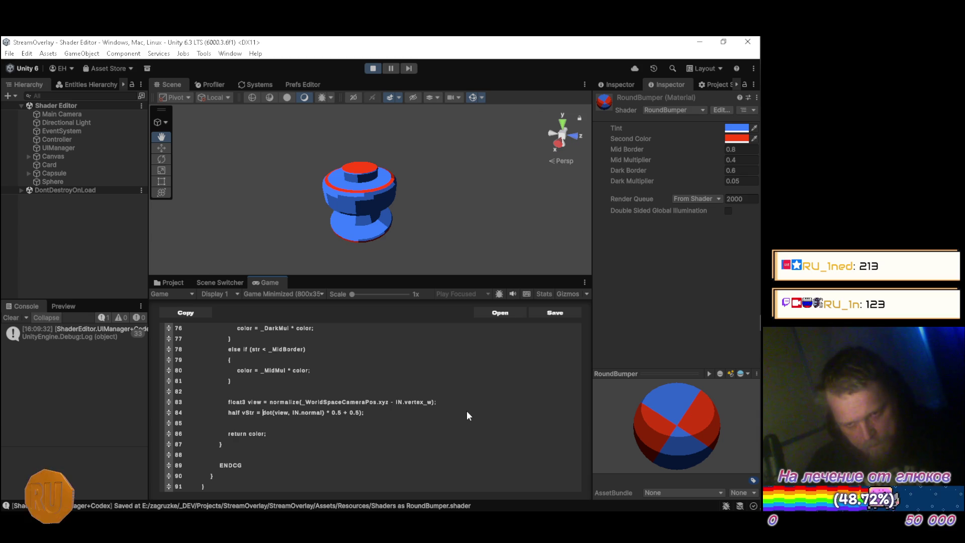
pyautogui.press('Left')
pyautogui.write('(')
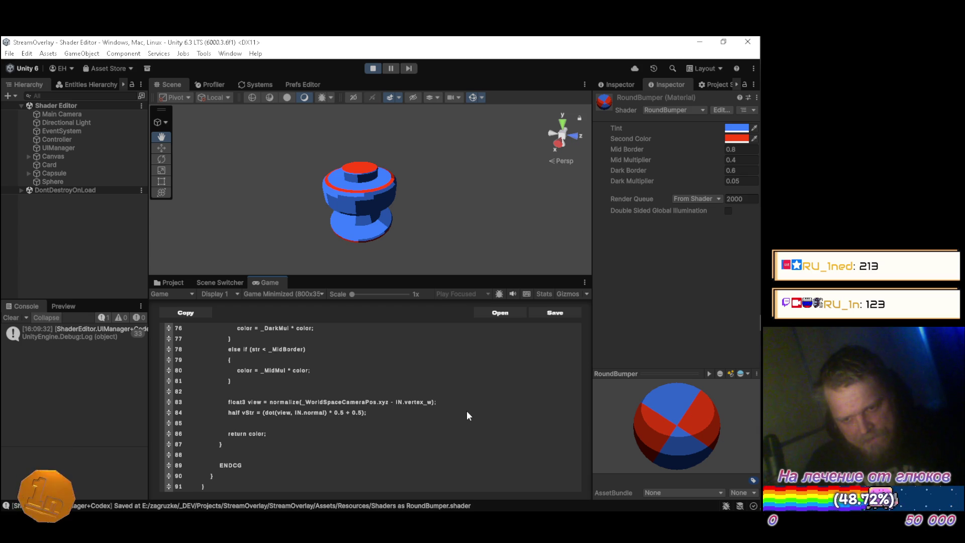
pyautogui.write('abs')
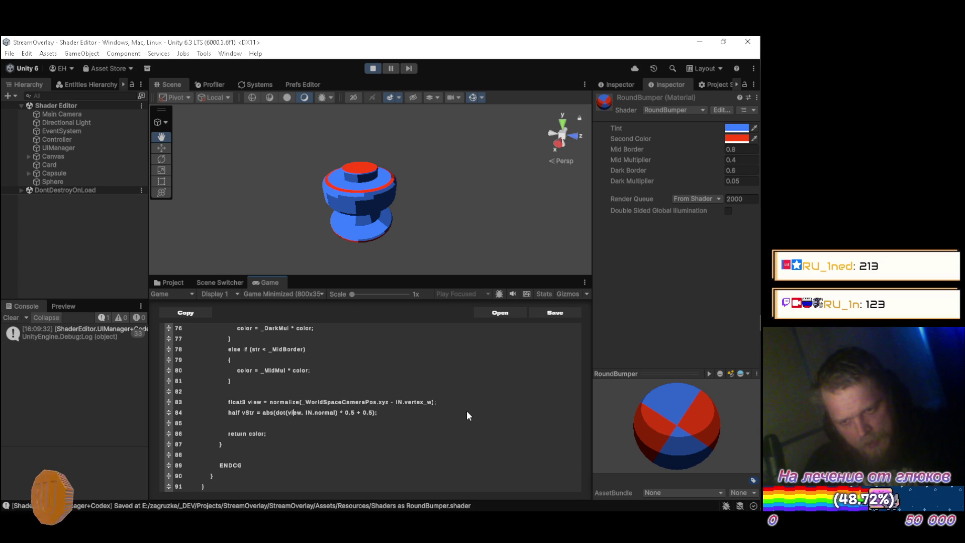
pyautogui.write('))')
pyautogui.press('Delete')
pyautogui.press('Delete')
pyautogui.press('Delete')
pyautogui.press('Delete')
pyautogui.press('Delete')
pyautogui.press('Delete')
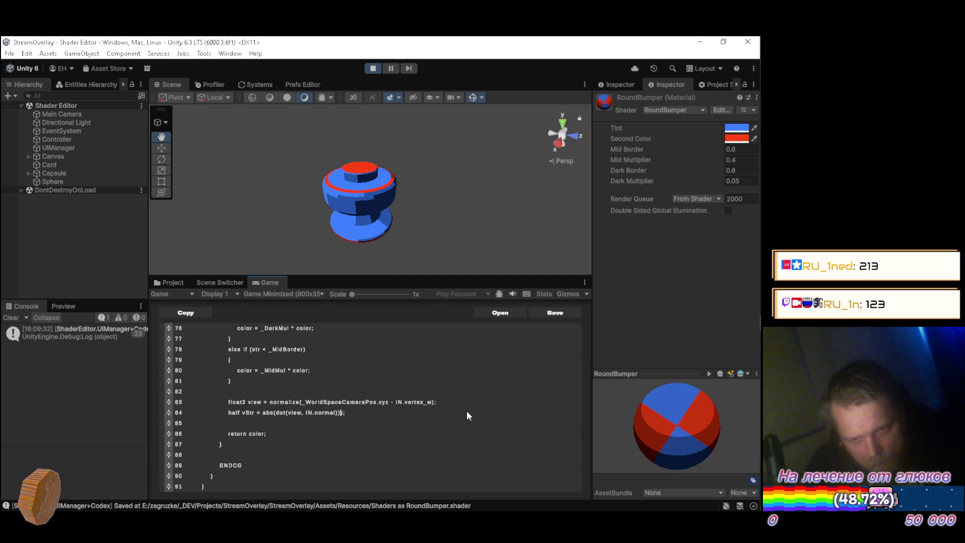
pyautogui.press('Delete')
pyautogui.press('Delete')
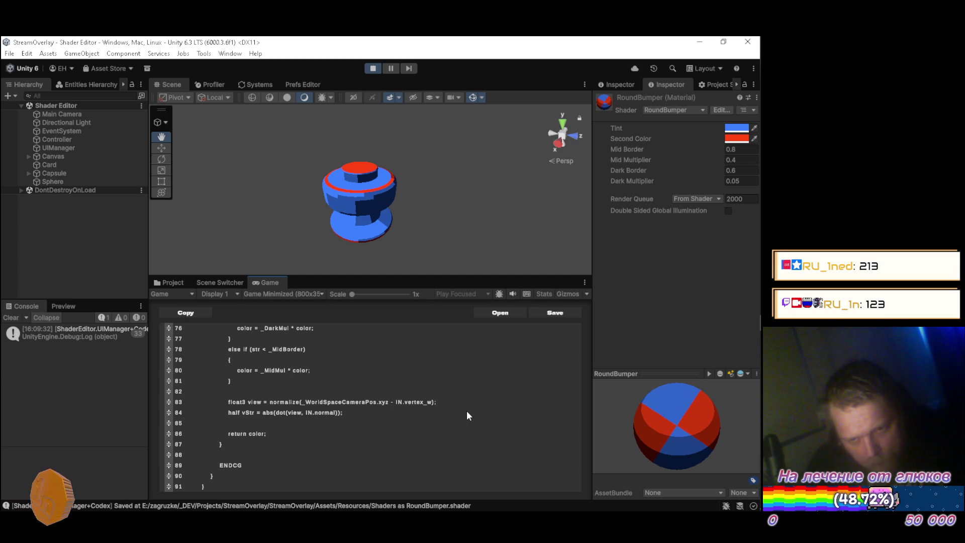
pyautogui.write('1.0 -')
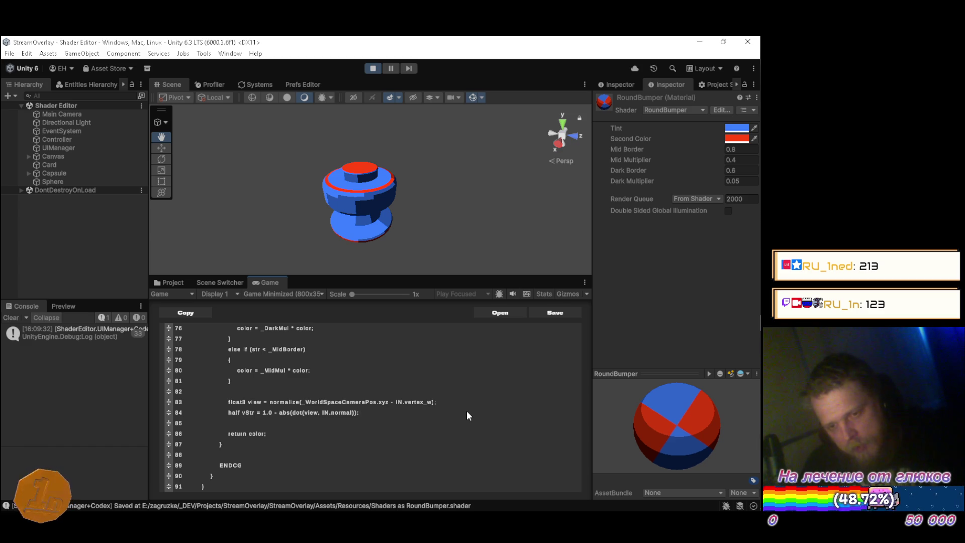
# Insert color = clamp((1.0 + vStr) * color, 0.0, 1.0); before return color, and save
pyautogui.press('Return')
pyautogui.press('Return')
pyautogui.write('color = ')
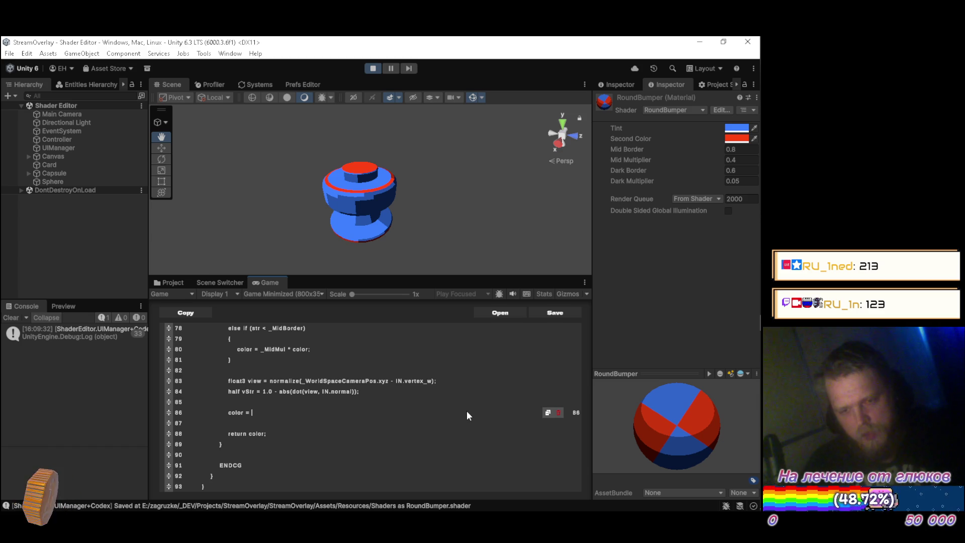
pyautogui.write('1')
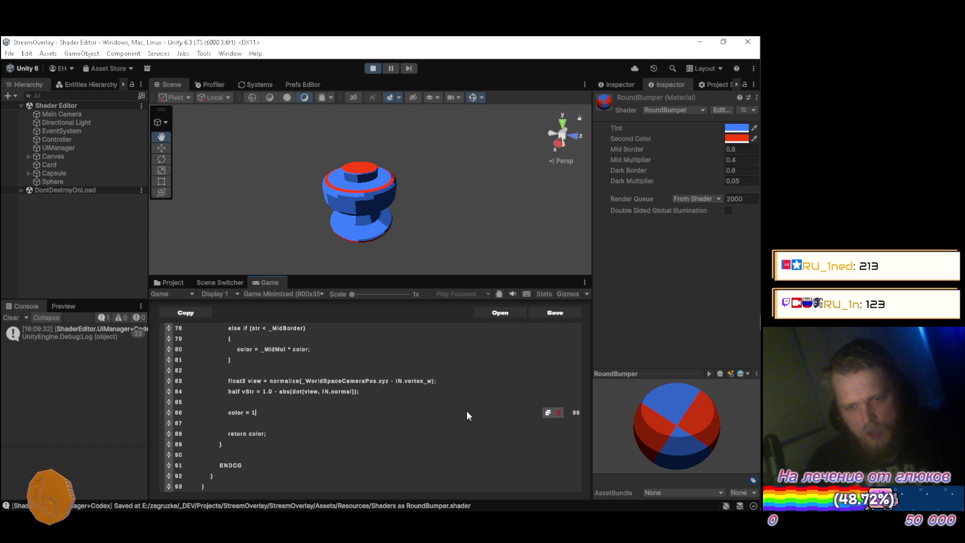
pyautogui.write('(1.0 +v')
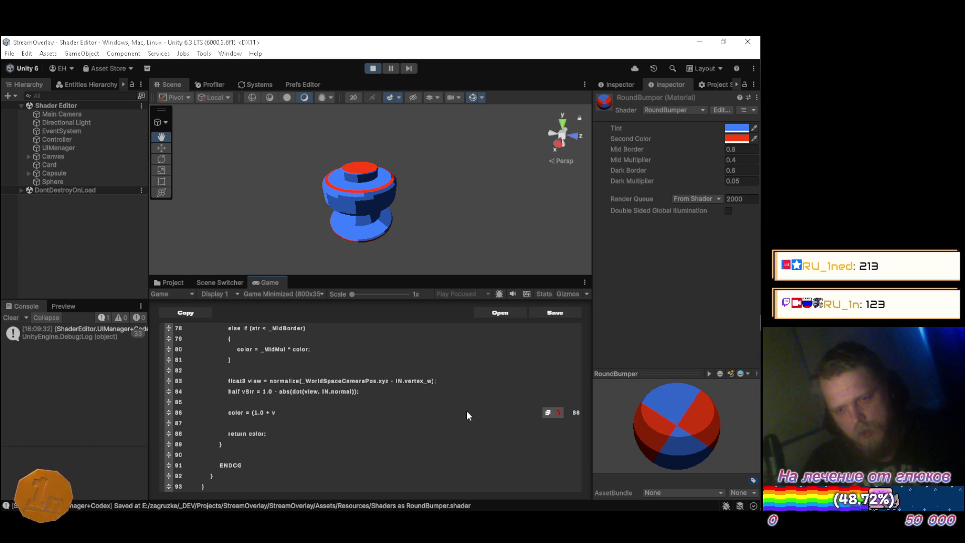
pyautogui.write('Str')
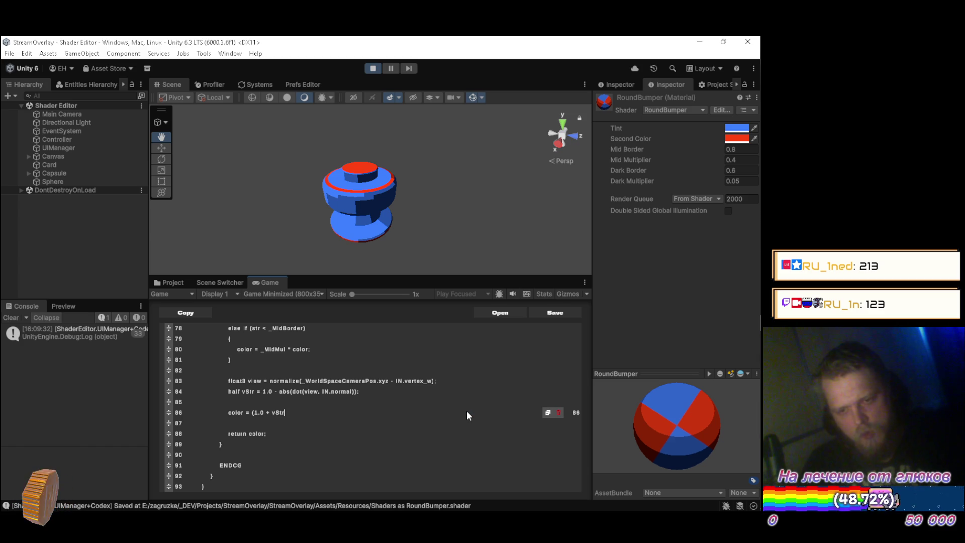
pyautogui.write(')')
pyautogui.write(',')
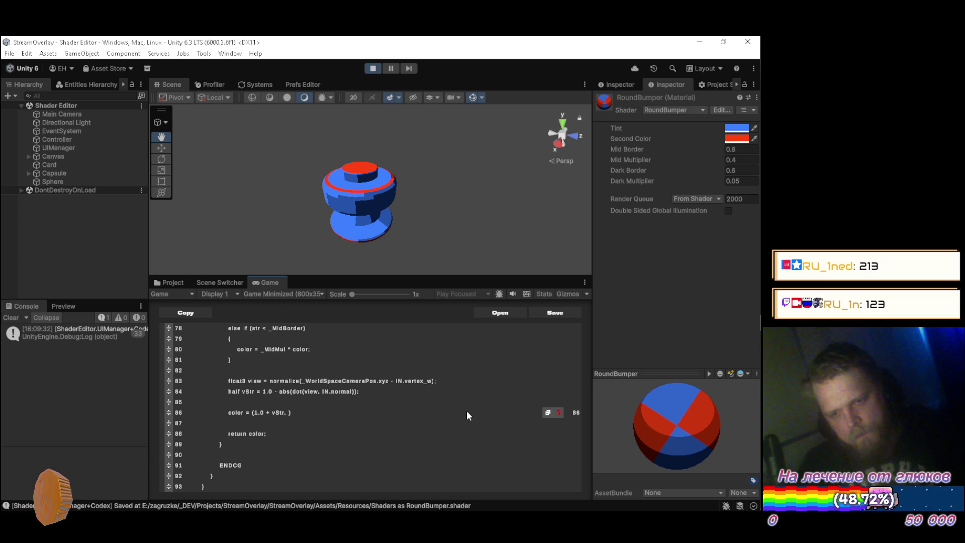
pyautogui.press('BackSpace')
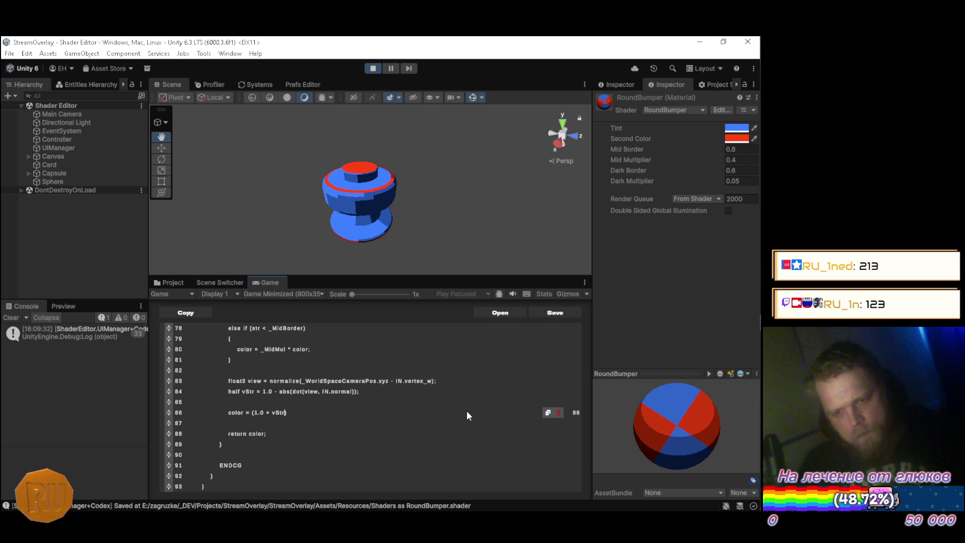
pyautogui.write(' * color')
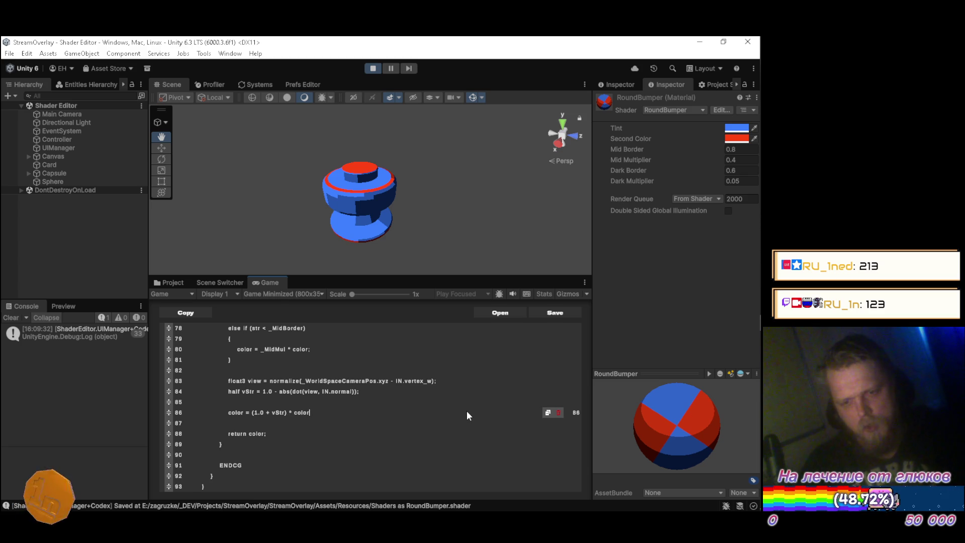
pyautogui.press('Left')
pyautogui.press('Left')
pyautogui.write('clamp')
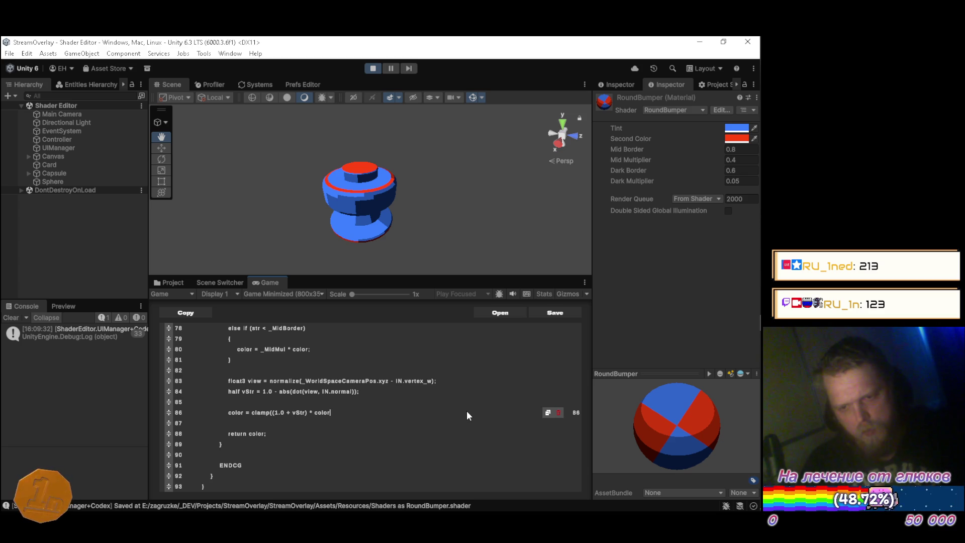
pyautogui.write(', ')
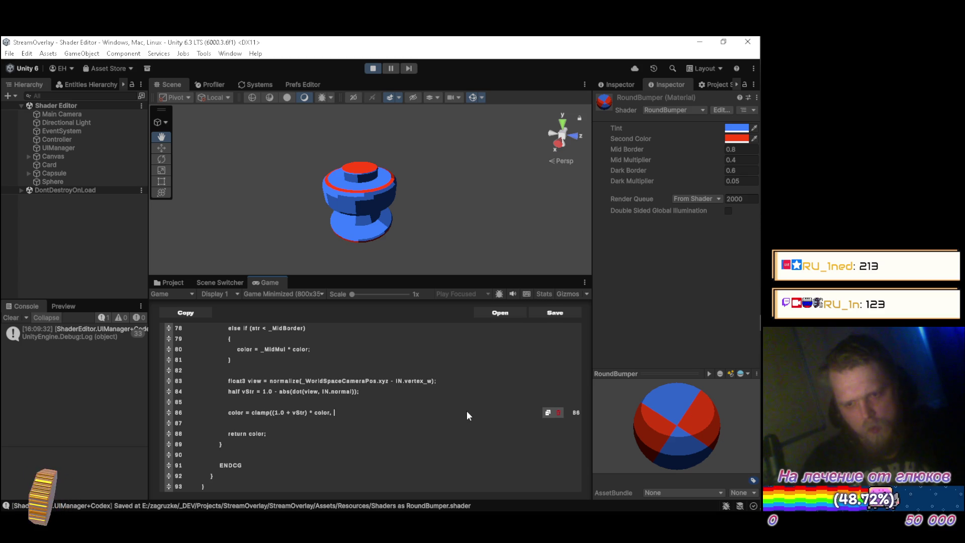
pyautogui.write('0.0, 1.0')
pyautogui.write(');')
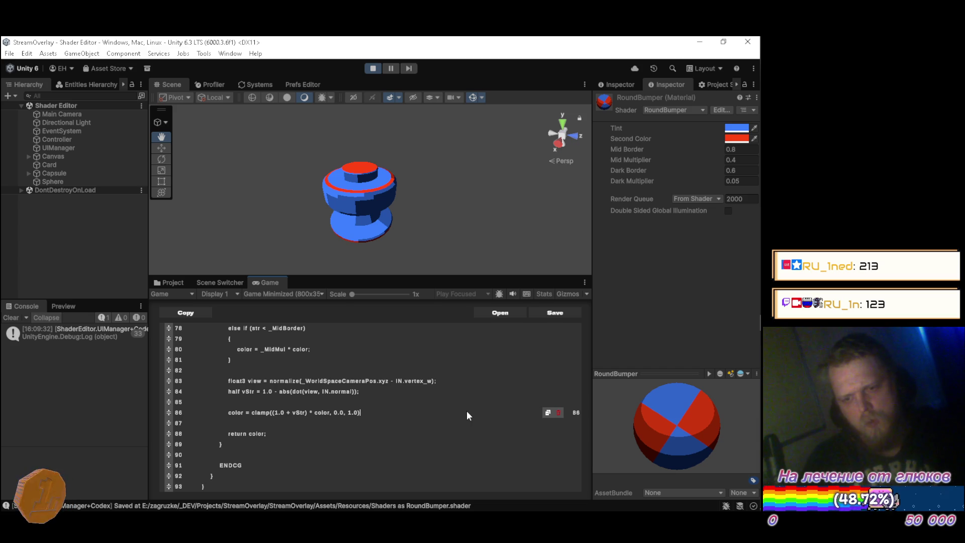
pyautogui.hotkey('ctrl', 's')
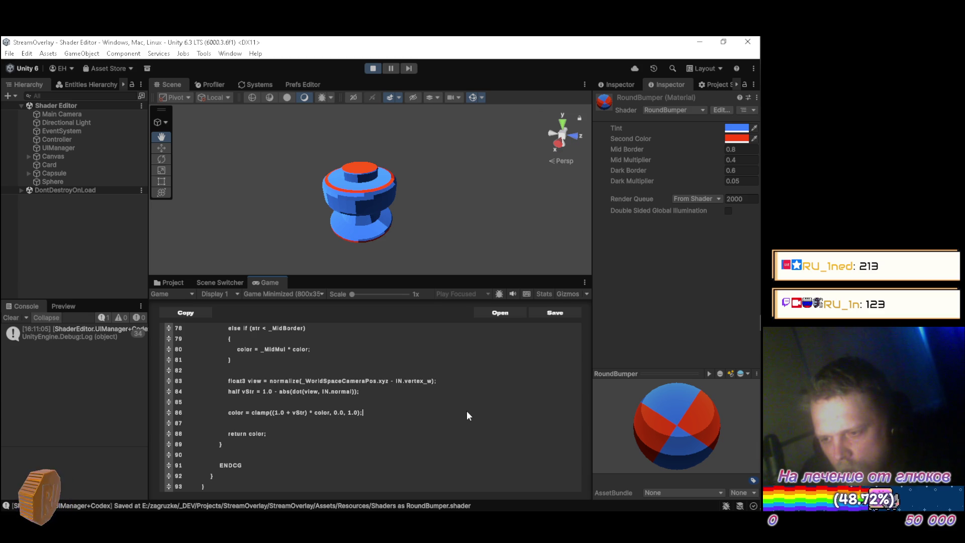
# Scale vStr by 3.0 in the clamp line, save, and orbit the Scene view to inspect the rim
pyautogui.press('BackSpace')
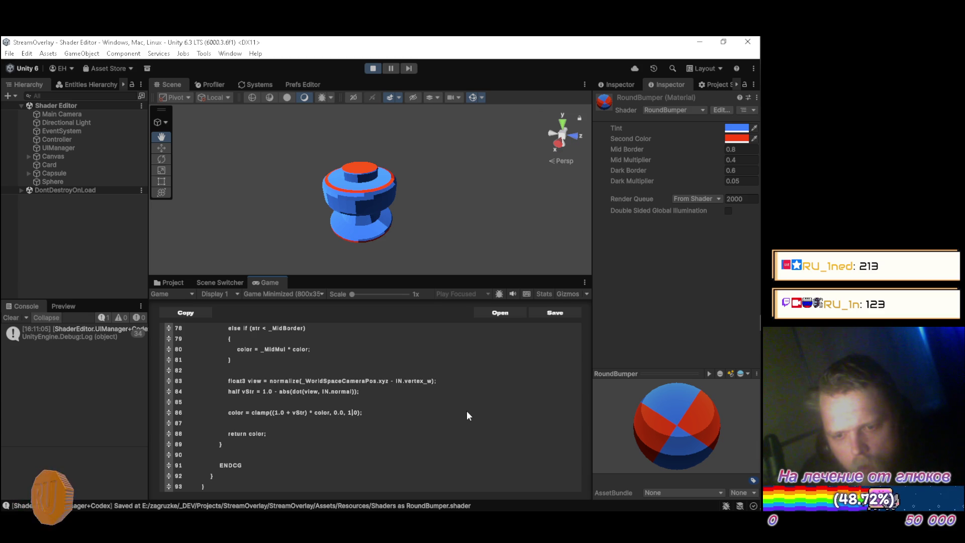
pyautogui.press('Left')
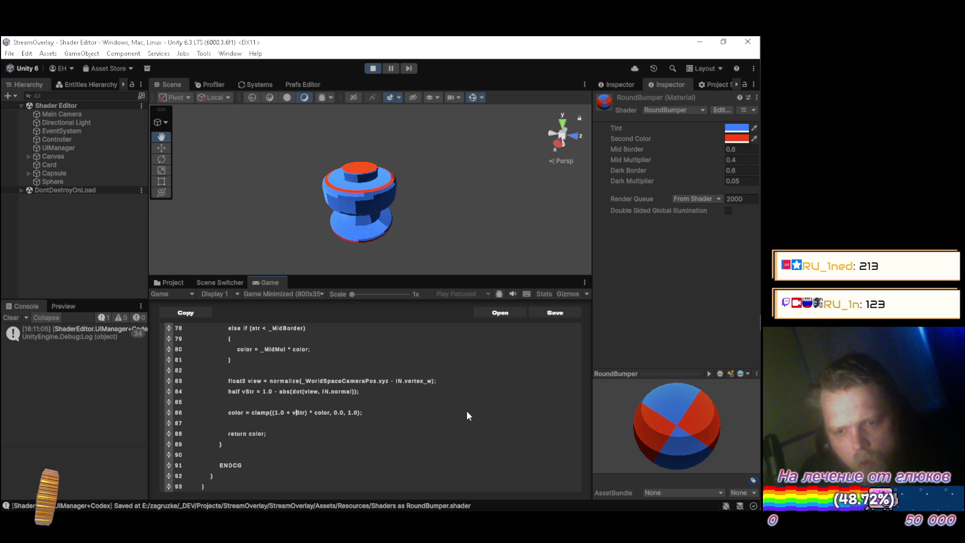
pyautogui.press('Left')
pyautogui.write('3*')
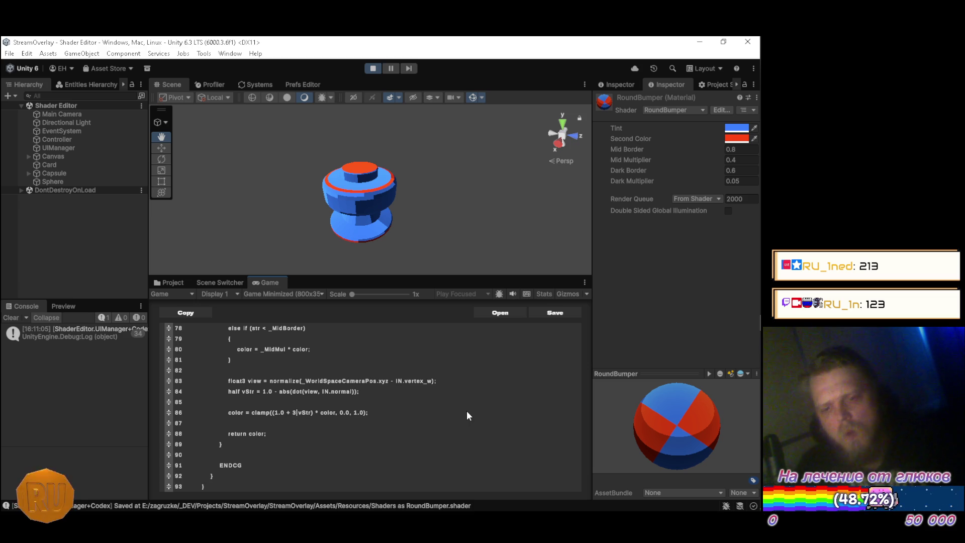
pyautogui.write('.0 *')
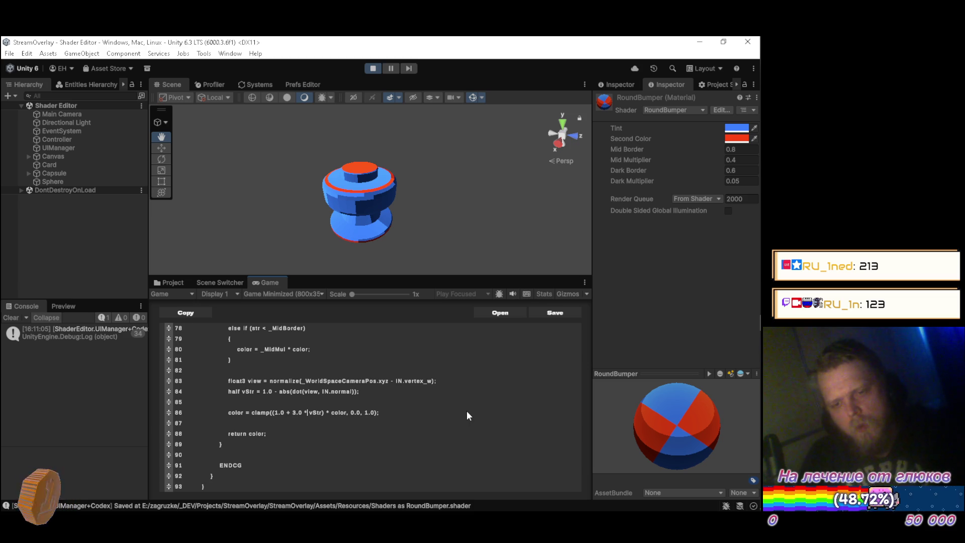
pyautogui.hotkey('ctrl', 's')
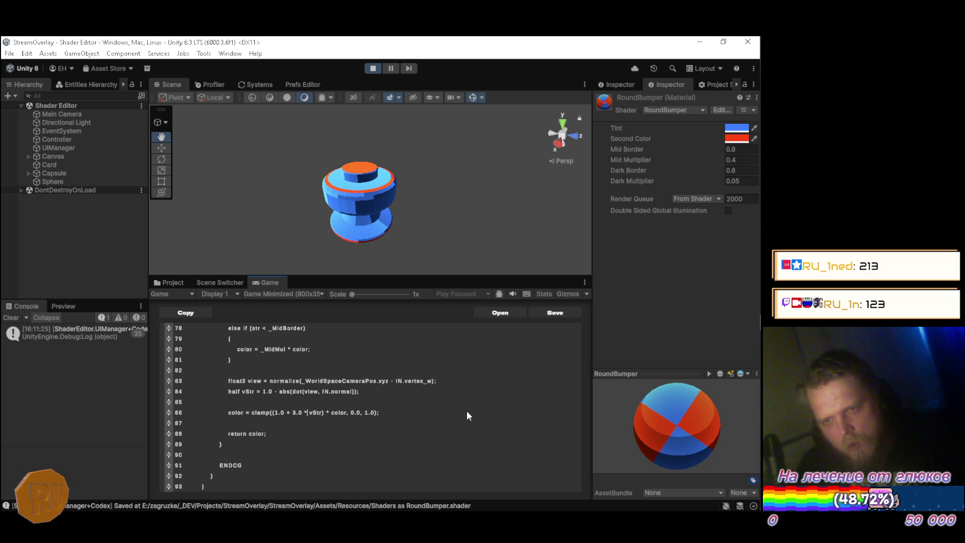
pyautogui.moveTo(485, 227)
pyautogui.mouseDown()
pyautogui.moveTo(405, 199)
pyautogui.moveTo(397, 158)
pyautogui.moveTo(263, 150)
pyautogui.moveTo(508, 168)
pyautogui.moveTo(515, 172)
pyautogui.moveTo(461, 181)
pyautogui.moveTo(518, 184)
pyautogui.moveTo(337, 201)
pyautogui.moveTo(345, 211)
pyautogui.moveTo(306, 230)
pyautogui.moveTo(304, 201)
pyautogui.mouseUp()
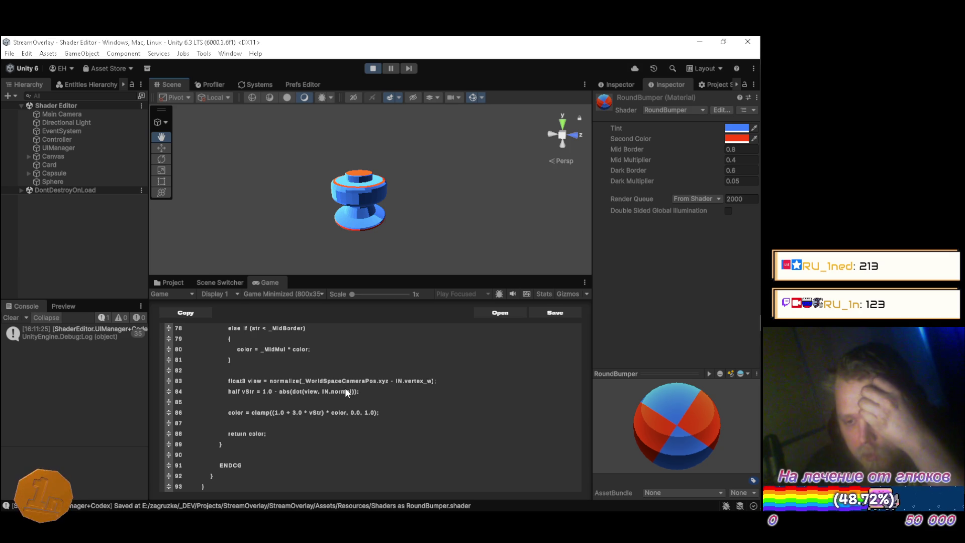
pyautogui.scroll(4, 460, 378)
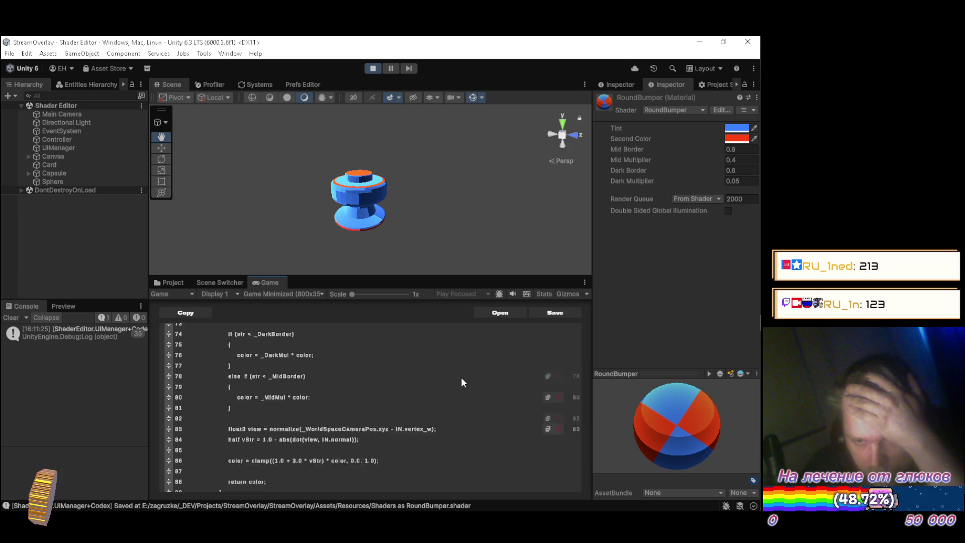
pyautogui.scroll(5, 461, 386)
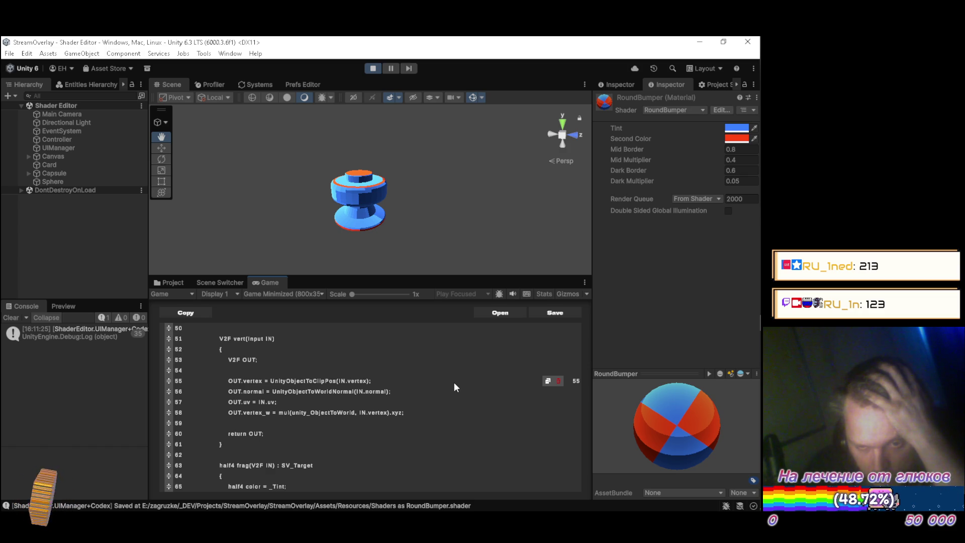
pyautogui.scroll(-3, 453, 382)
pyautogui.scroll(-4, 454, 383)
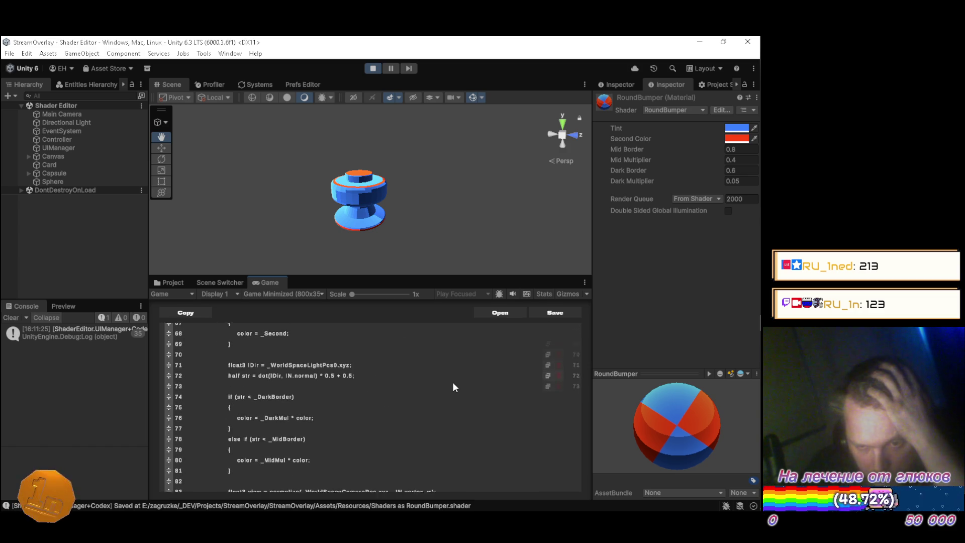
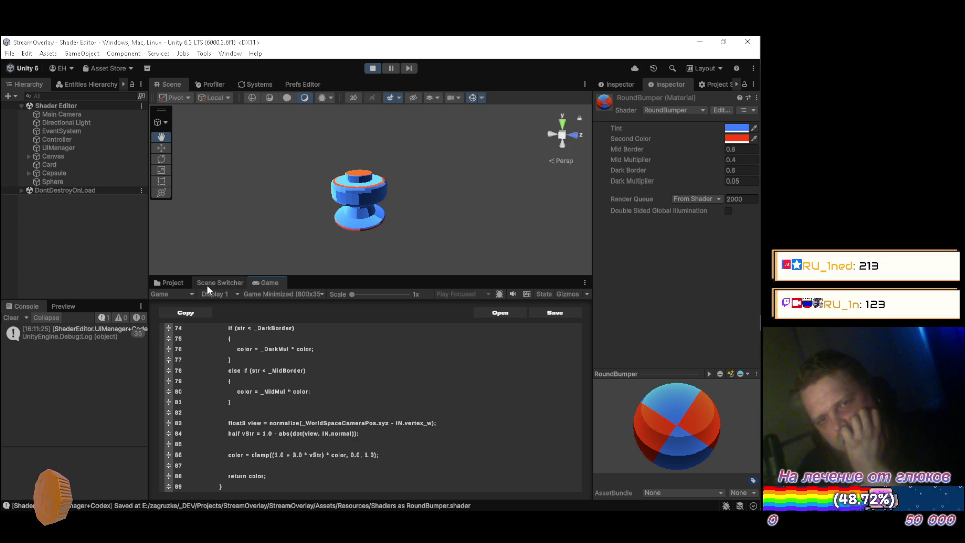
# Select the Main Camera and undo its accidental move, keeping it at 0, 1, -10
pyautogui.click(96, 115)
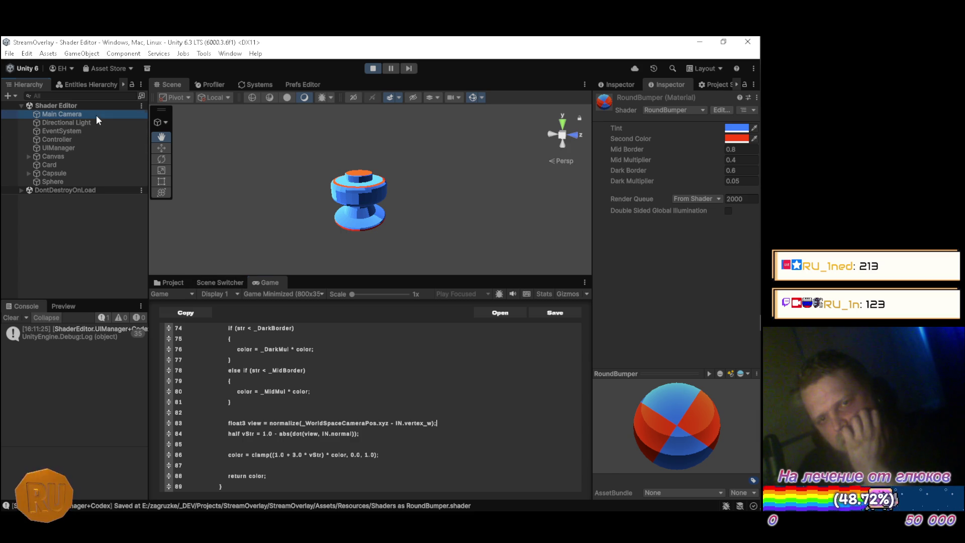
pyautogui.moveTo(453, 205)
pyautogui.mouseDown()
pyautogui.moveTo(424, 165)
pyautogui.moveTo(266, 173)
pyautogui.moveTo(487, 196)
pyautogui.moveTo(296, 200)
pyautogui.moveTo(359, 221)
pyautogui.moveTo(393, 202)
pyautogui.moveTo(466, 244)
pyautogui.moveTo(456, 268)
pyautogui.moveTo(417, 279)
pyautogui.moveTo(383, 212)
pyautogui.mouseUp()
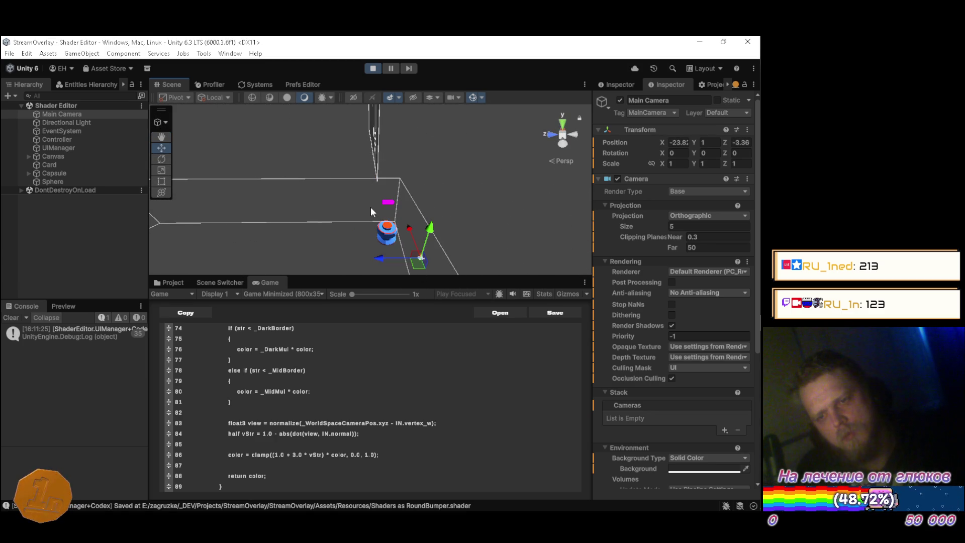
pyautogui.hotkey('ctrl', 'z')
# Orbit the Scene view around the bumper and set the caret at line 83's end
pyautogui.moveTo(296, 188); pyautogui.dragTo(422, 226)
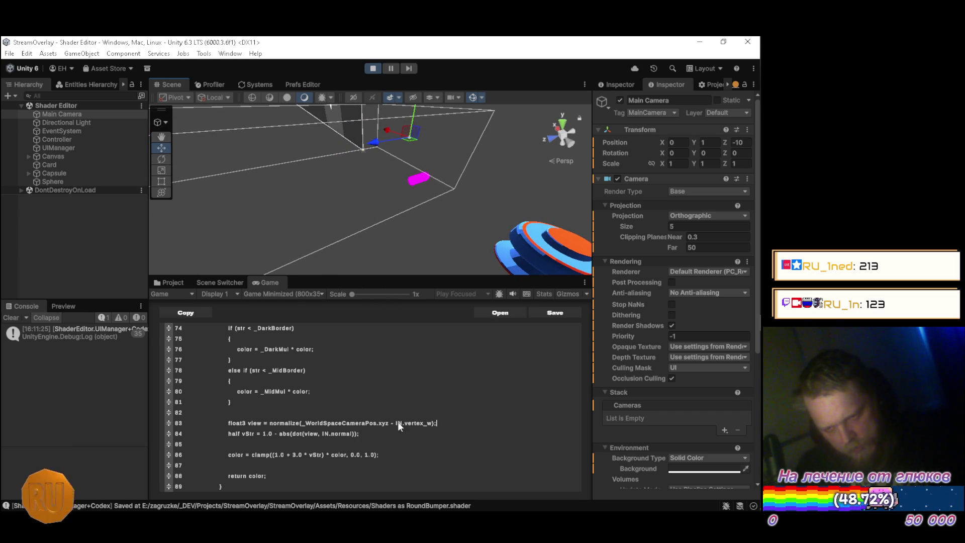
pyautogui.click(437, 424)
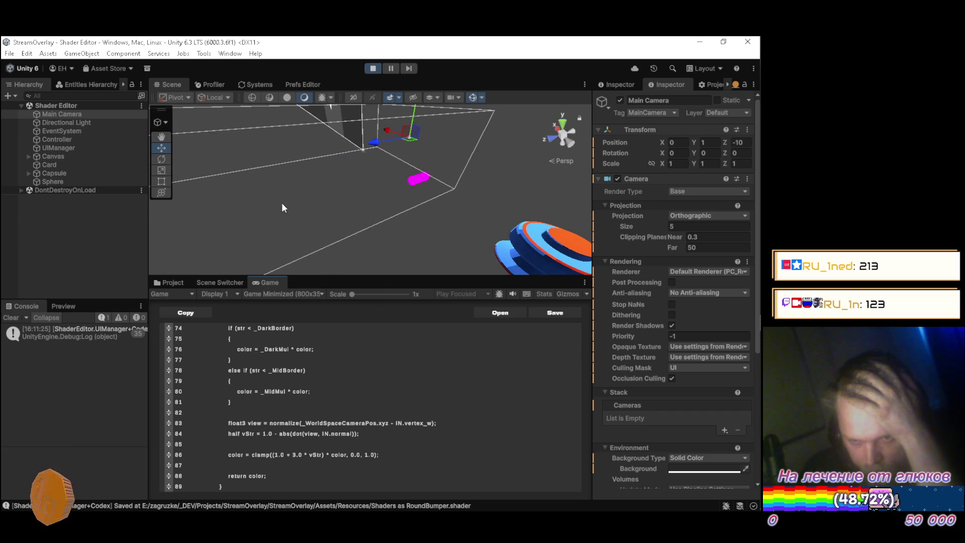
pyautogui.moveTo(280, 202)
pyautogui.mouseDown()
pyautogui.moveTo(264, 224)
pyautogui.moveTo(475, 178)
pyautogui.moveTo(497, 148)
pyautogui.moveTo(513, 177)
pyautogui.moveTo(472, 199)
pyautogui.mouseUp()
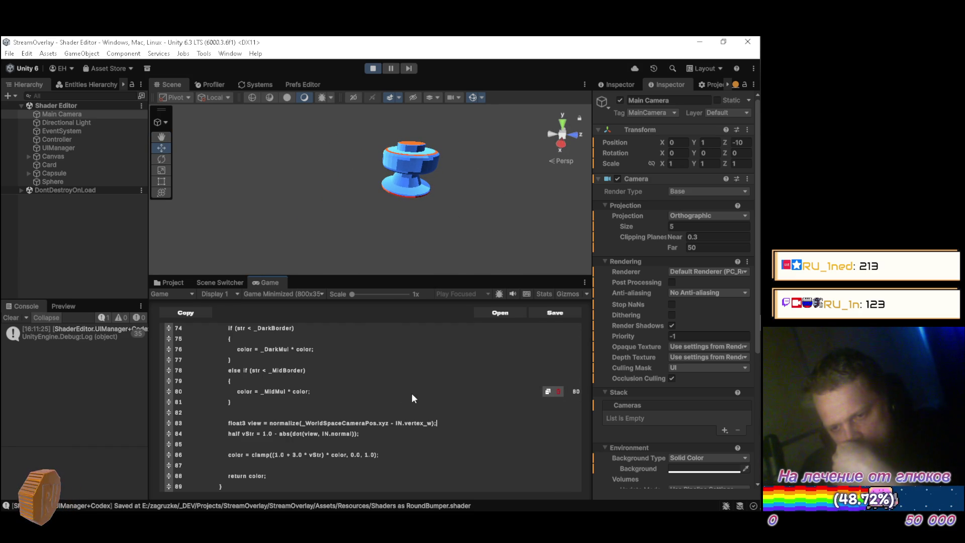
# On line 58, replace mul(unity_ObjectToWorld, with UnityObjectToWorldPos before (IN.vertex).xyz
pyautogui.scroll(7, 410, 391)
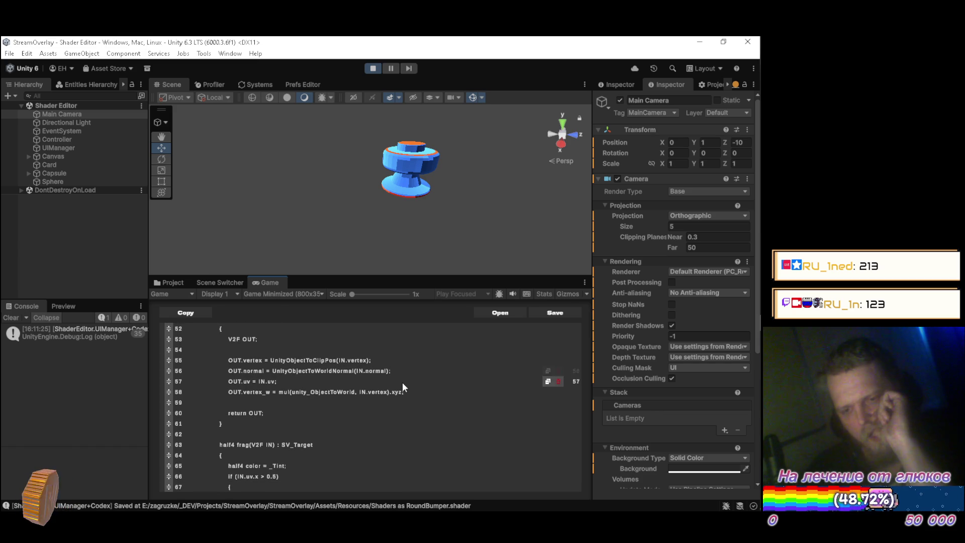
pyautogui.click(403, 383)
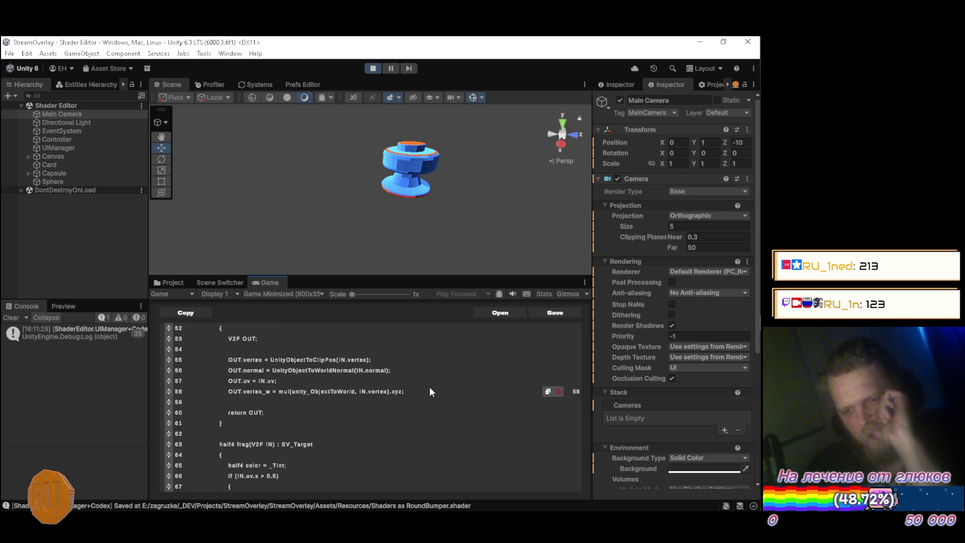
pyautogui.scroll(-1, 429, 388)
pyautogui.click(429, 387)
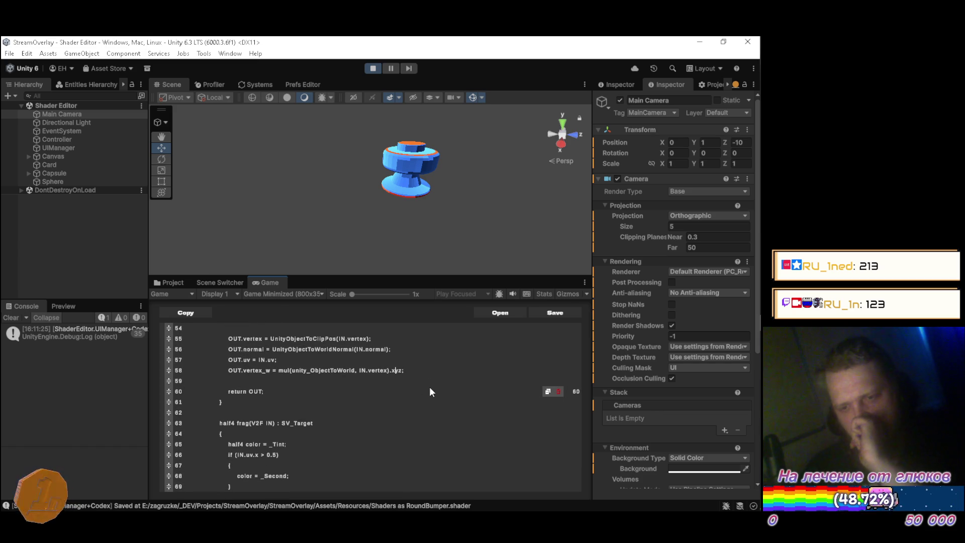
pyautogui.press('Left')
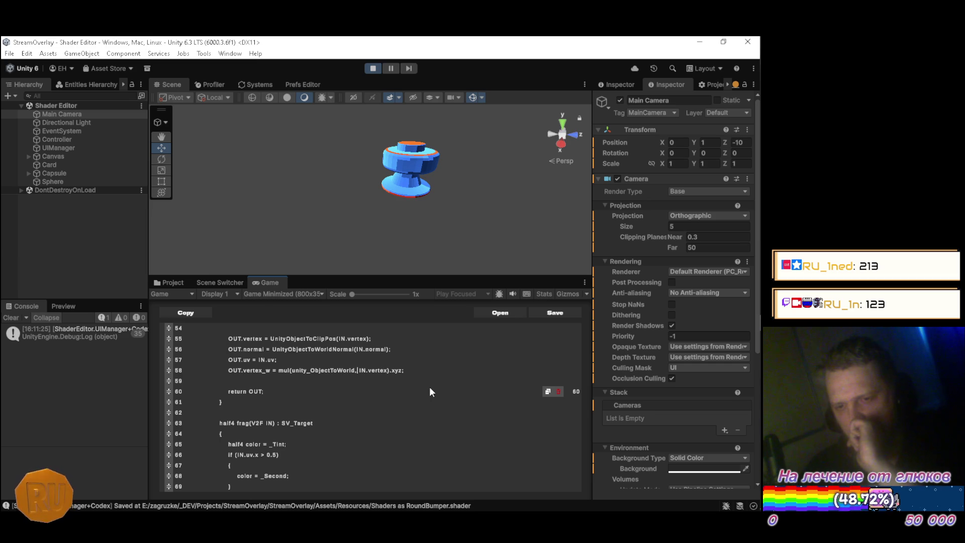
pyautogui.press('BackSpace')
pyautogui.press('BackSpace')
pyautogui.press('BackSpace')
pyautogui.press('BackSpace')
pyautogui.press('BackSpace')
pyautogui.press('BackSpace')
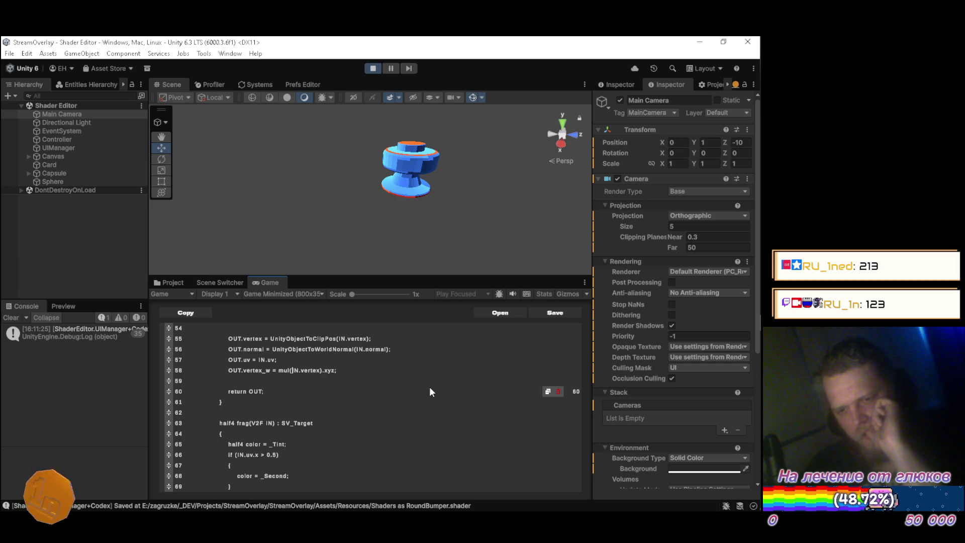
pyautogui.write('Unity')
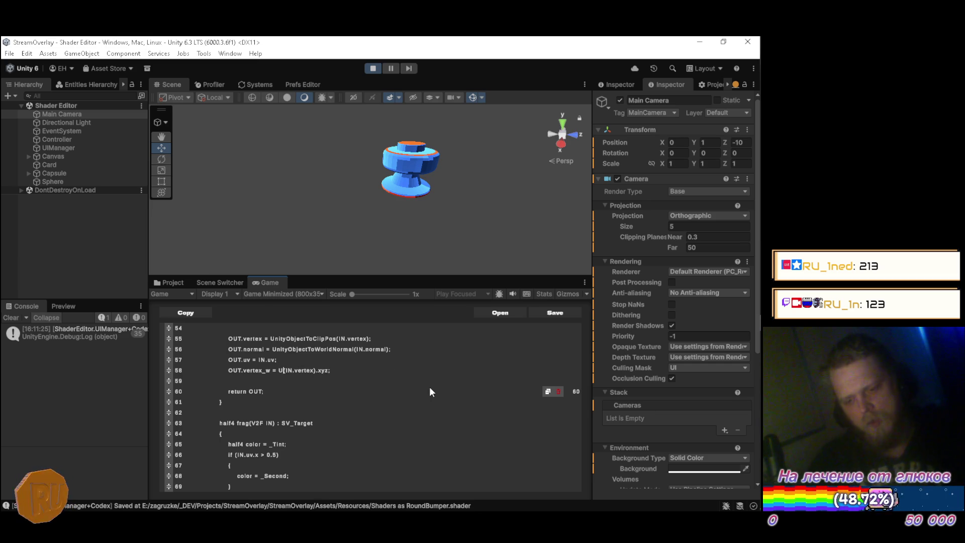
pyautogui.write('Object')
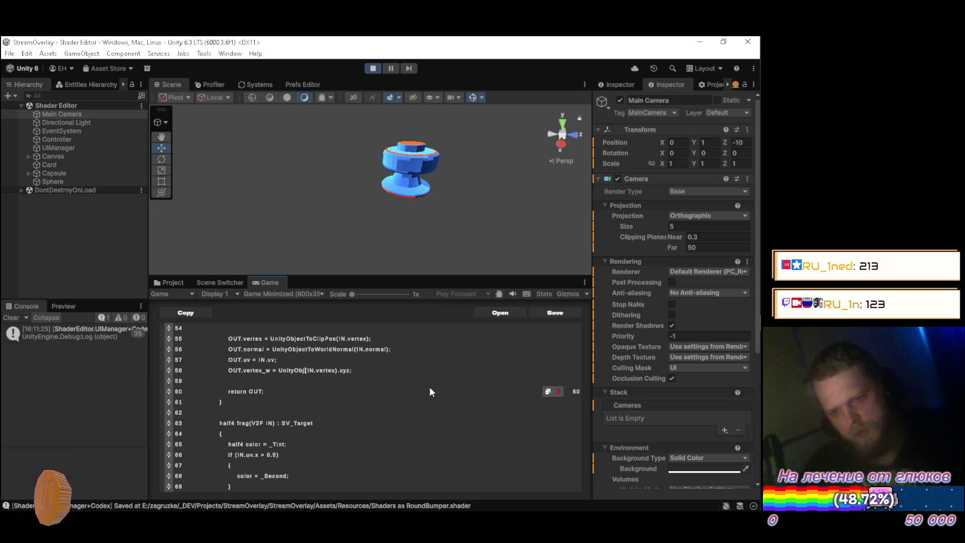
pyautogui.write('ToWorld')
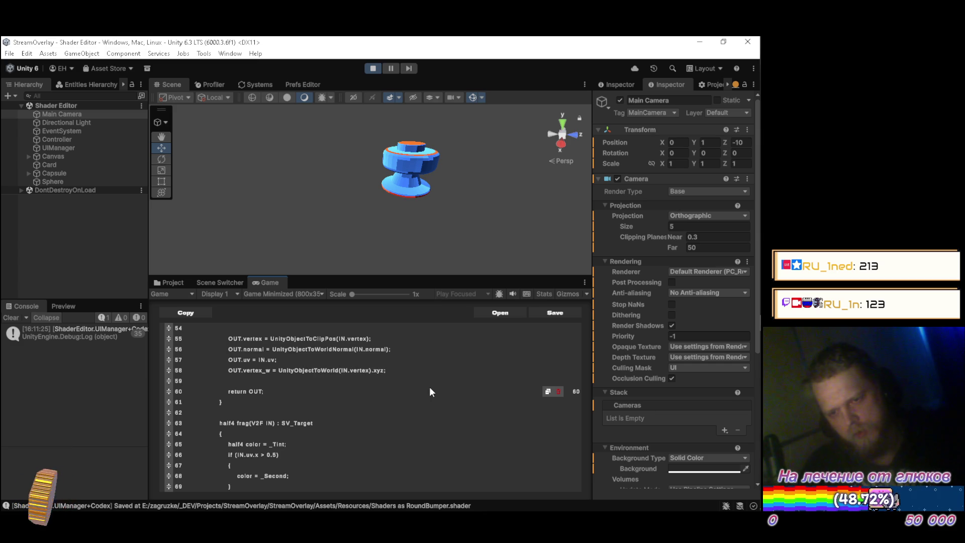
pyautogui.write('Pos')
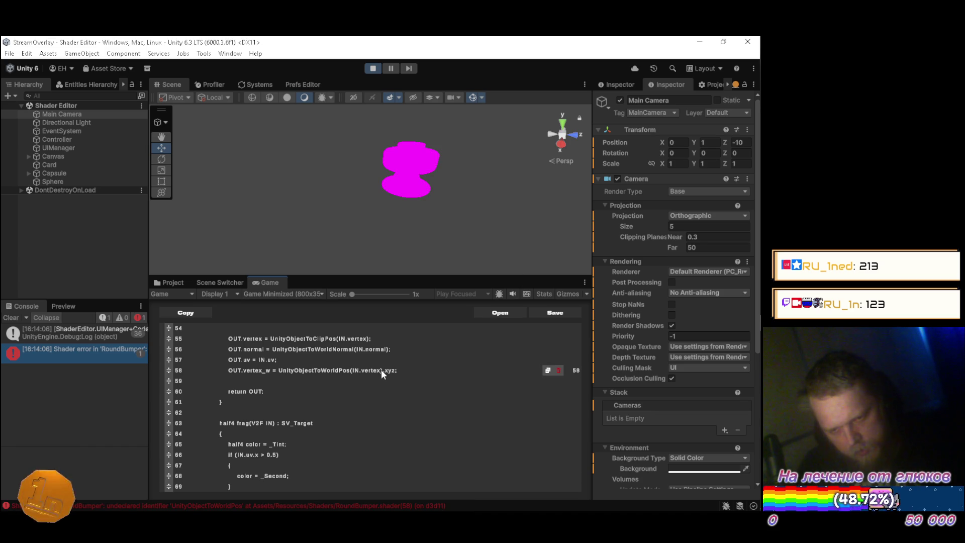
# Retype Pos on line 58, try IN.normal, then revert it to IN.vertex
pyautogui.press('BackSpace')
pyautogui.press('BackSpace')
pyautogui.press('BackSpace')
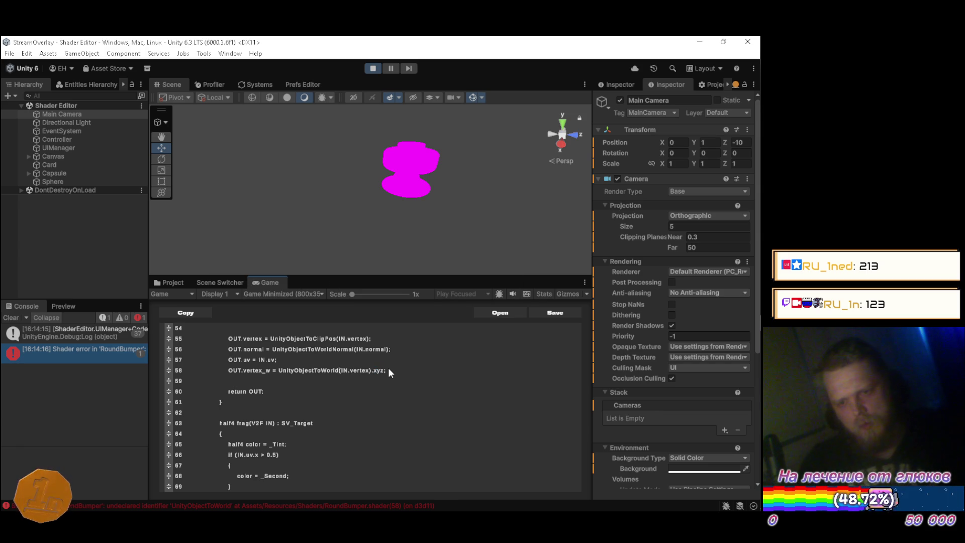
pyautogui.write('Pos')
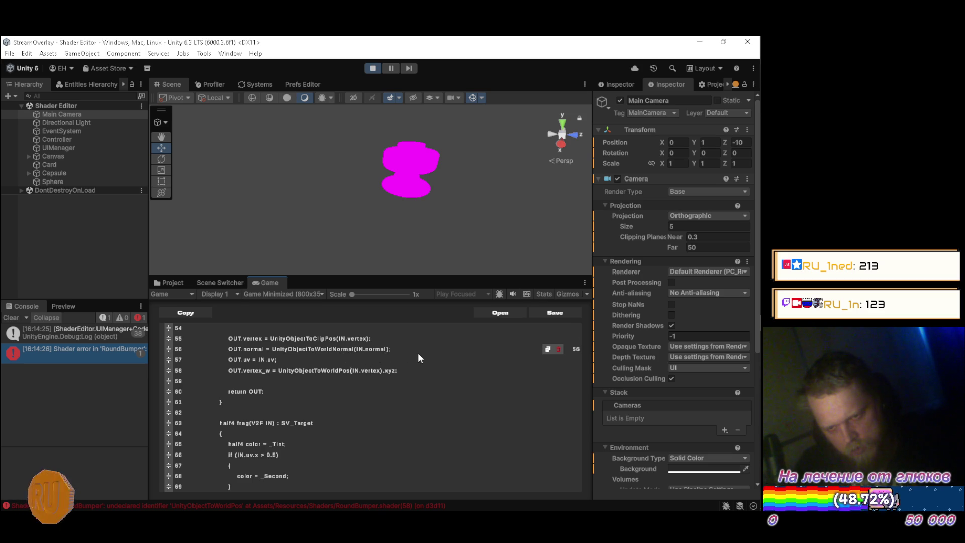
pyautogui.press('Right')
pyautogui.press('Right')
pyautogui.press('Right')
pyautogui.press('Delete')
pyautogui.press('Delete')
pyautogui.press('Delete')
pyautogui.press('Delete')
pyautogui.write('normal')
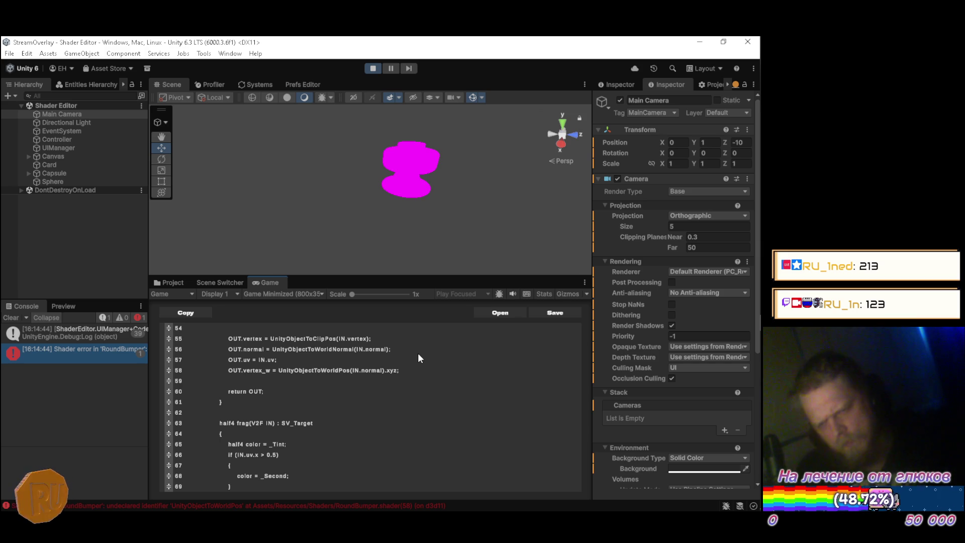
pyautogui.press('BackSpace')
pyautogui.press('BackSpace')
pyautogui.press('BackSpace')
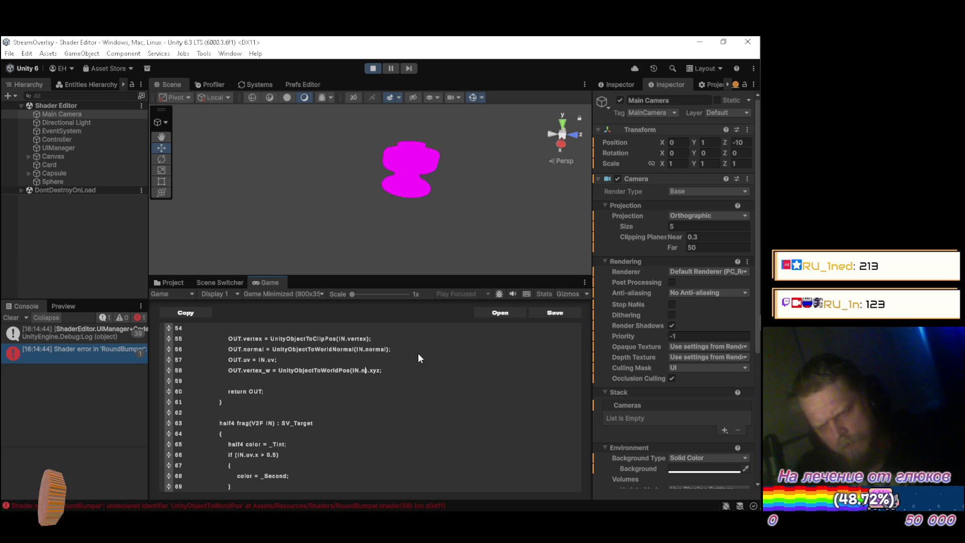
pyautogui.write('vertex')
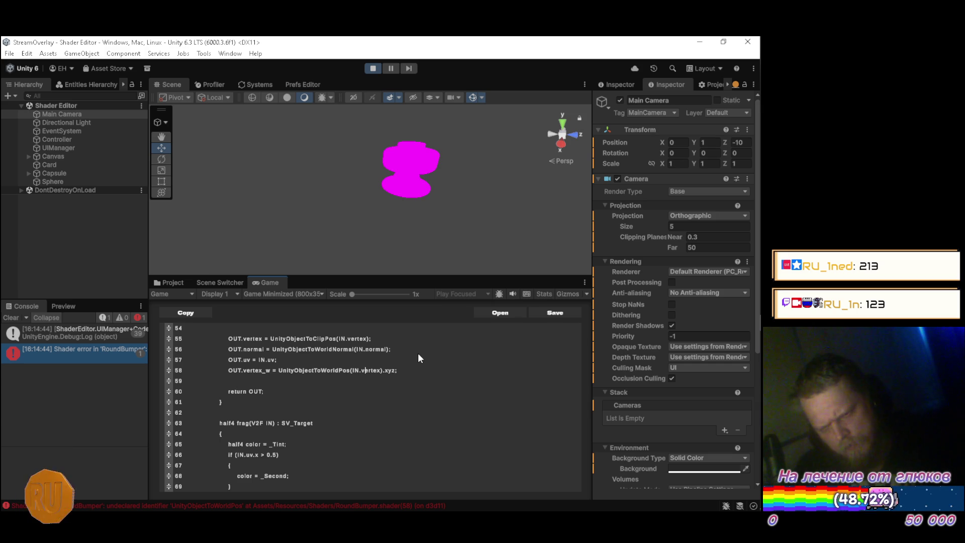
# Rename the line 58 function from UnityObjectToWorldPos toward UnityObjectToClipPos
pyautogui.press('Left')
pyautogui.press('Left')
pyautogui.press('Left')
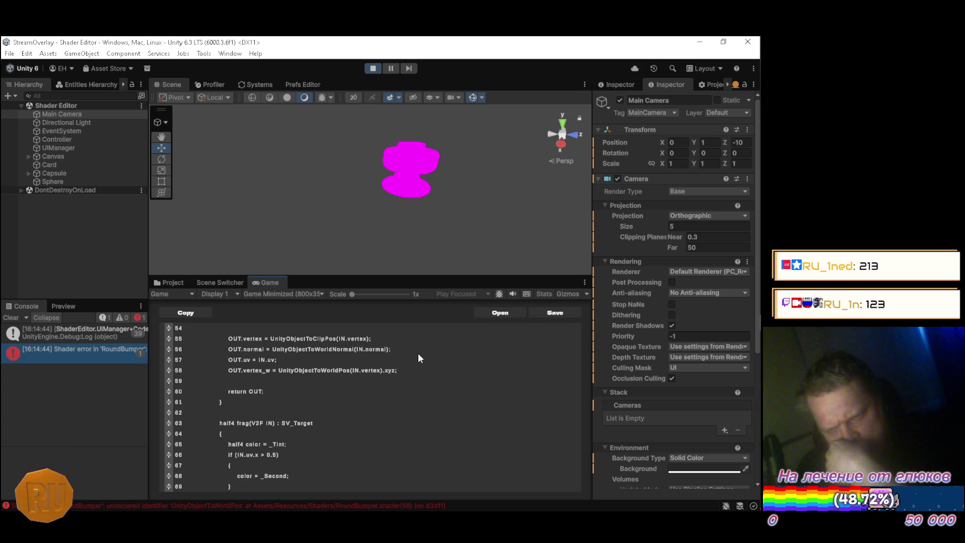
pyautogui.press('Left')
pyautogui.press('Left')
pyautogui.press('Left')
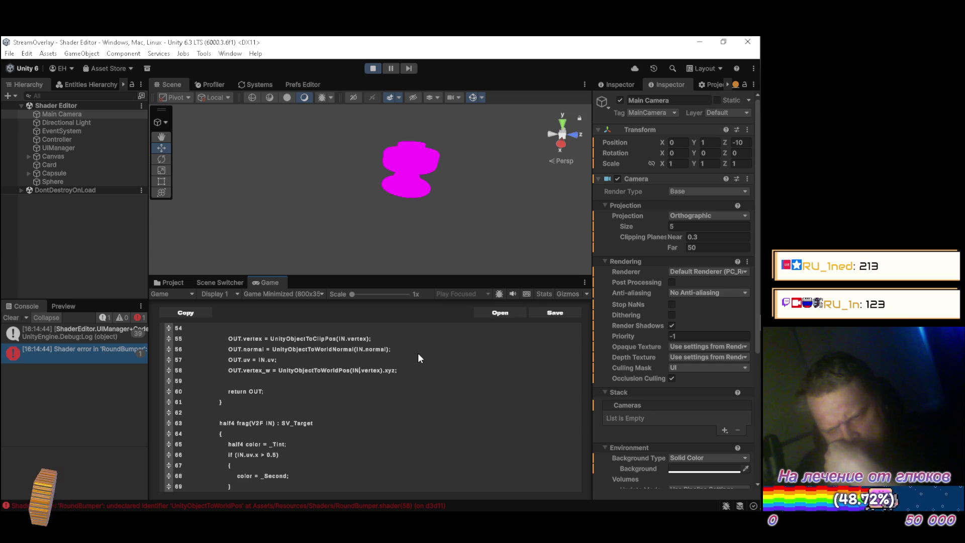
pyautogui.press('BackSpace')
pyautogui.press('BackSpace')
pyautogui.press('BackSpace')
pyautogui.write('C')
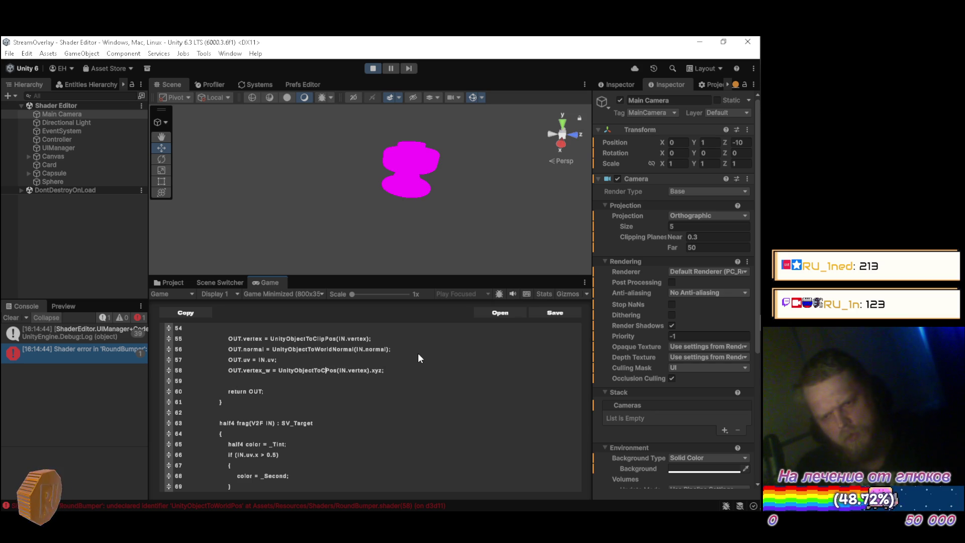
pyautogui.write('lip')
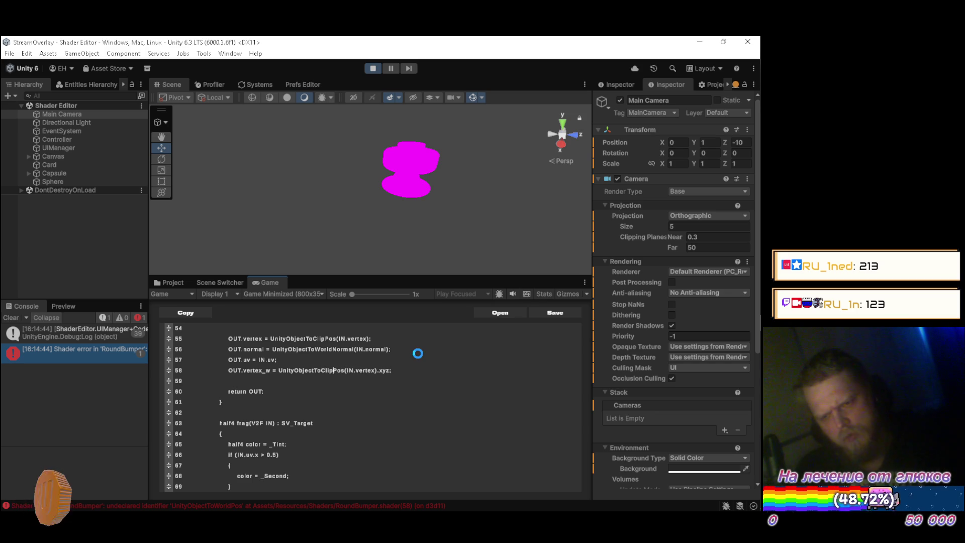
# Change line 58 to UnityObjectToClipPos(IN.normal).xyz and check the bumper's blue shading
pyautogui.moveTo(437, 173)
pyautogui.mouseDown()
pyautogui.moveTo(298, 169)
pyautogui.moveTo(412, 166)
pyautogui.moveTo(463, 176)
pyautogui.mouseUp()
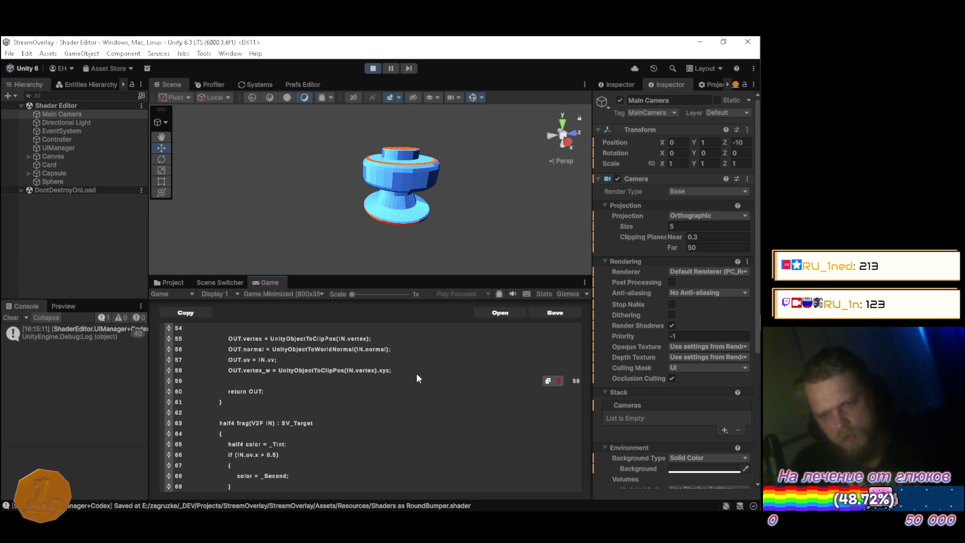
pyautogui.press('End')
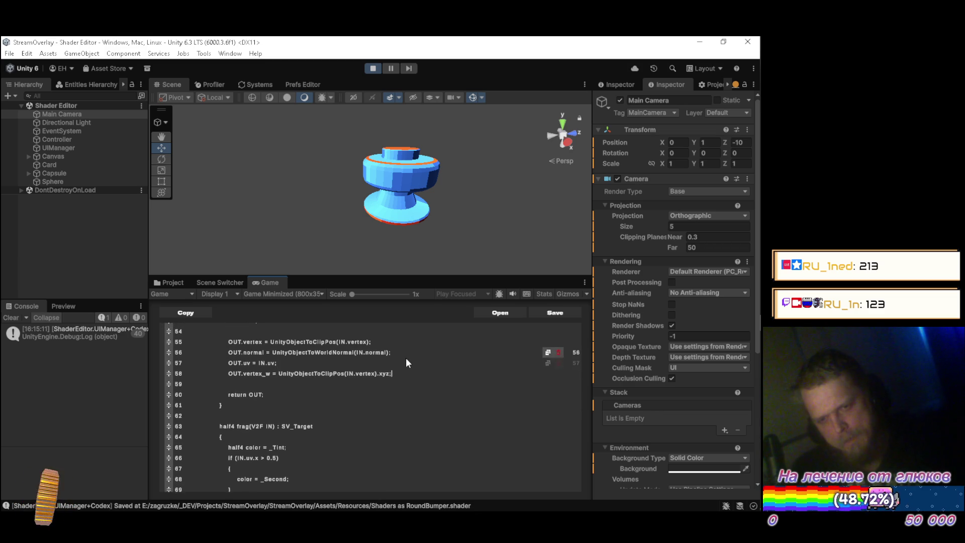
pyautogui.press('BackSpace')
pyautogui.press('BackSpace')
pyautogui.press('BackSpace')
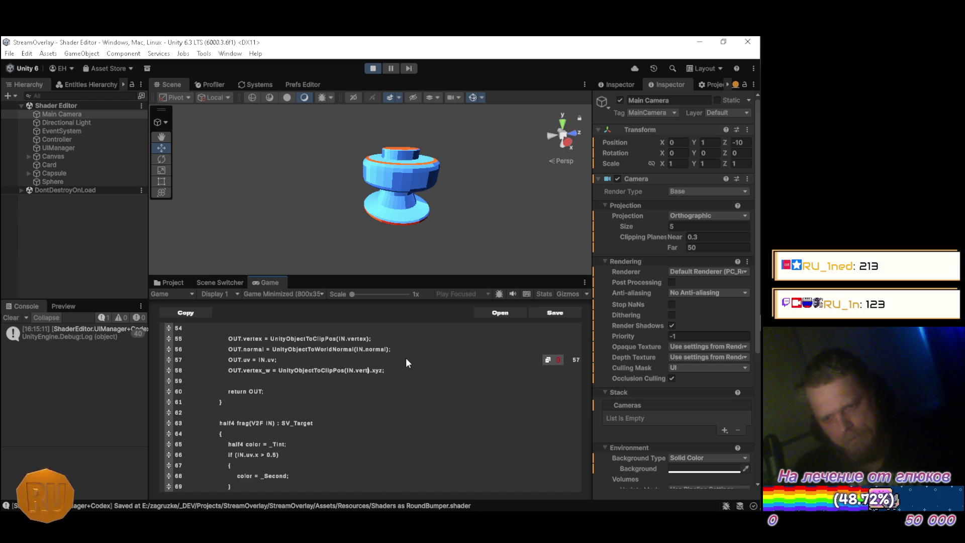
pyautogui.write('norml')
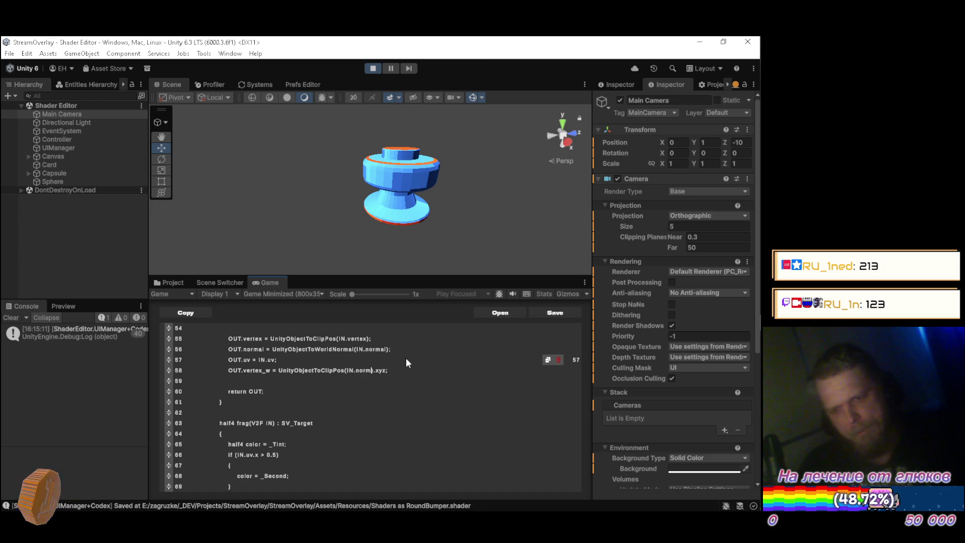
pyautogui.press('Left')
pyautogui.write('a')
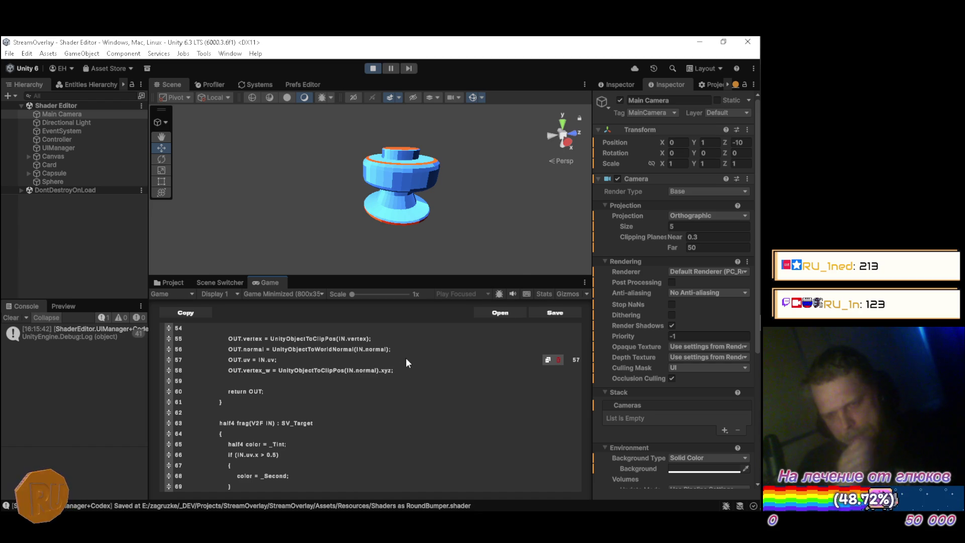
pyautogui.moveTo(347, 241)
pyautogui.mouseDown()
pyautogui.moveTo(344, 232)
pyautogui.moveTo(381, 248)
pyautogui.moveTo(409, 226)
pyautogui.mouseUp()
# Remove '_WorldSpaceCameraPos.xyz - ' so line 83 reads normalize(IN.vertex_w), then save
pyautogui.scroll(-5, 387, 405)
pyautogui.scroll(-3, 387, 406)
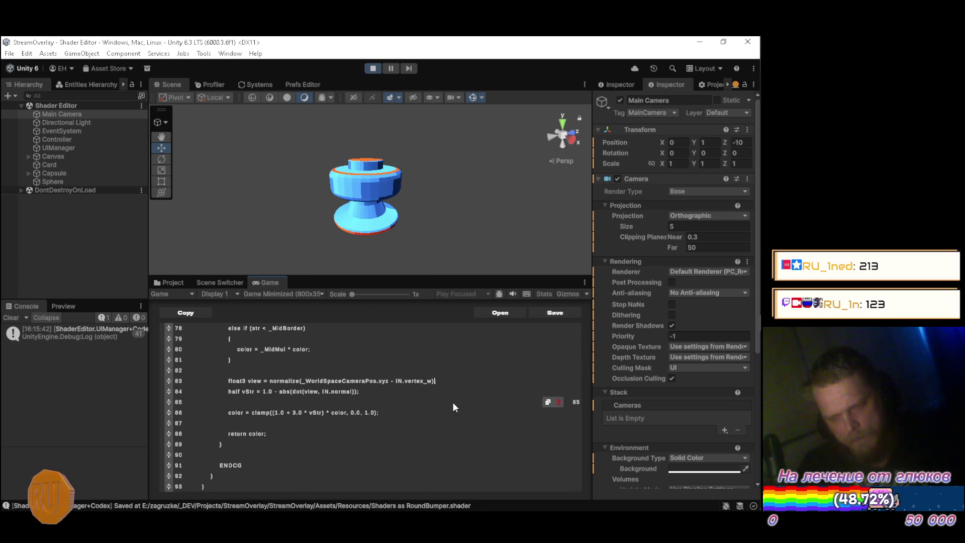
pyautogui.press('Left')
pyautogui.press('Left')
pyautogui.press('Left')
pyautogui.press('BackSpace')
pyautogui.press('BackSpace')
pyautogui.press('BackSpace')
pyautogui.press('BackSpace')
pyautogui.press('BackSpace')
pyautogui.press('BackSpace')
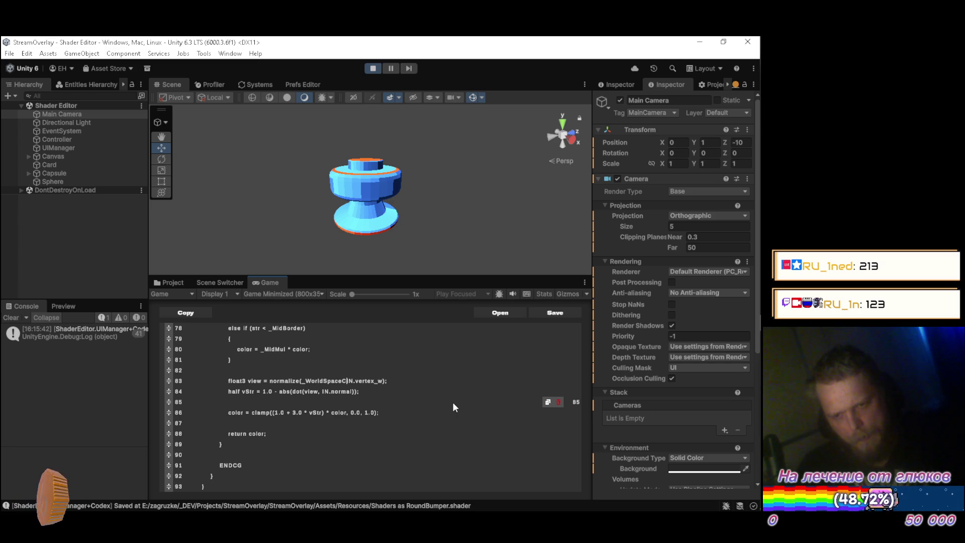
pyautogui.press('BackSpace')
pyautogui.press('BackSpace')
pyautogui.press('BackSpace')
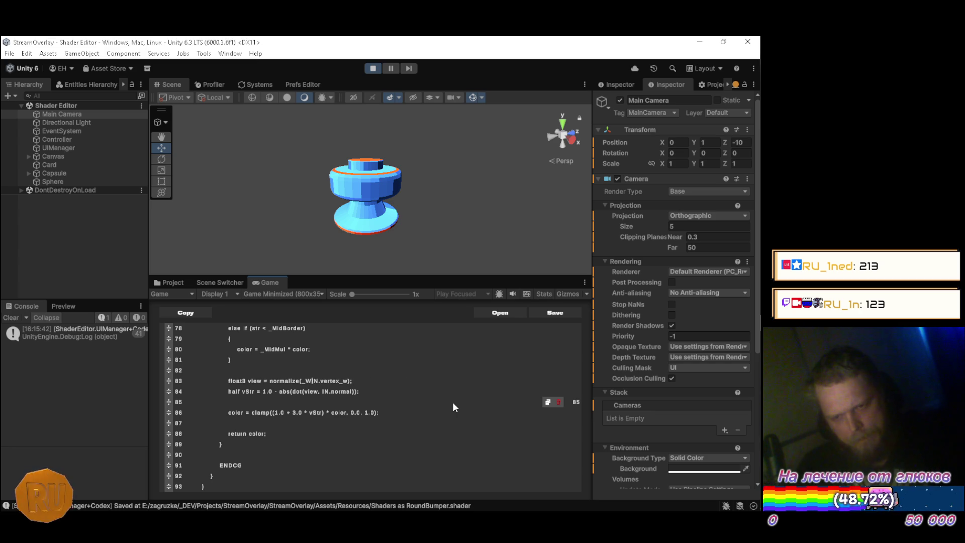
pyautogui.hotkey('ctrl', 's')
pyautogui.scroll(1, 453, 402)
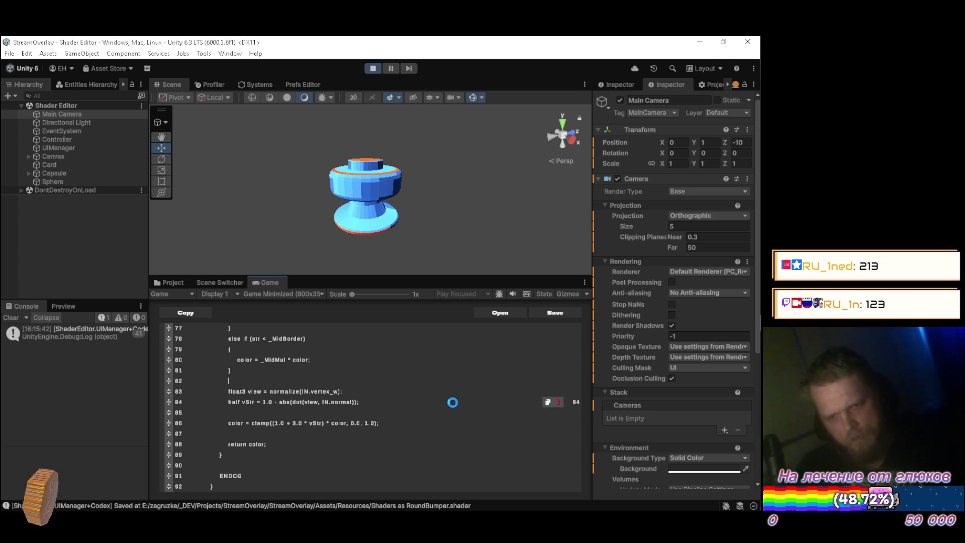
# Orbit around the recompiled bumper from several sides, deselecting the Main Camera
pyautogui.moveTo(381, 217)
pyautogui.mouseDown()
pyautogui.moveTo(414, 193)
pyautogui.moveTo(454, 212)
pyautogui.moveTo(250, 201)
pyautogui.moveTo(463, 222)
pyautogui.moveTo(393, 218)
pyautogui.mouseUp()
pyautogui.moveTo(472, 212); pyautogui.dragTo(214, 209)
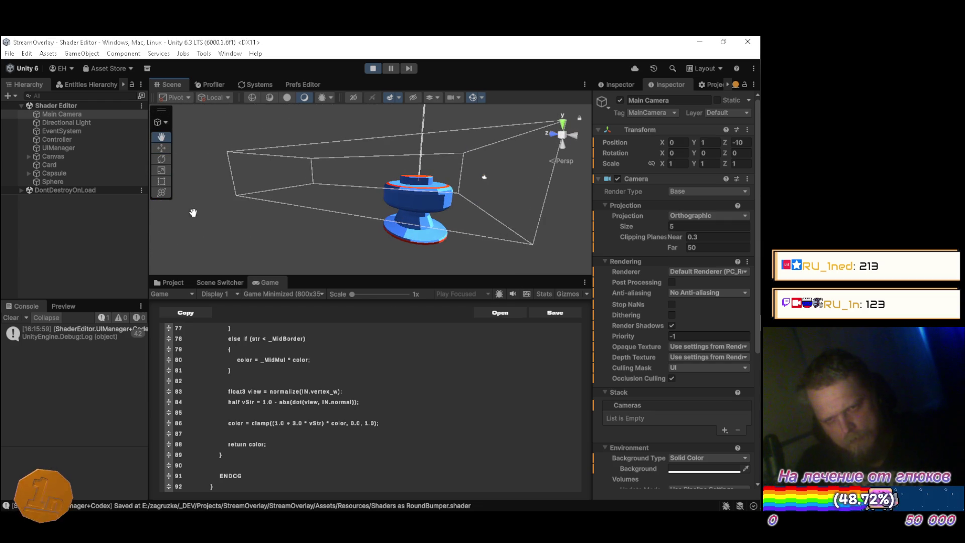
pyautogui.click(125, 241)
pyautogui.moveTo(500, 229)
pyautogui.mouseDown()
pyautogui.moveTo(431, 221)
pyautogui.moveTo(306, 177)
pyautogui.moveTo(292, 202)
pyautogui.moveTo(294, 357)
pyautogui.moveTo(274, 254)
pyautogui.moveTo(281, 178)
pyautogui.moveTo(280, 261)
pyautogui.moveTo(295, 328)
pyautogui.moveTo(289, 198)
pyautogui.moveTo(239, 244)
pyautogui.moveTo(224, 225)
pyautogui.moveTo(297, 220)
pyautogui.moveTo(245, 223)
pyautogui.moveTo(327, 233)
pyautogui.moveTo(308, 229)
pyautogui.mouseUp()
pyautogui.scroll(5, 289, 199)
pyautogui.scroll(-3, 254, 231)
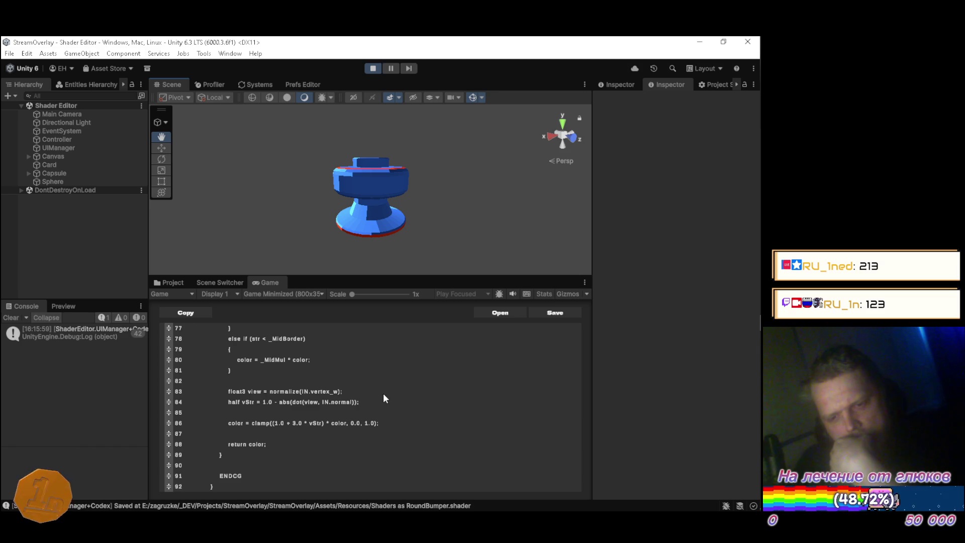
pyautogui.scroll(2, 389, 397)
# Start turning line 58's UnityObjectToClipPos call into a mul(unity_ call
pyautogui.scroll(7, 388, 398)
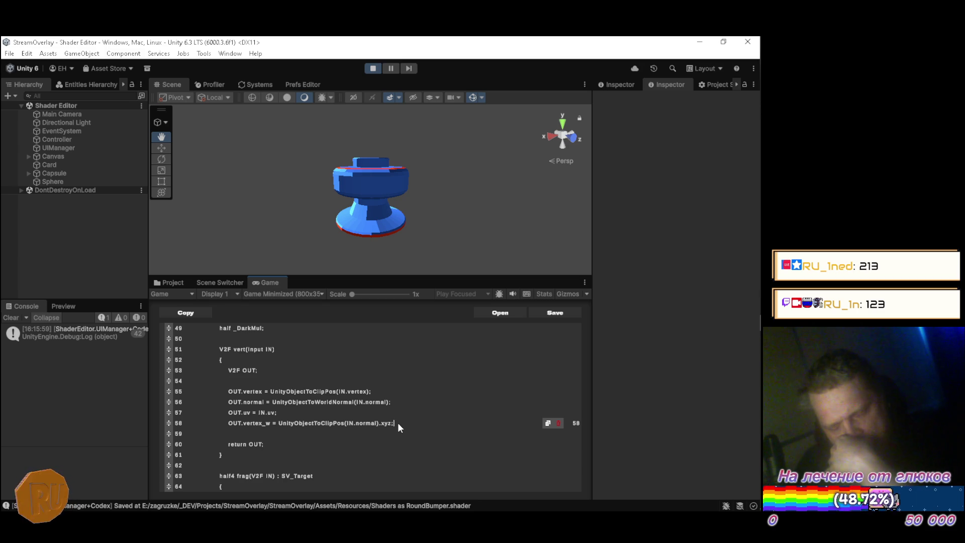
pyautogui.press('BackSpace')
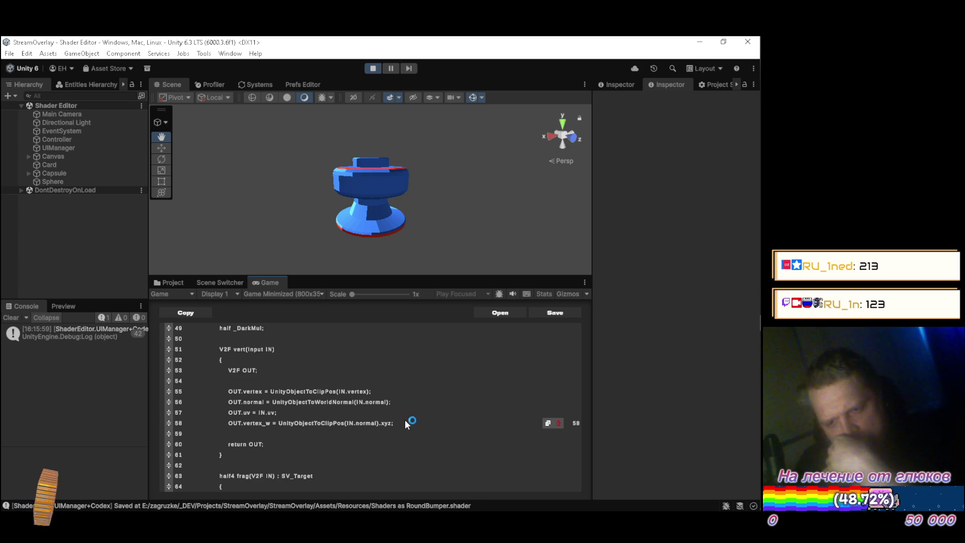
pyautogui.press('Left')
pyautogui.press('Left')
pyautogui.press('Left')
pyautogui.press('Left')
pyautogui.press('BackSpace')
pyautogui.write('umul(')
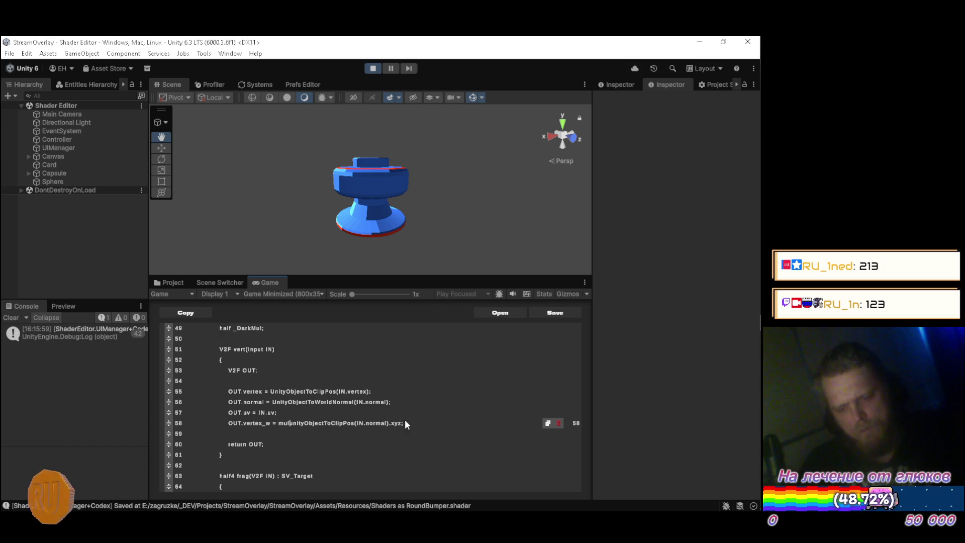
pyautogui.press('Right')
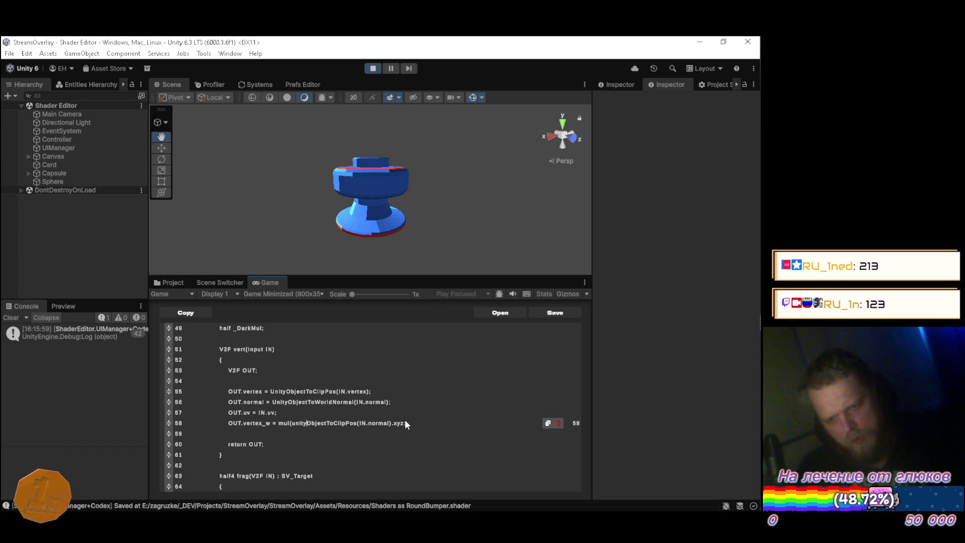
pyautogui.write('_')
pyautogui.press('Right')
pyautogui.press('Right')
pyautogui.press('Right')
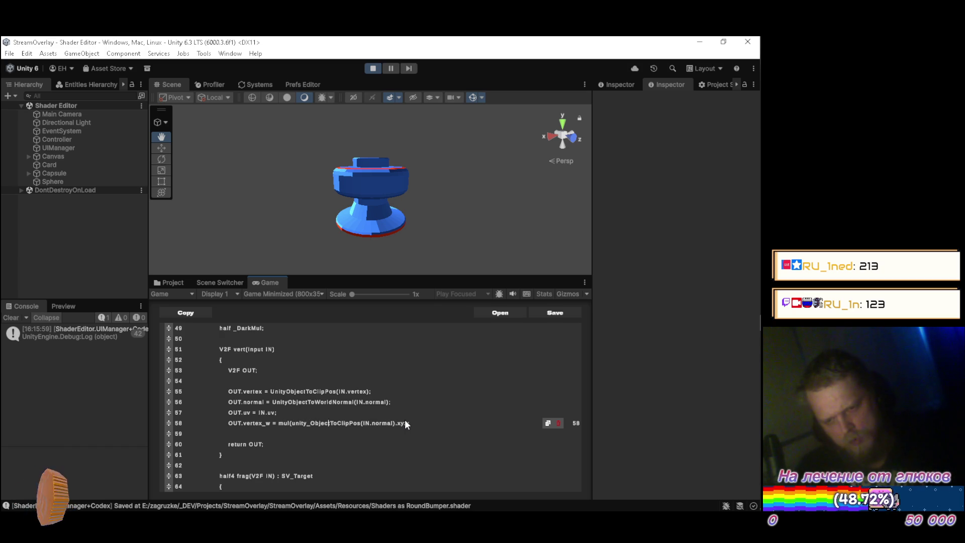
# Complete line 58 as mul(unity_ObjectToWorld, IN.vertex).xyz and save to recompile
pyautogui.press('Right')
pyautogui.press('Right')
pyautogui.press('Right')
pyautogui.press('Delete')
pyautogui.press('Delete')
pyautogui.press('Delete')
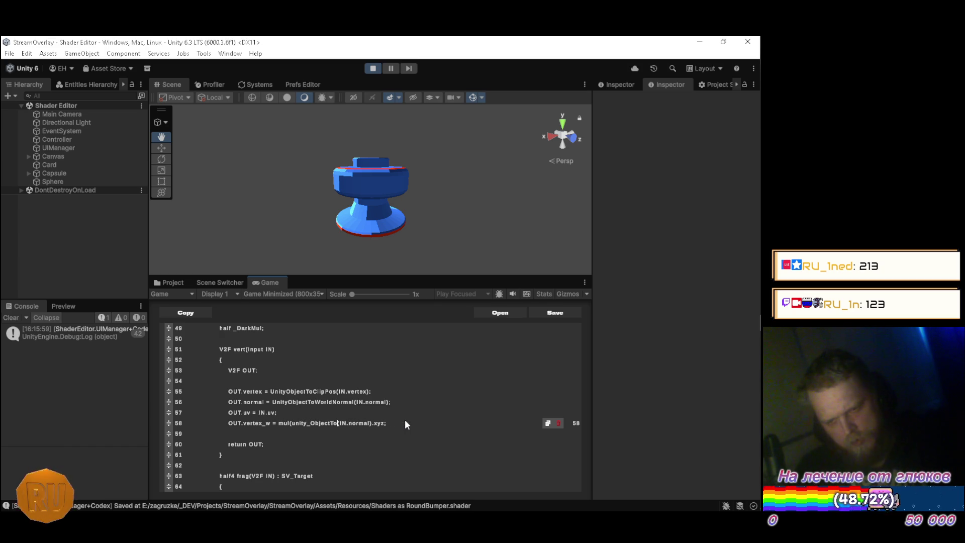
pyautogui.write('World')
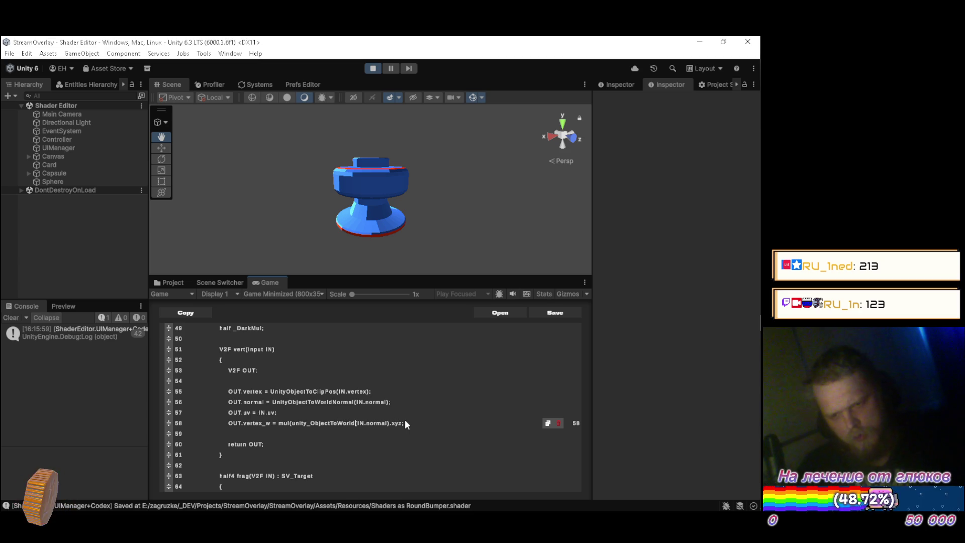
pyautogui.press('Delete')
pyautogui.write(',')
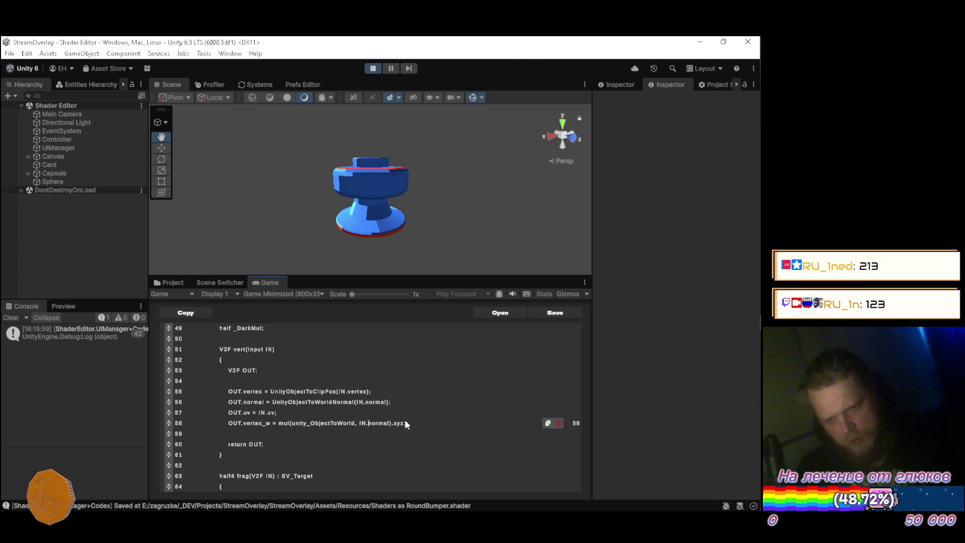
pyautogui.press('Delete')
pyautogui.press('Delete')
pyautogui.press('Delete')
pyautogui.press('BackSpace')
pyautogui.write('vert')
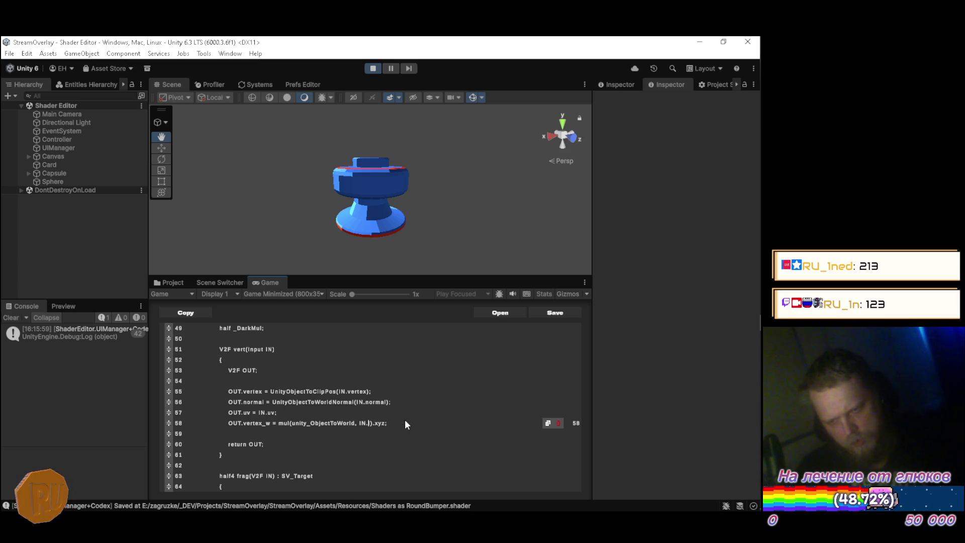
pyautogui.write('ex')
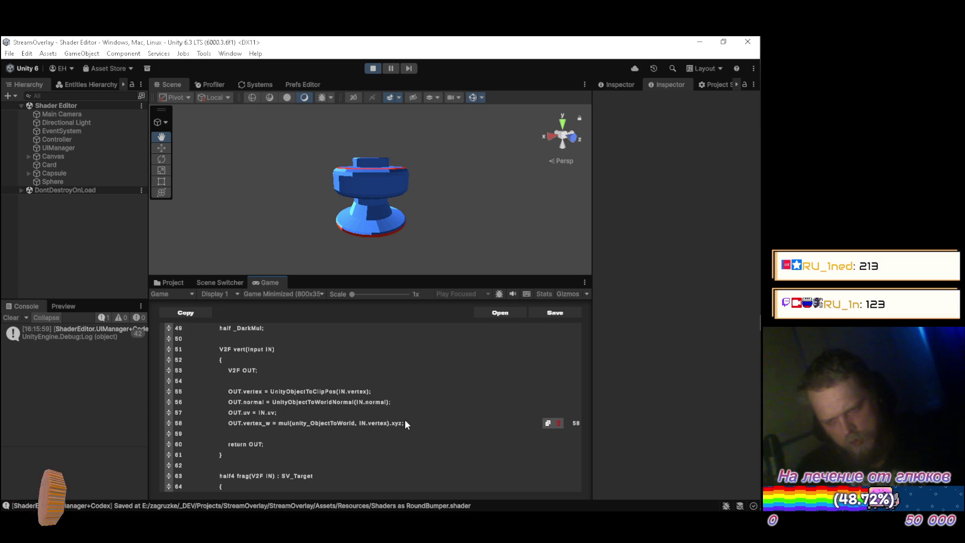
pyautogui.hotkey('ctrl', 's')
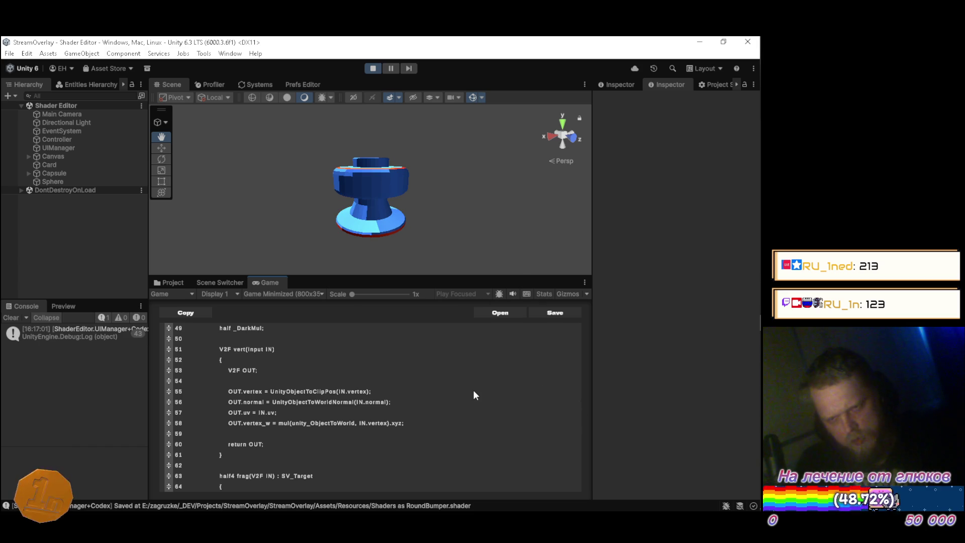
pyautogui.moveTo(422, 213)
pyautogui.mouseDown()
pyautogui.moveTo(333, 193)
pyautogui.moveTo(514, 194)
pyautogui.moveTo(547, 252)
pyautogui.moveTo(619, 283)
pyautogui.moveTo(503, 242)
pyautogui.moveTo(445, 208)
pyautogui.moveTo(539, 216)
pyautogui.moveTo(544, 233)
pyautogui.moveTo(574, 241)
pyautogui.mouseUp()
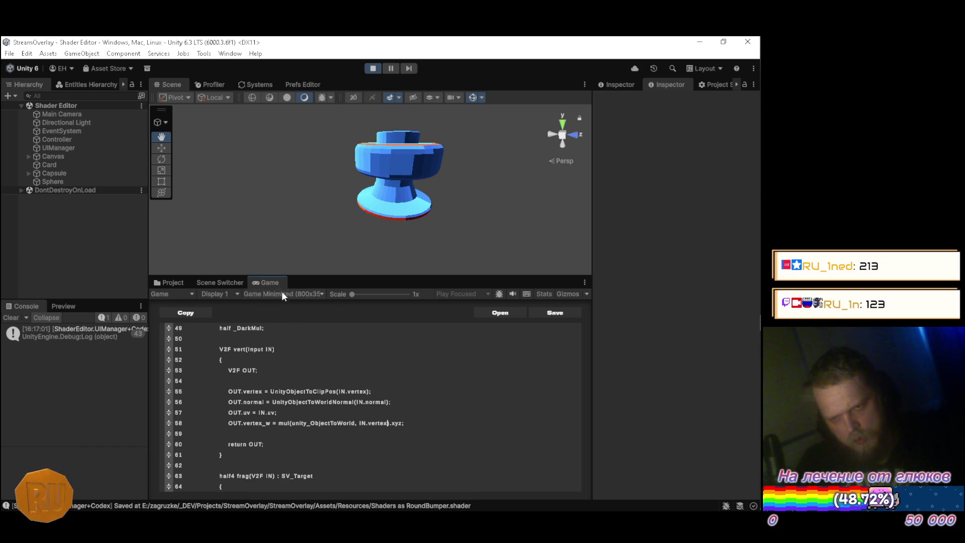
# Place the caret after normalize( on line 83 and bring up the vertex world position Google results
pyautogui.click(427, 413)
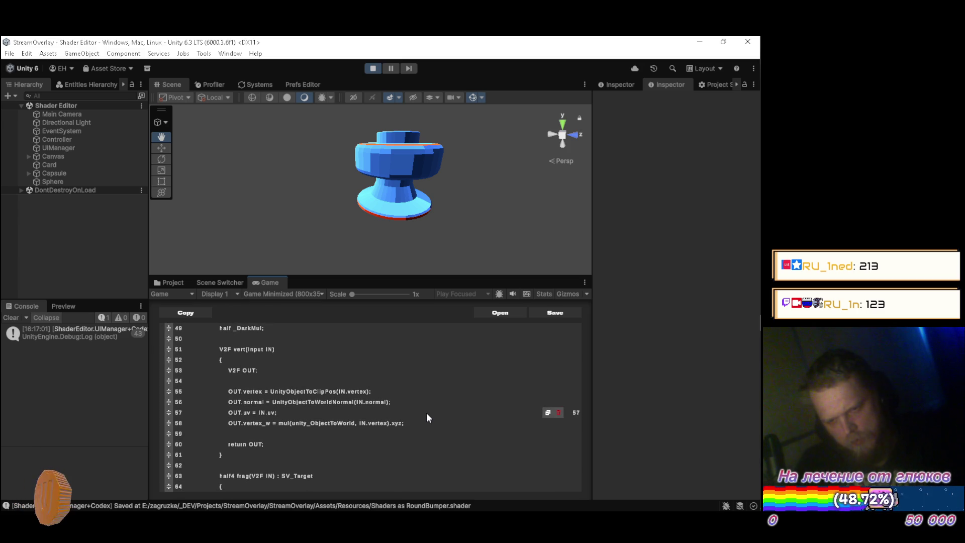
pyautogui.scroll(-10, 426, 413)
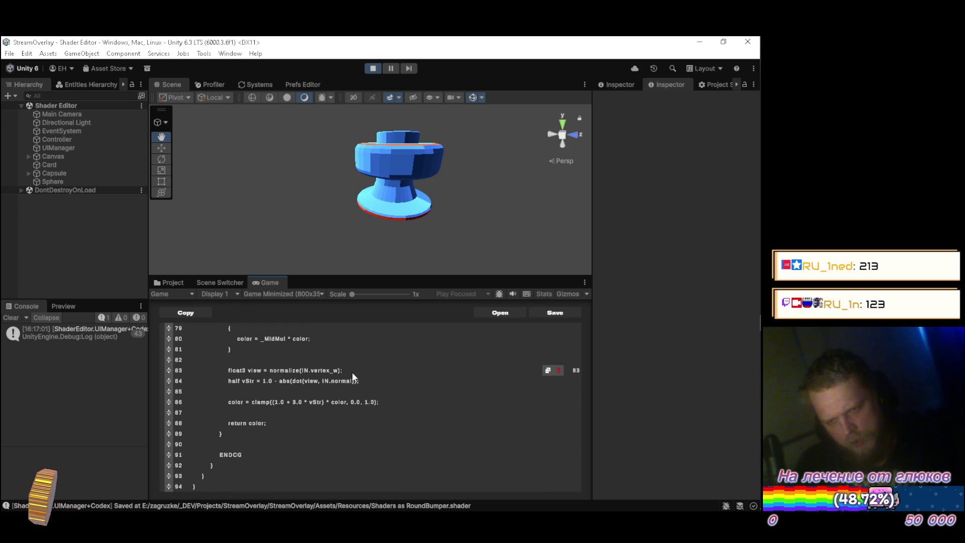
pyautogui.click(354, 370)
pyautogui.press('Left')
pyautogui.press('Left')
pyautogui.press('Left')
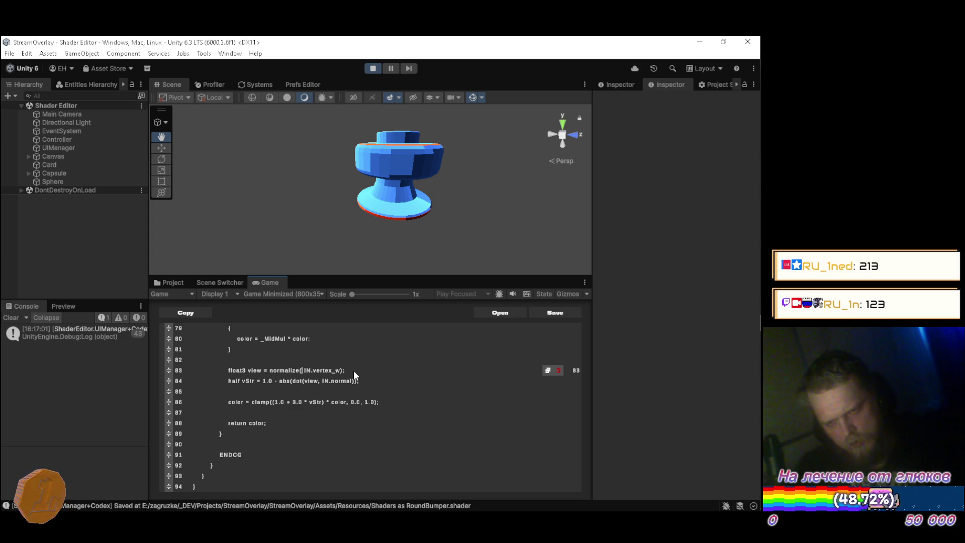
pyautogui.hotkey('alt', 'Tab')
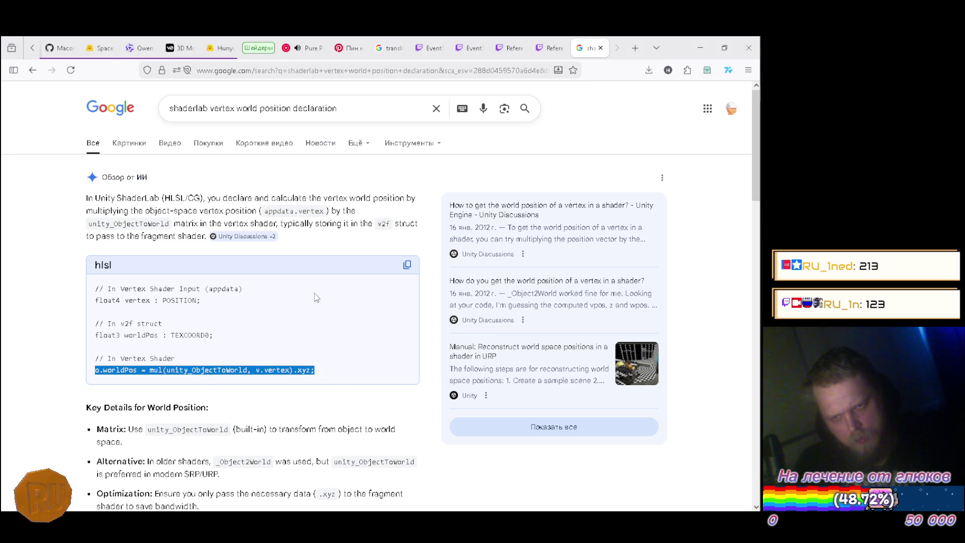
# Copy _WorldSpaceCameraPos.xyz from the 'shaderlab view direction' results and paste it after normalize( with a minus
pyautogui.hotkey('alt', 'Left')
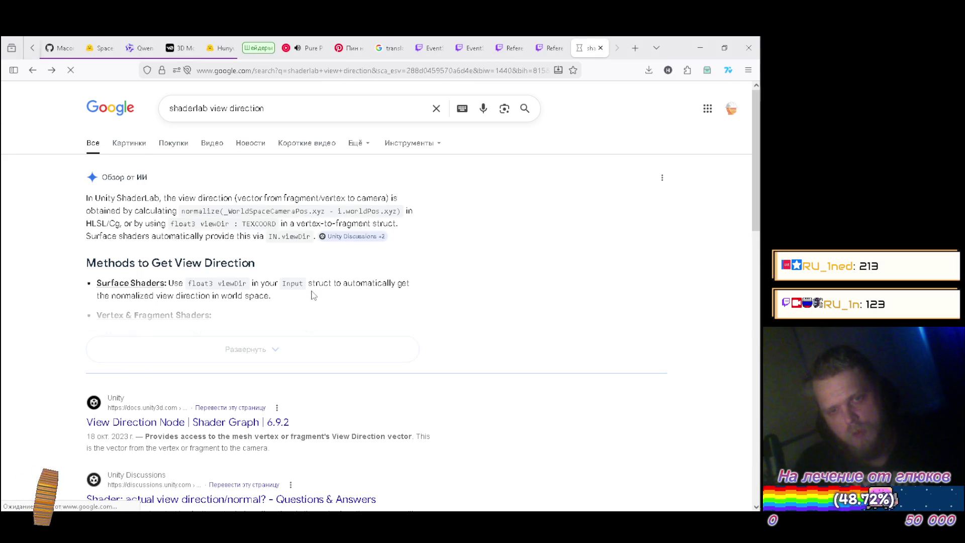
pyautogui.click(273, 347)
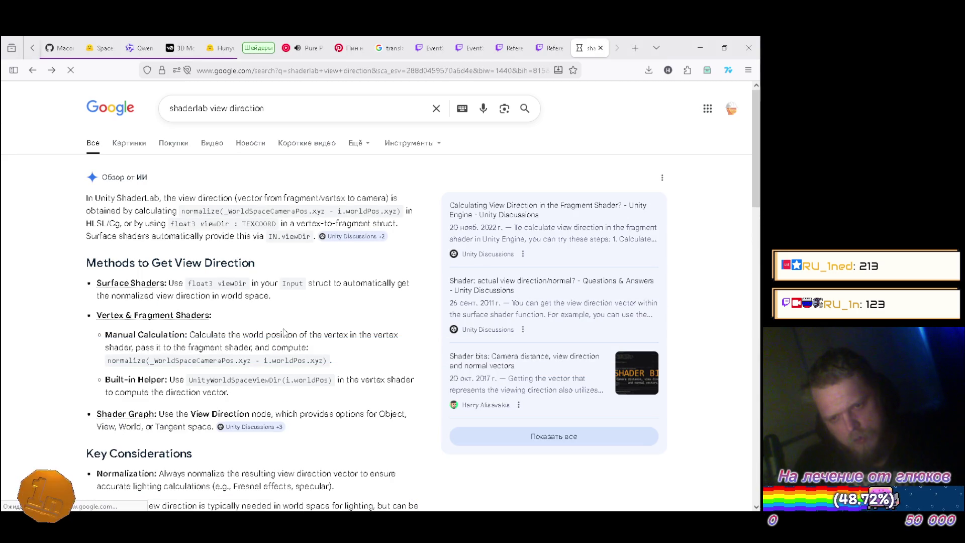
pyautogui.moveTo(151, 360); pyautogui.dragTo(254, 365)
pyautogui.hotkey('ctrl', 'c')
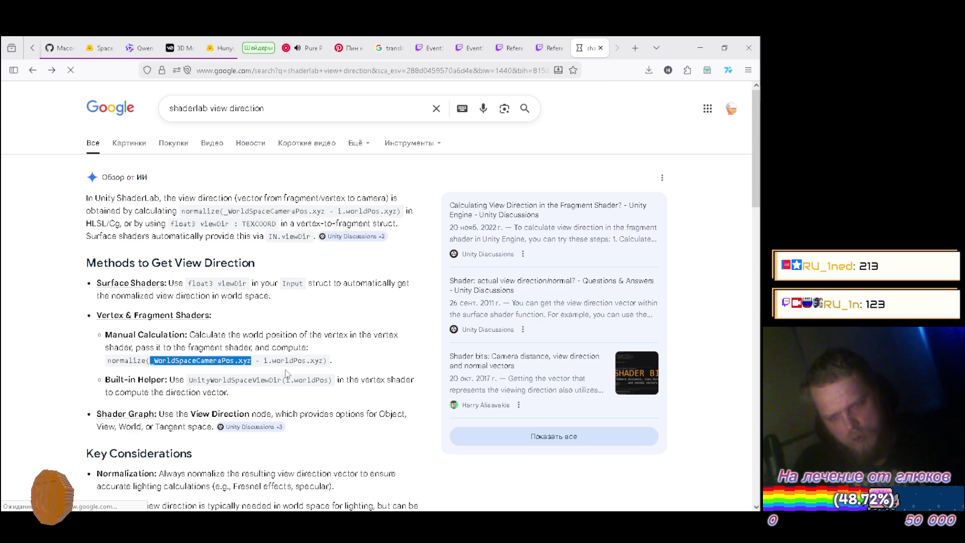
pyautogui.hotkey('alt', 'Tab')
pyautogui.hotkey('ctrl', 'v')
pyautogui.write('-')
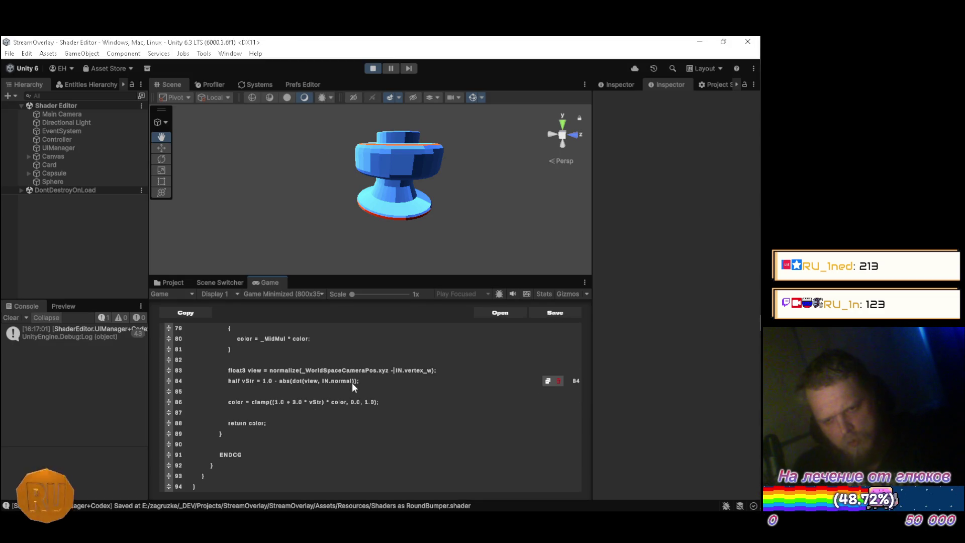
# Orbit to check the bumper, then rename _WorldSpaceCameraPos to _WorldSpaceCameraDir on line 83
pyautogui.moveTo(387, 243)
pyautogui.mouseDown()
pyautogui.moveTo(254, 211)
pyautogui.moveTo(631, 232)
pyautogui.moveTo(663, 280)
pyautogui.moveTo(521, 267)
pyautogui.moveTo(435, 217)
pyautogui.moveTo(342, 240)
pyautogui.mouseUp()
pyautogui.scroll(-3, 348, 235)
pyautogui.moveTo(547, 242)
pyautogui.mouseDown()
pyautogui.moveTo(657, 254)
pyautogui.moveTo(314, 207)
pyautogui.moveTo(312, 197)
pyautogui.mouseUp()
pyautogui.moveTo(534, 211)
pyautogui.mouseDown()
pyautogui.moveTo(611, 224)
pyautogui.moveTo(442, 194)
pyautogui.moveTo(324, 192)
pyautogui.moveTo(330, 202)
pyautogui.moveTo(535, 246)
pyautogui.moveTo(353, 220)
pyautogui.moveTo(264, 225)
pyautogui.moveTo(393, 221)
pyautogui.mouseUp()
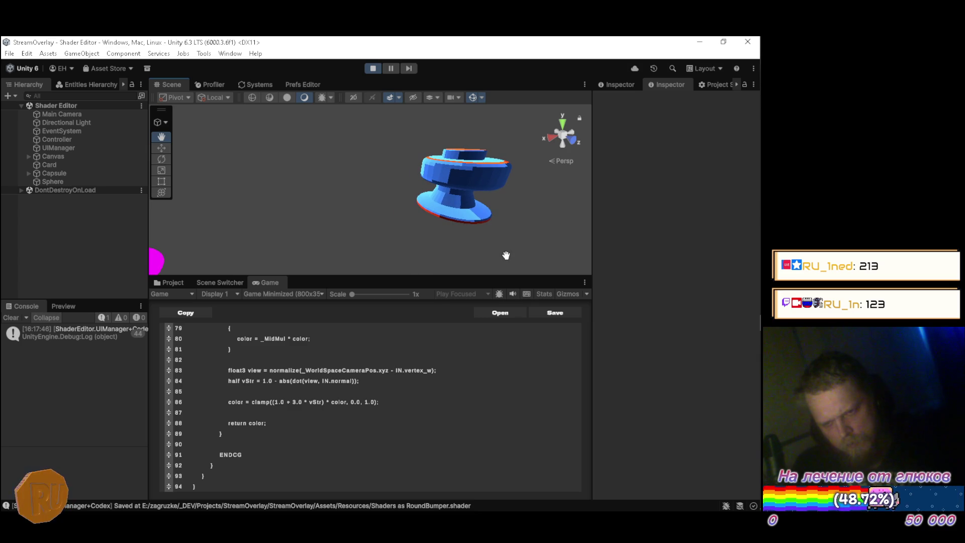
pyautogui.click(467, 375)
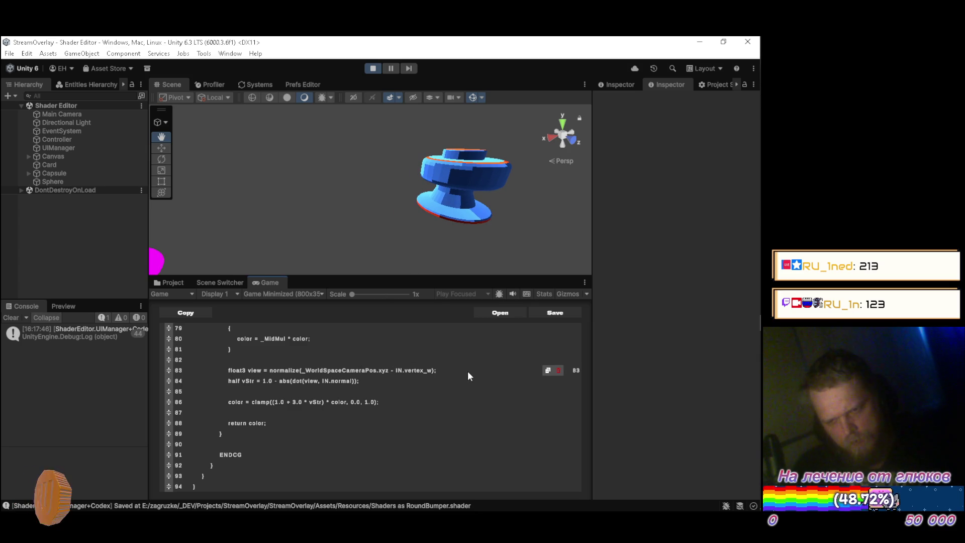
pyautogui.press('Left')
pyautogui.press('Left')
pyautogui.press('Left')
pyautogui.press('BackSpace')
pyautogui.press('BackSpace')
pyautogui.press('BackSpace')
pyautogui.write('Dir')
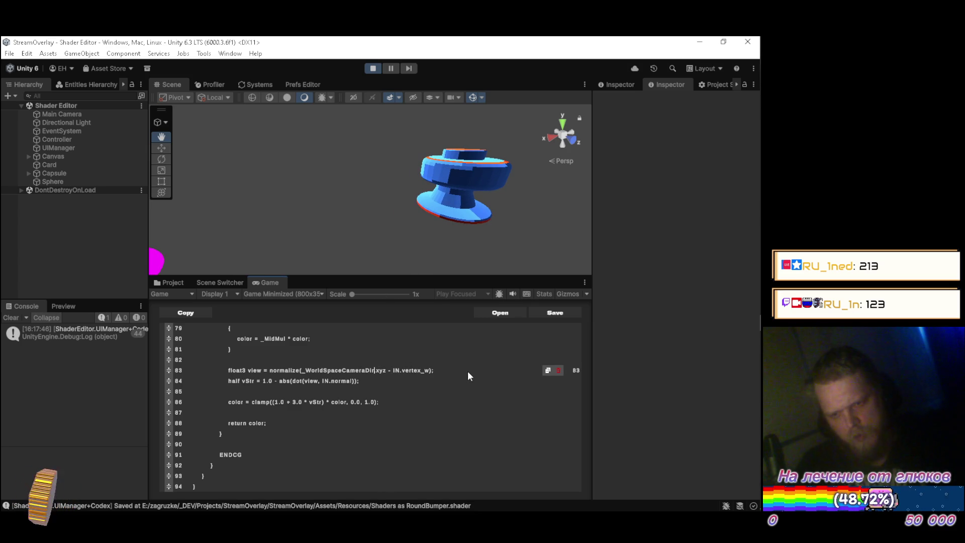